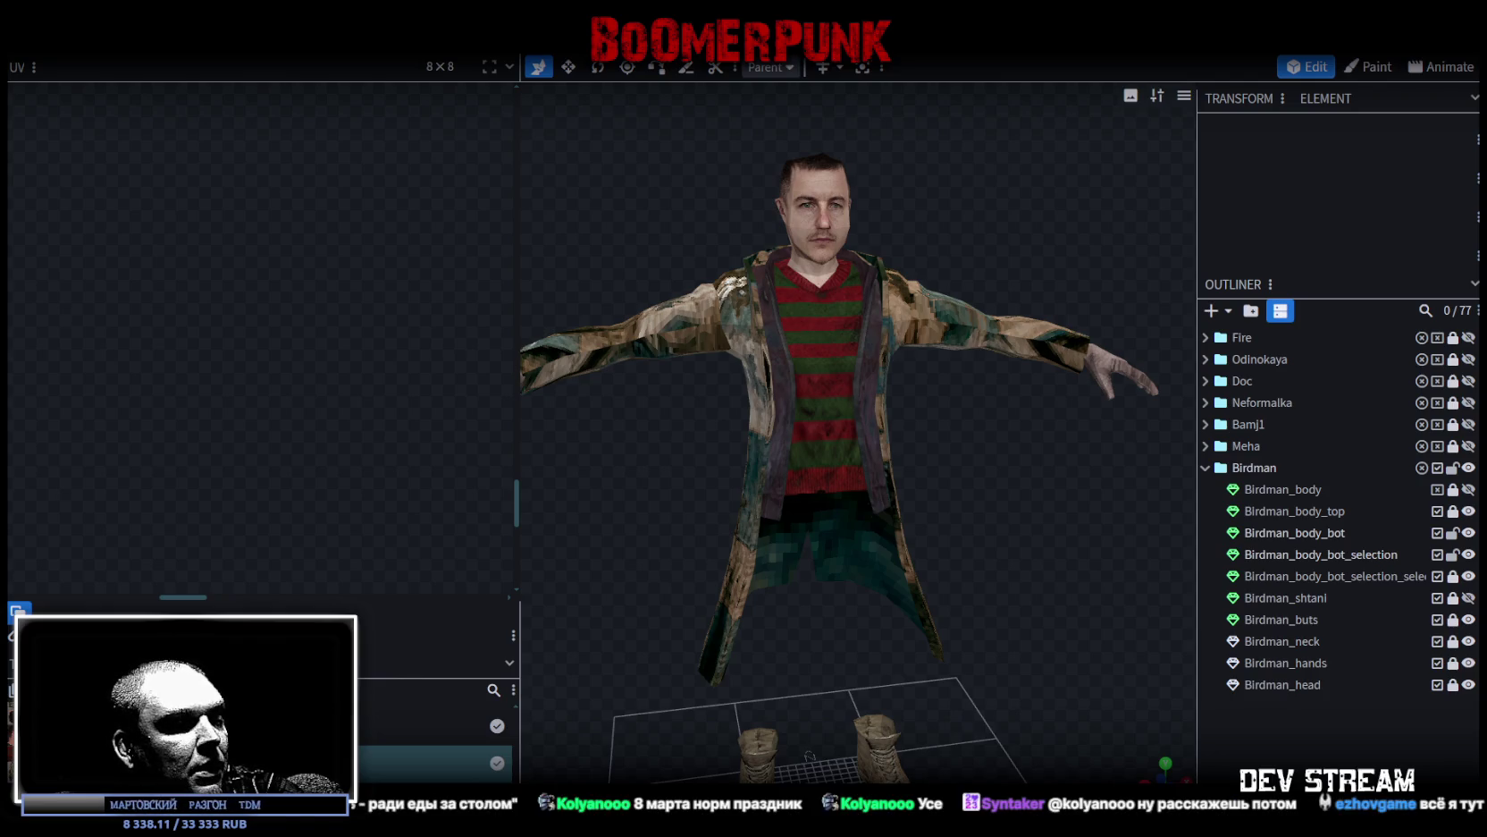
Step: Switch from Blockbench to the Unity editor showing TestScene2's forest level with the church
key("alt+Tab")
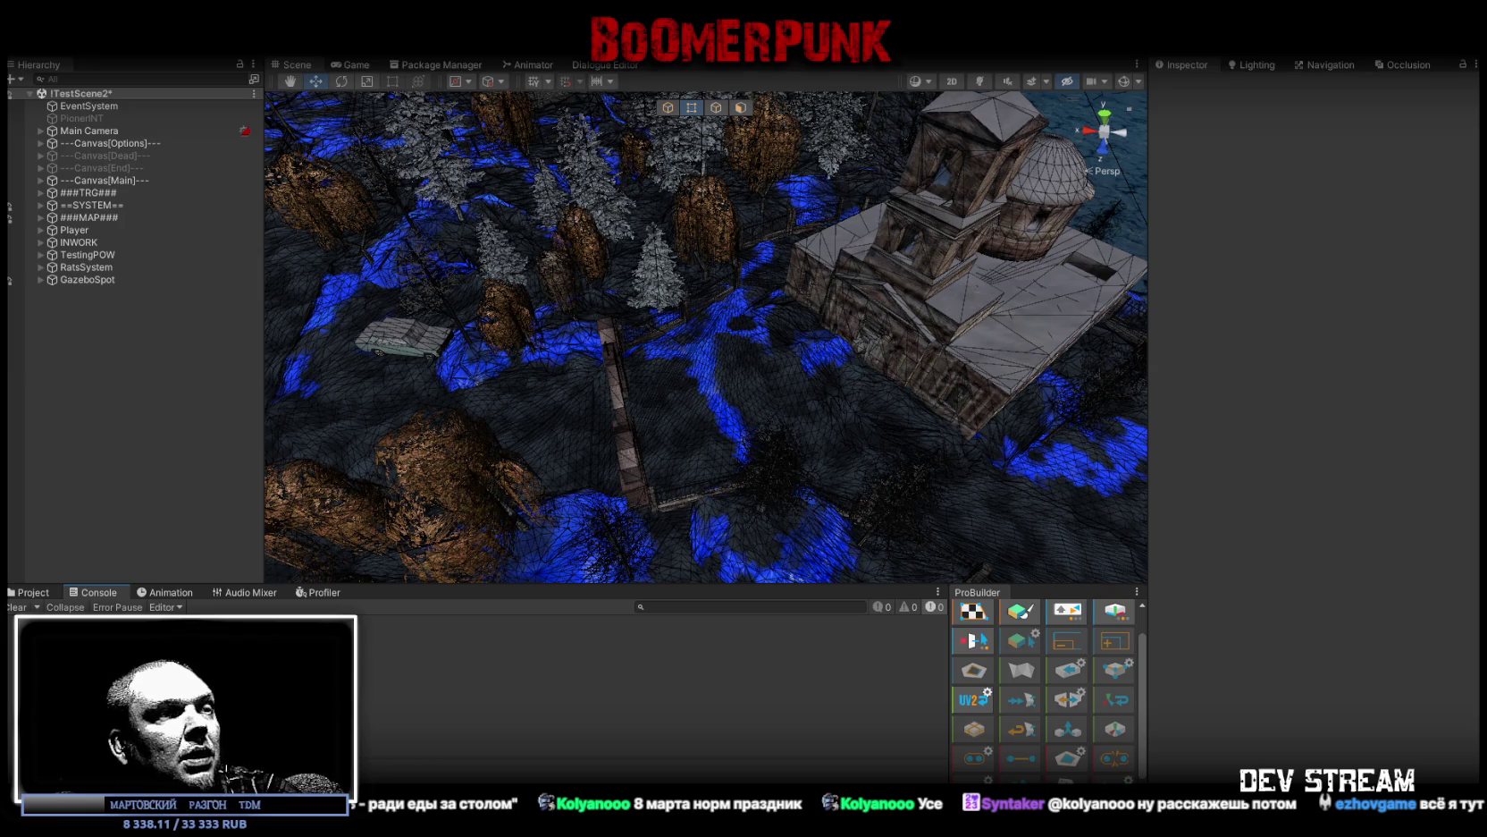
Step: Switch to Steam and bring up the profile's showcases for editing
key("alt+Tab")
scroll(1237, 592, "down", 4)
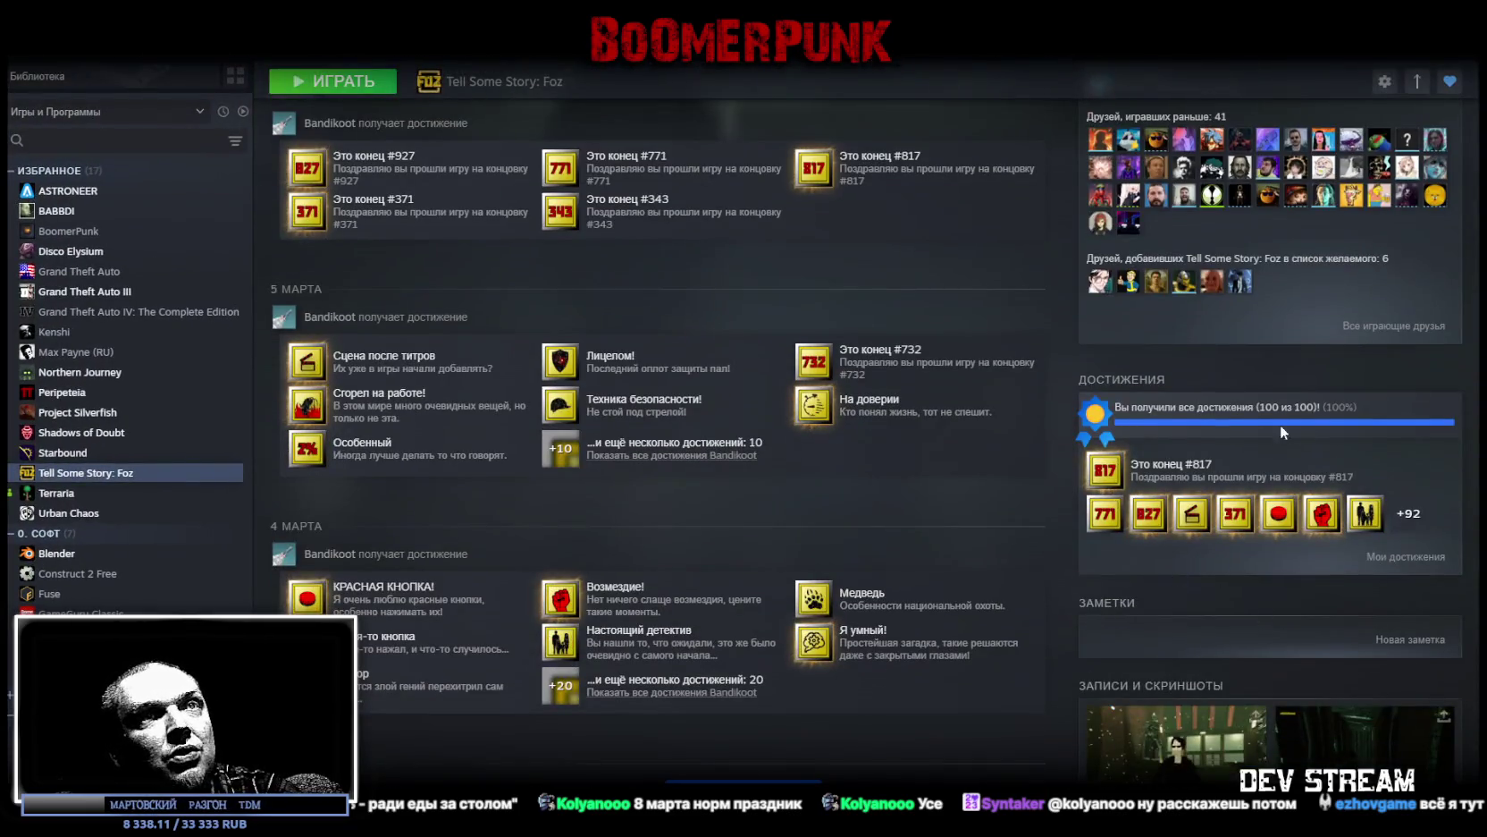
scroll(1296, 423, "up", 3)
mouse_move(375, 40)
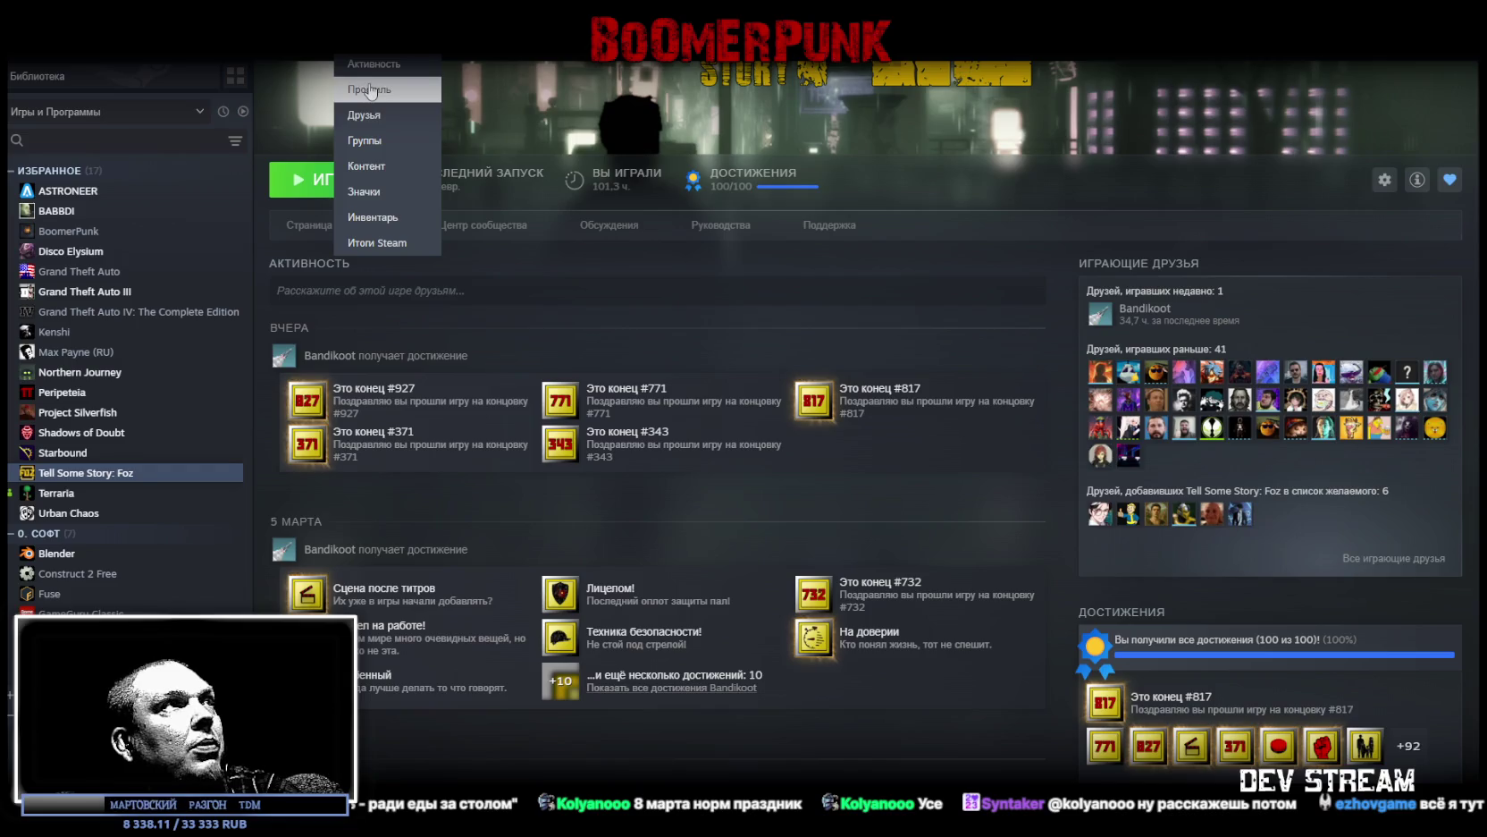
left_click(371, 91)
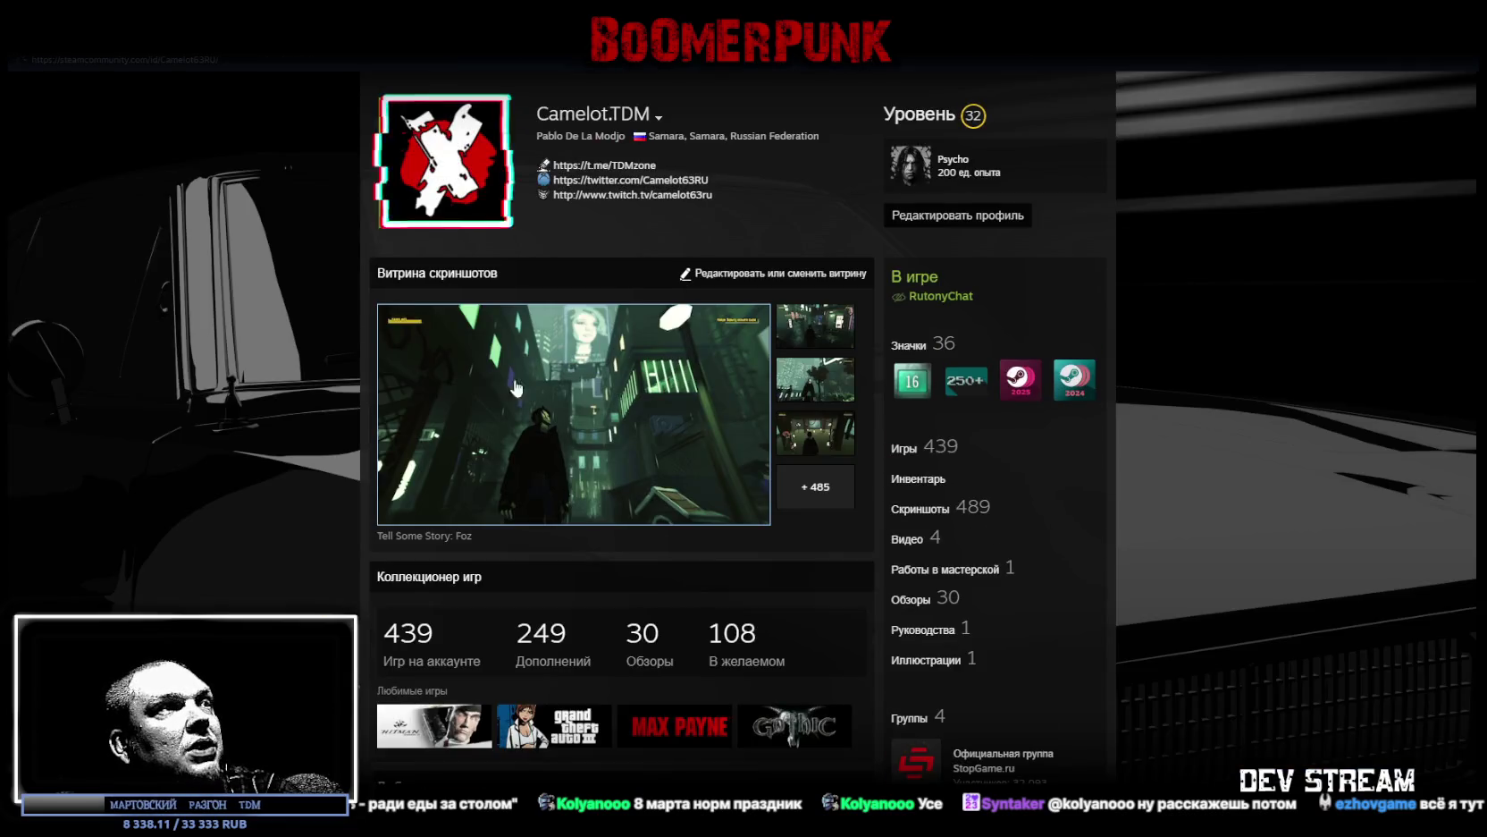
scroll(406, 442, "down", 8)
scroll(570, 496, "up", 1)
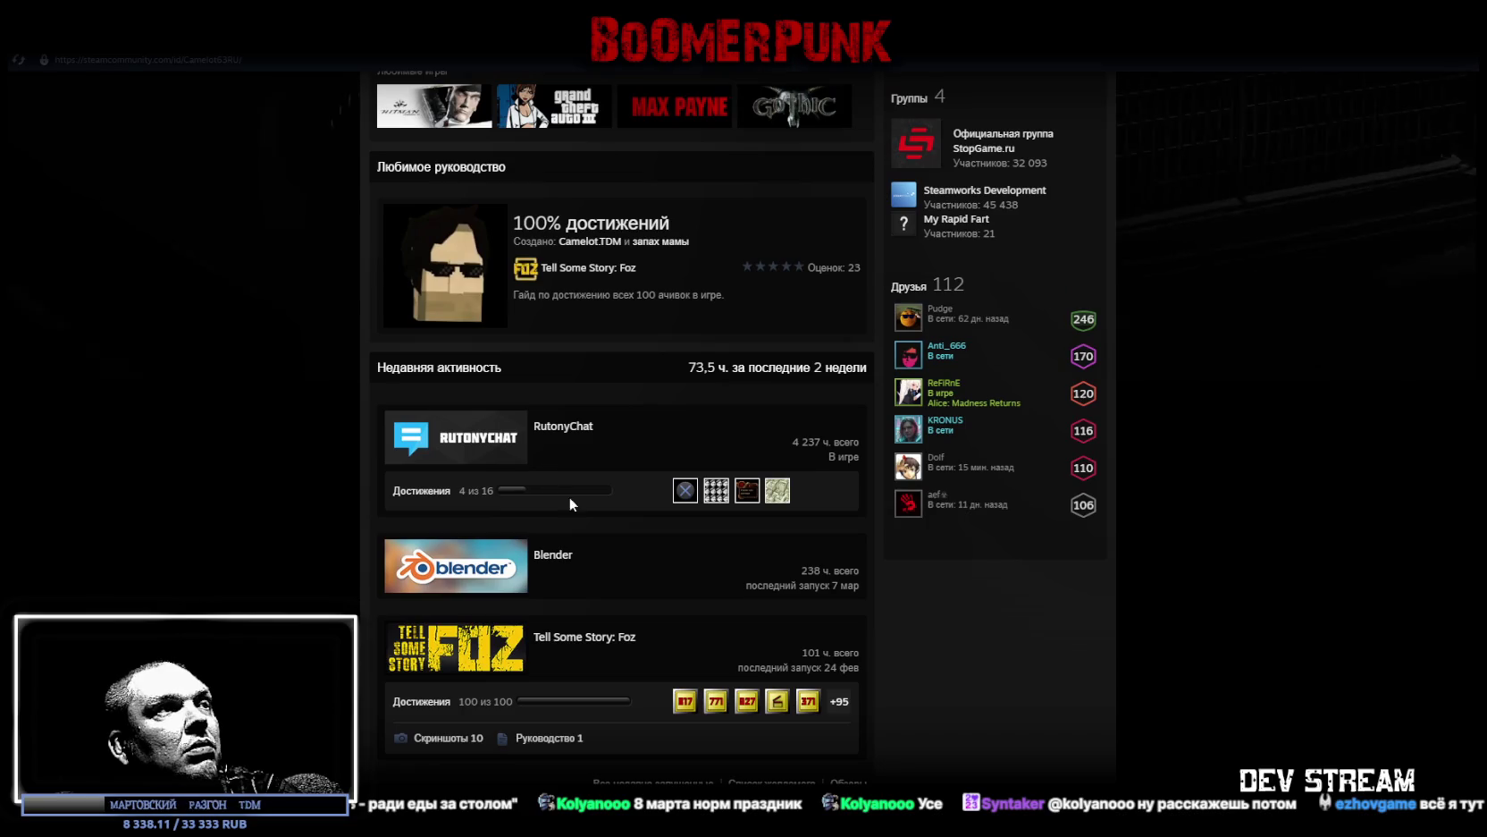
scroll(581, 673, "down", 1)
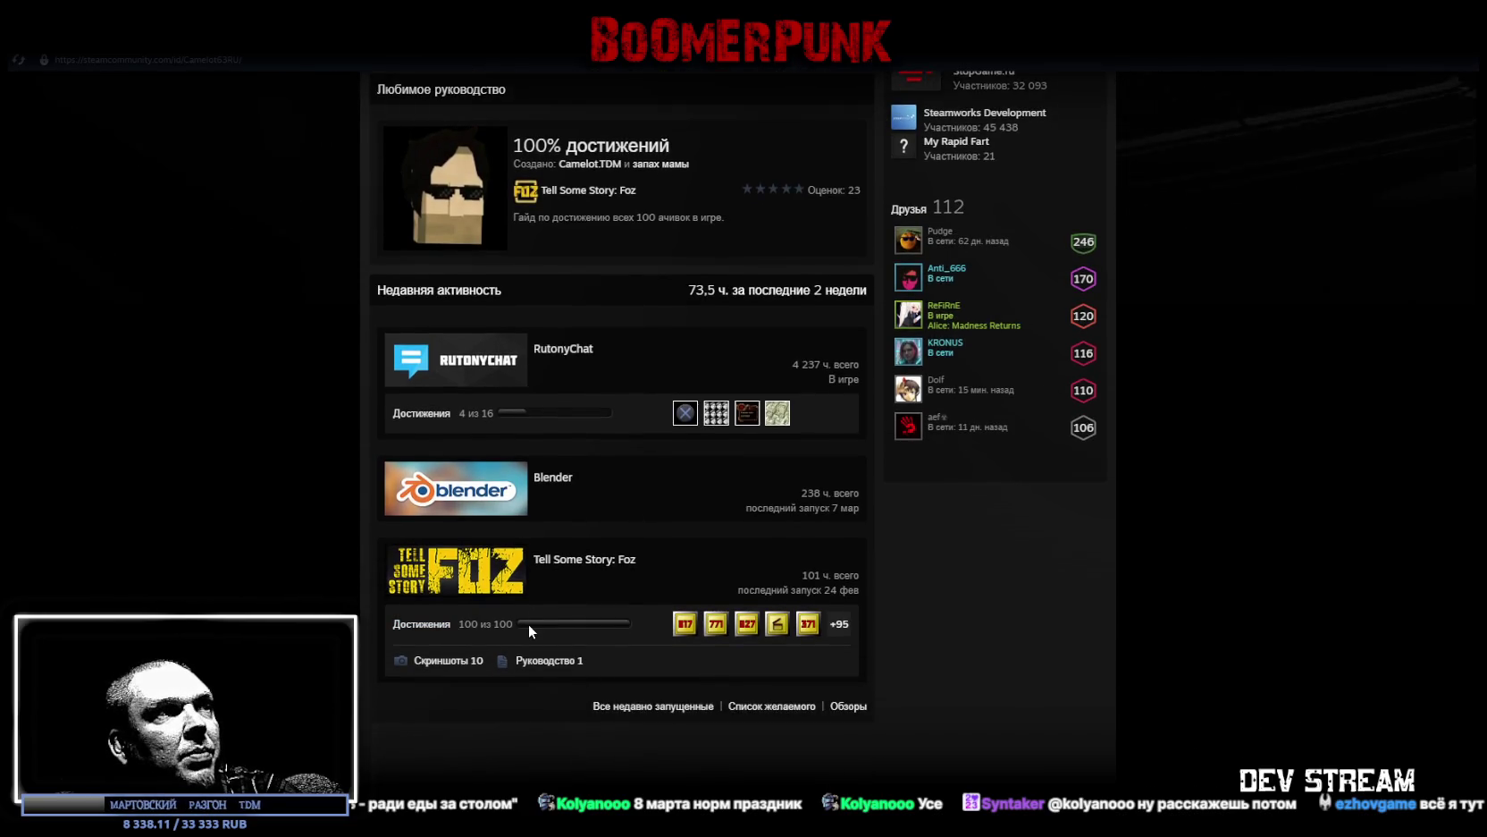
scroll(529, 623, "up", 4)
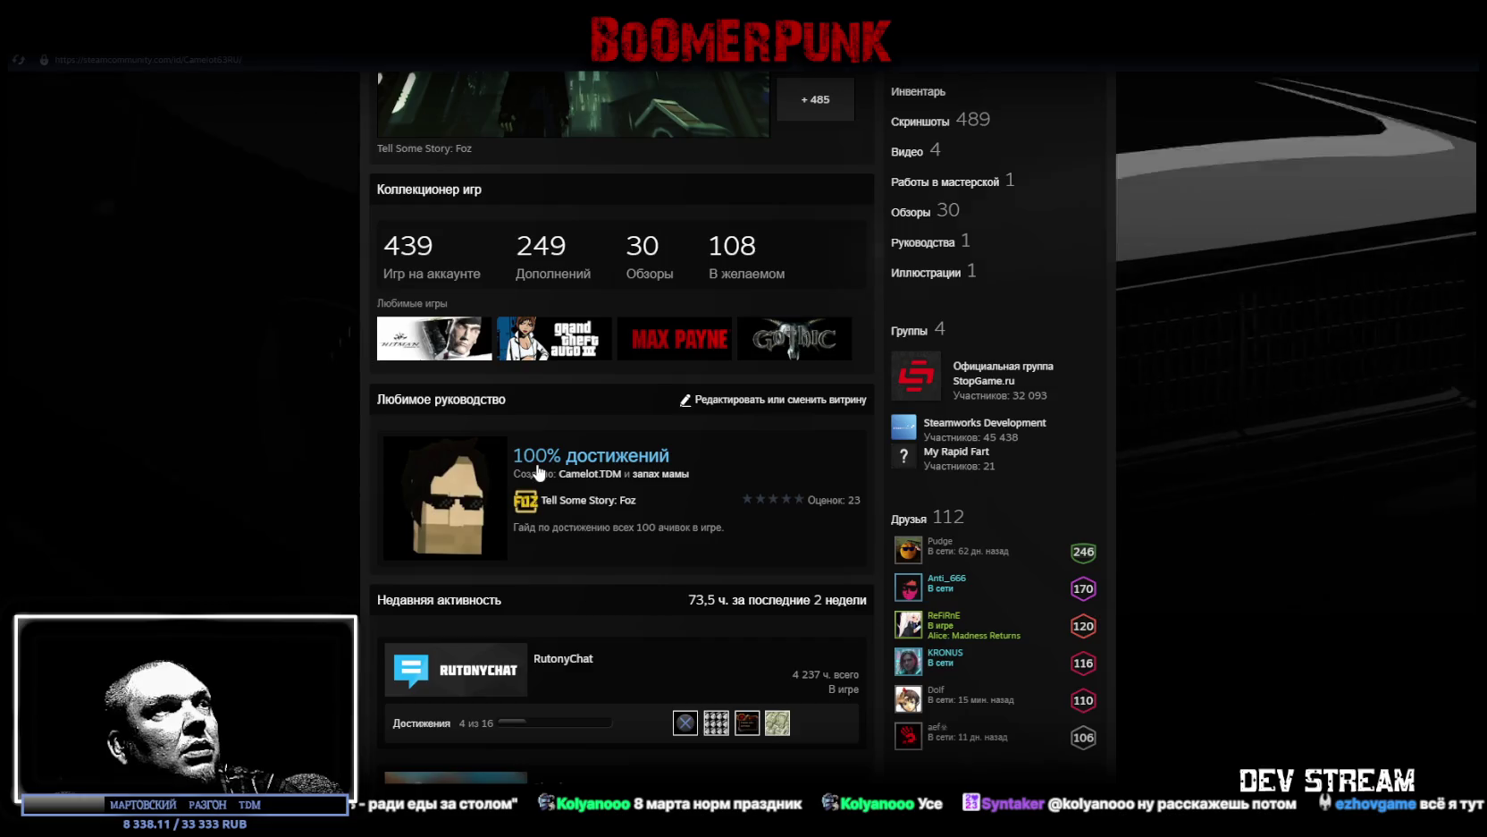
scroll(698, 415, "down", 4)
scroll(714, 403, "up", 2)
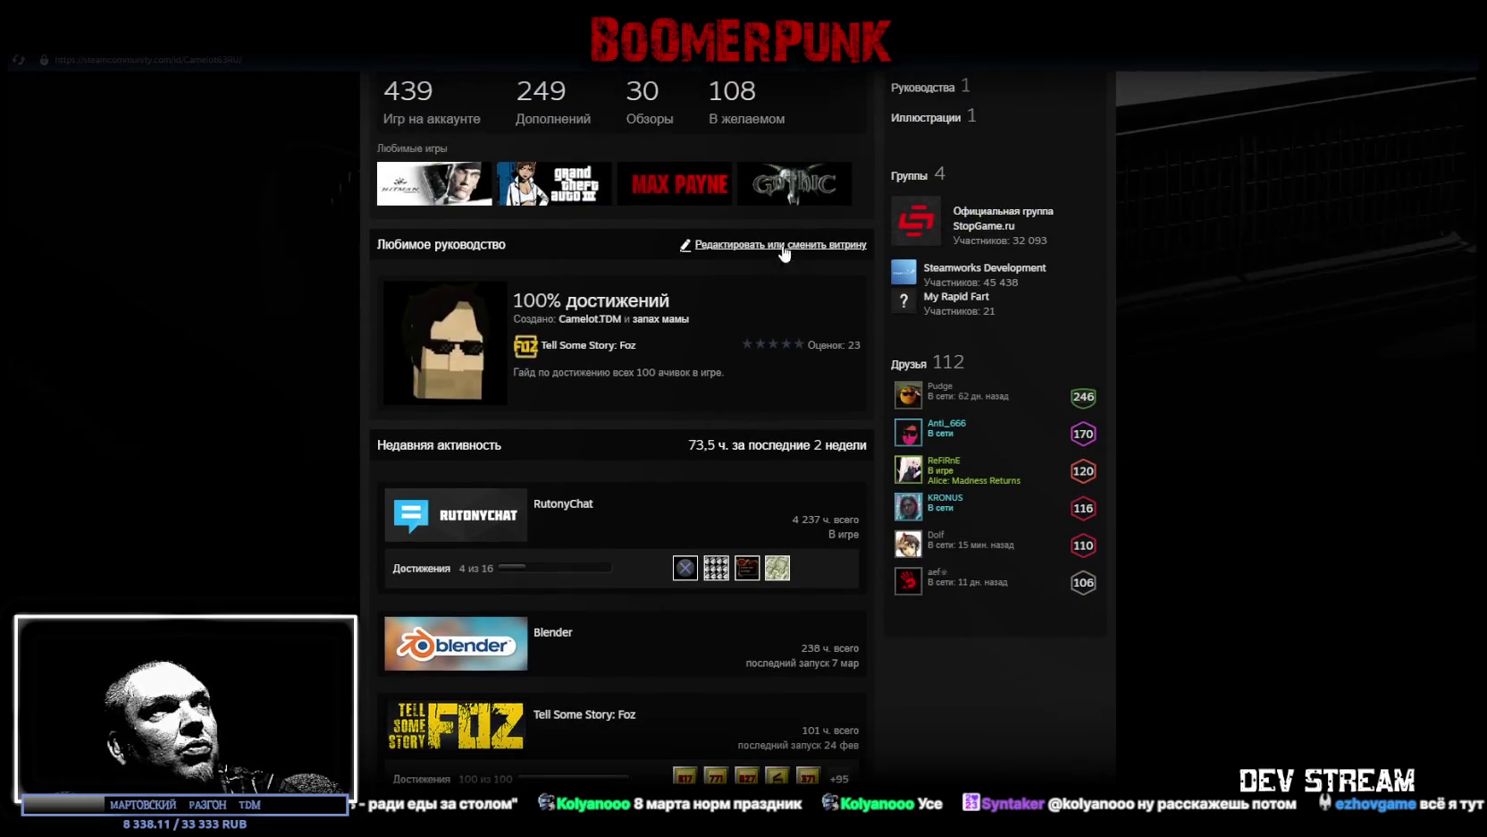
mouse_move(772, 265)
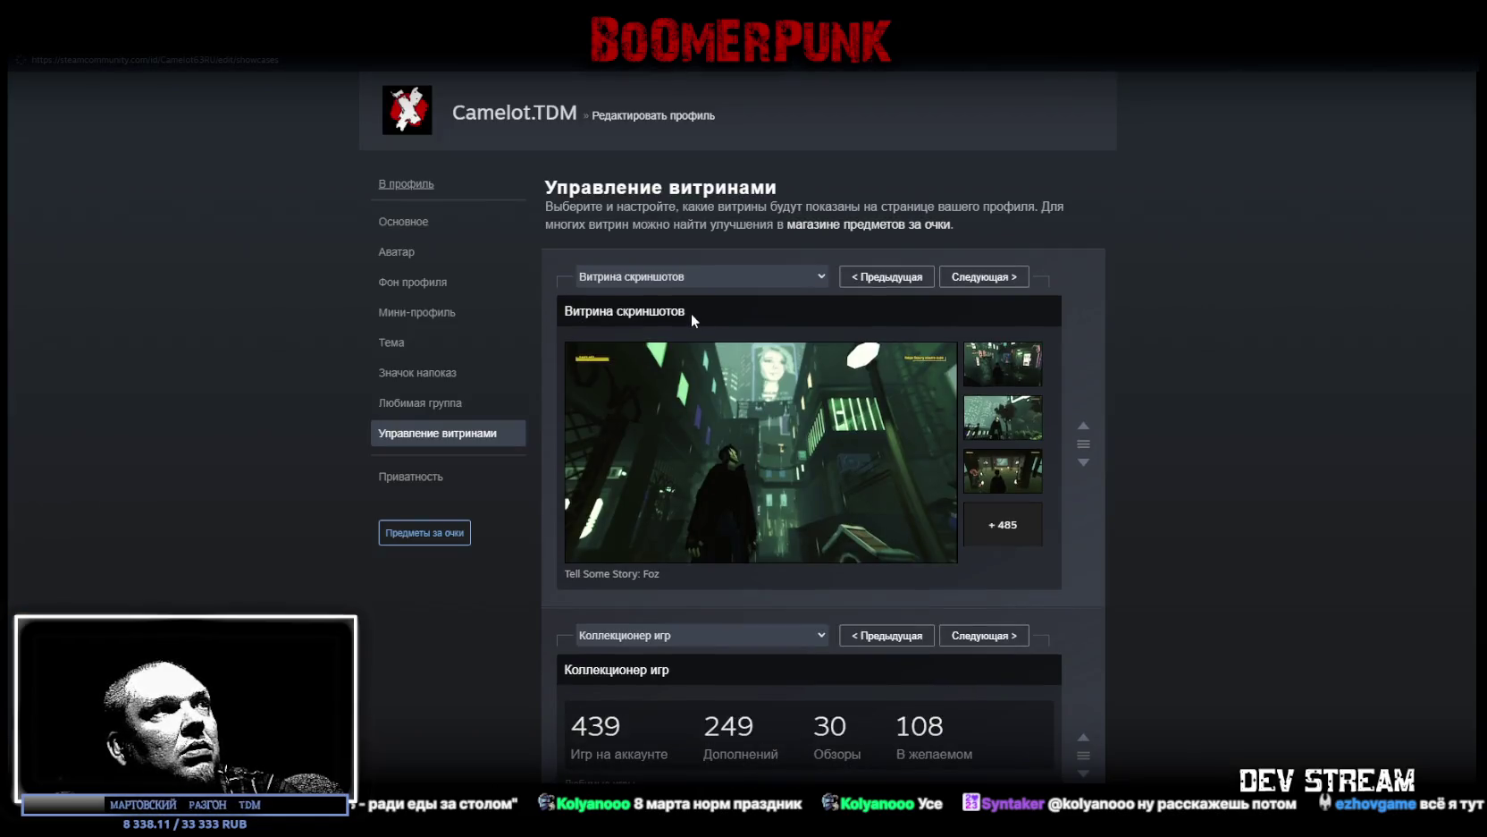
Step: Change the favourite-guide showcase type to Любимая игра
left_click(798, 276)
left_click(795, 278)
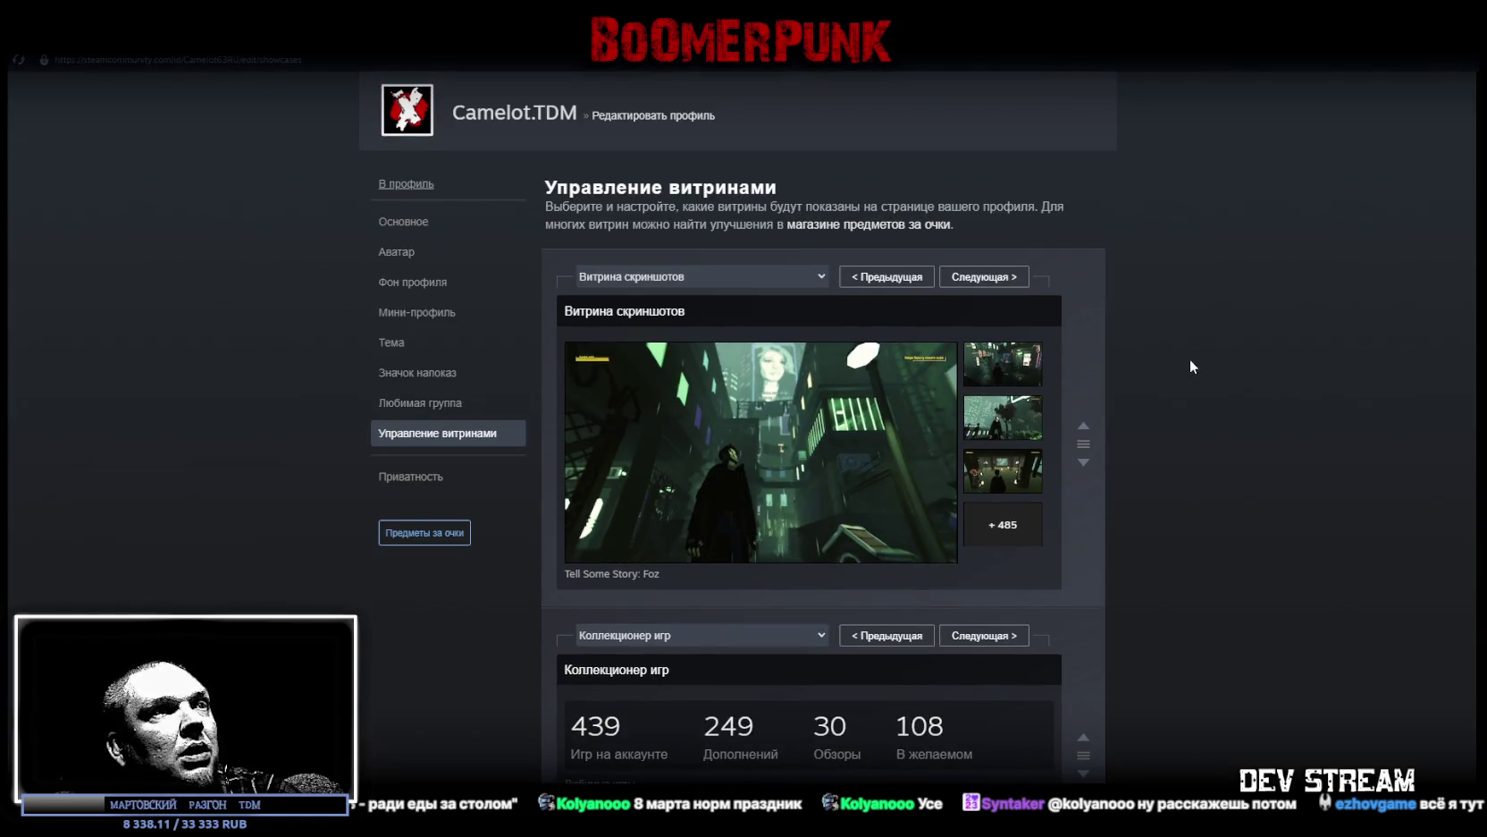
scroll(1190, 358, "down", 5)
left_click(818, 360)
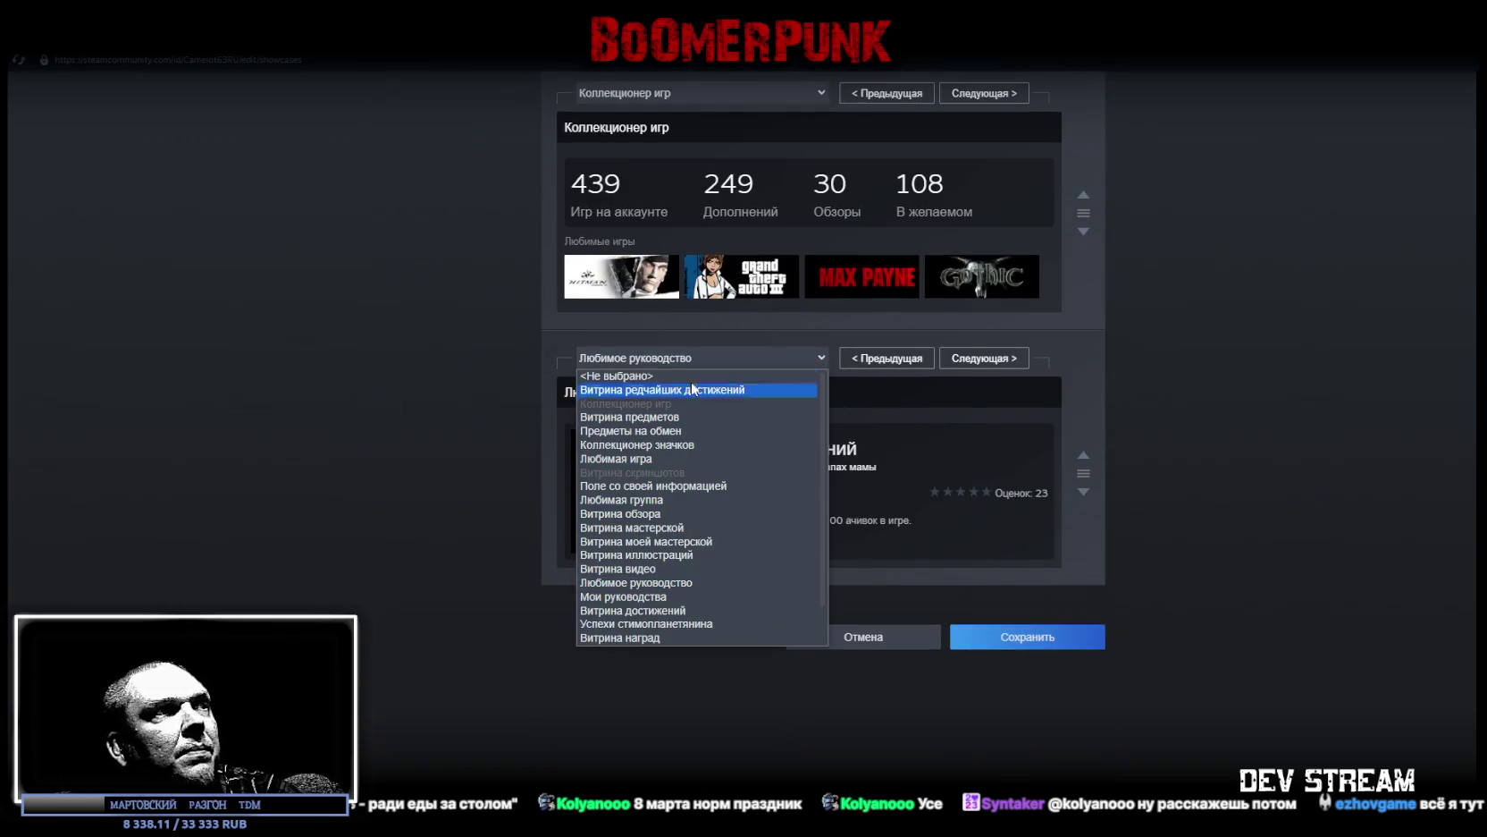
left_click(639, 458)
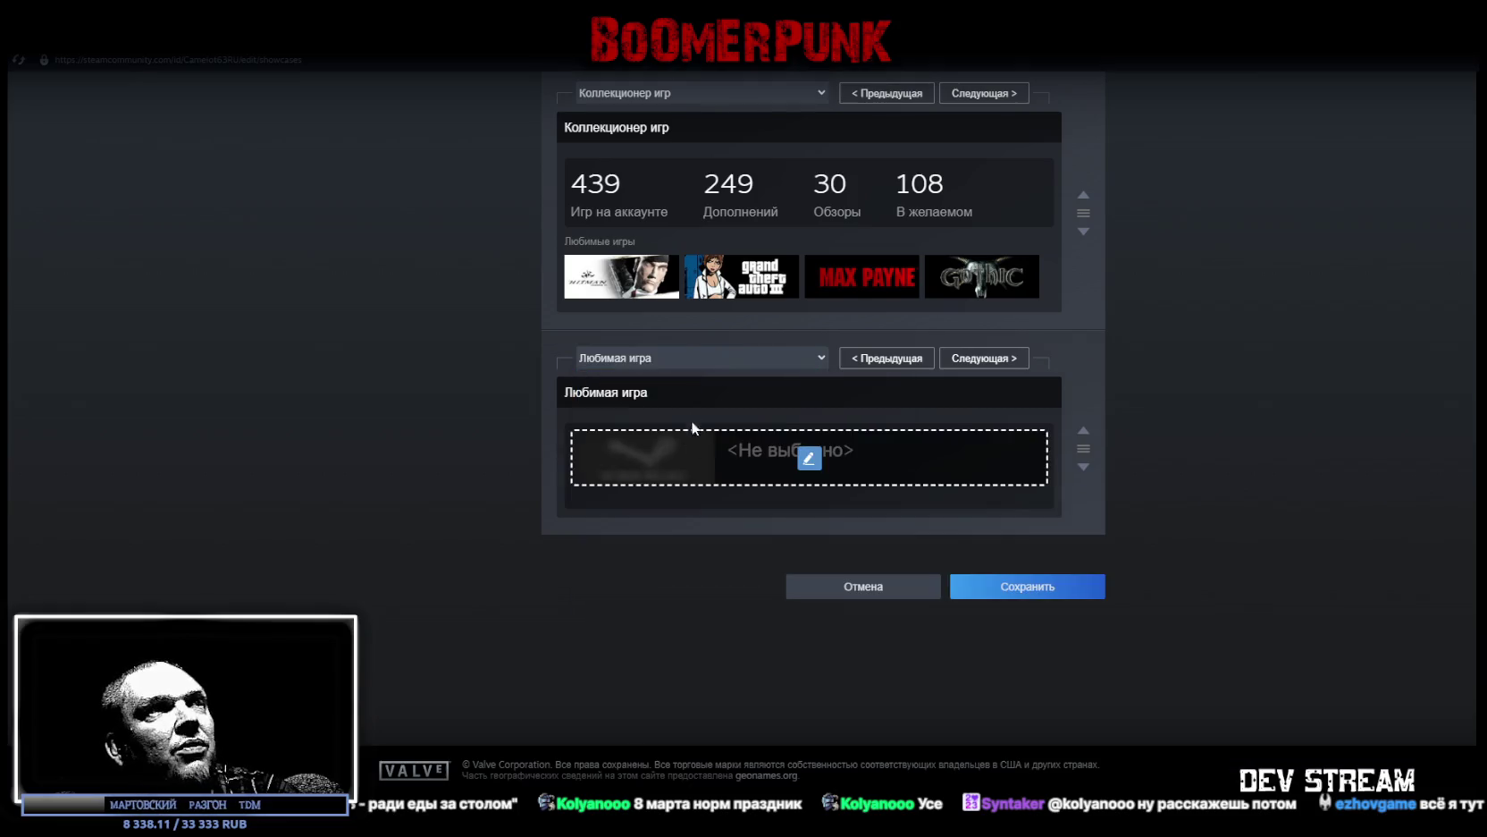
Step: Search the game picker for 'tell', close it without choosing, and return to the profile
left_click(809, 457)
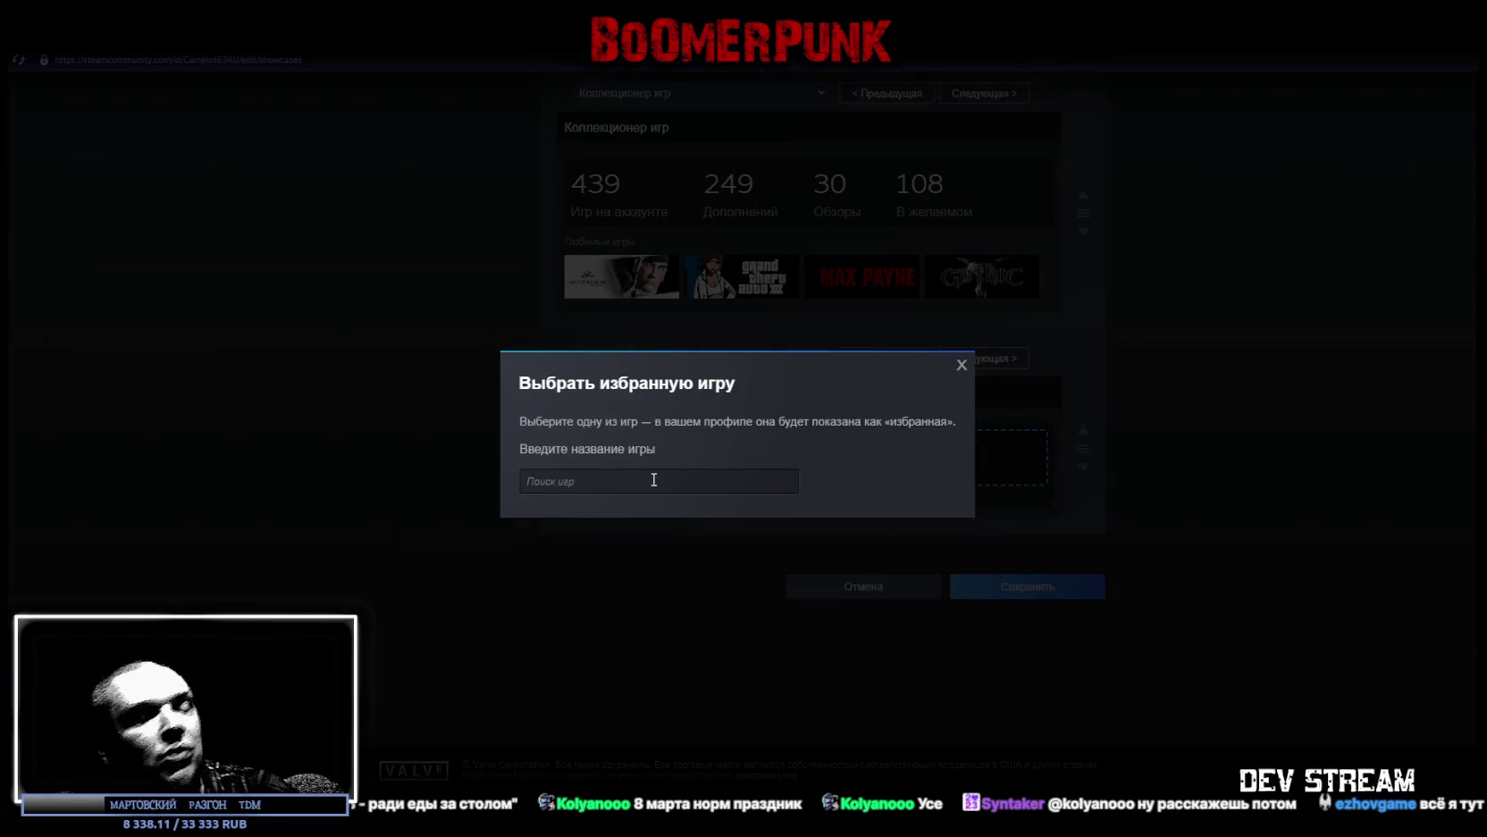
type("te")
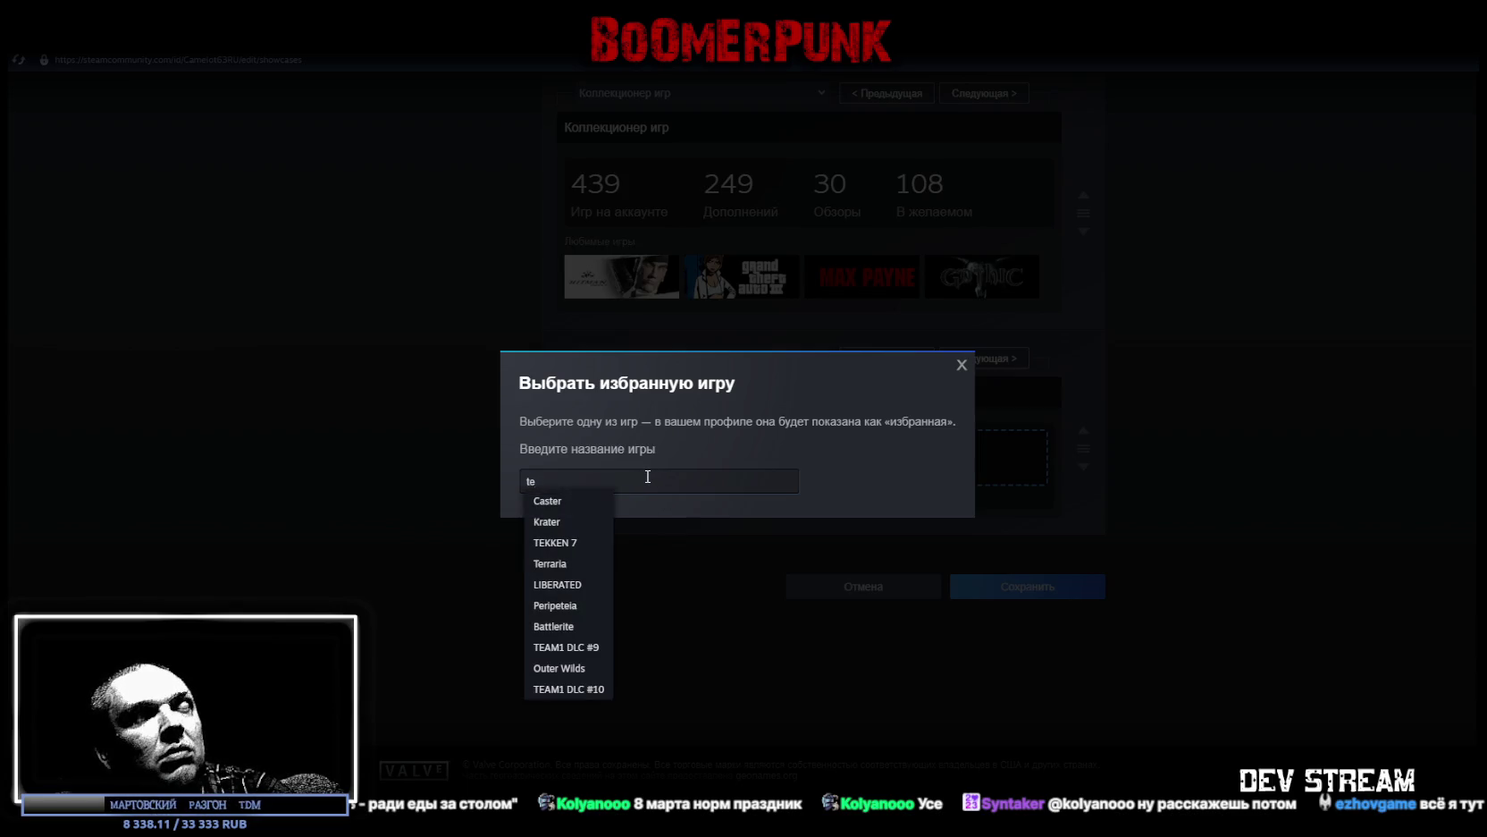
type("ll")
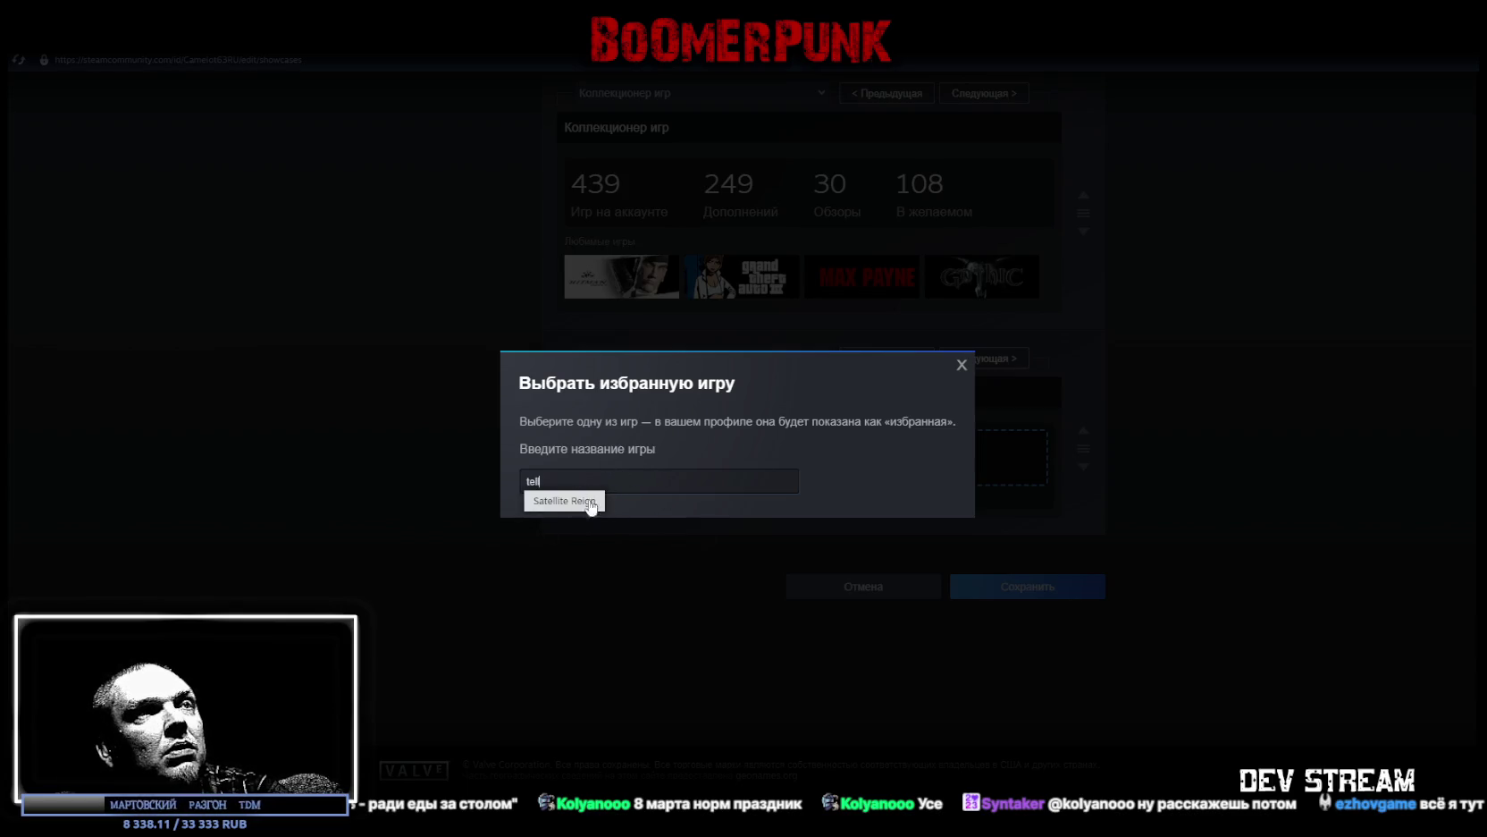
left_click(962, 365)
scroll(563, 531, "up", 3)
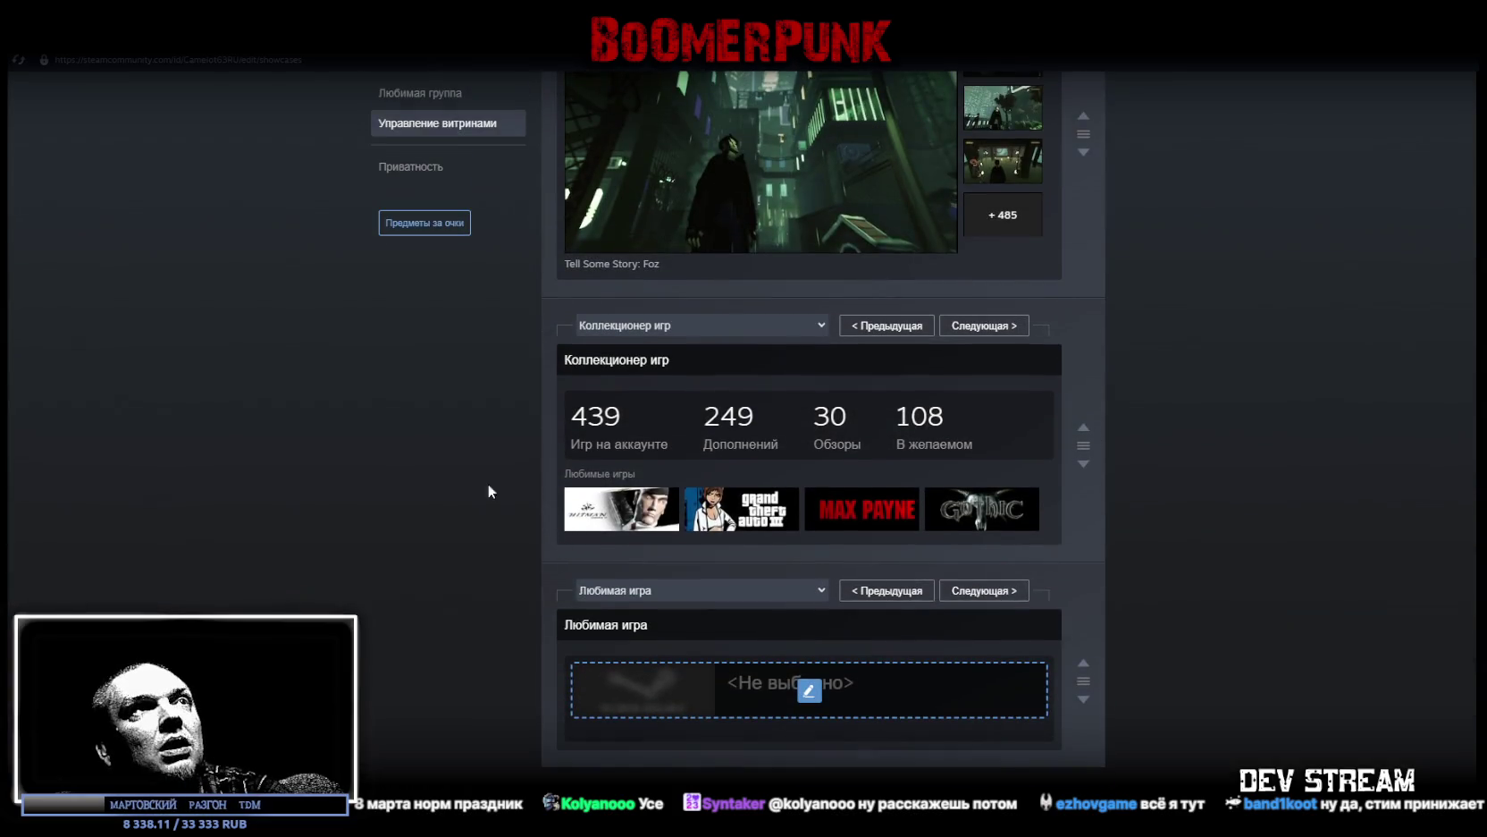
key("alt+Left")
Step: Open the Steam library home, then switch through Unity back to Blockbench
scroll(377, 453, "down", 2)
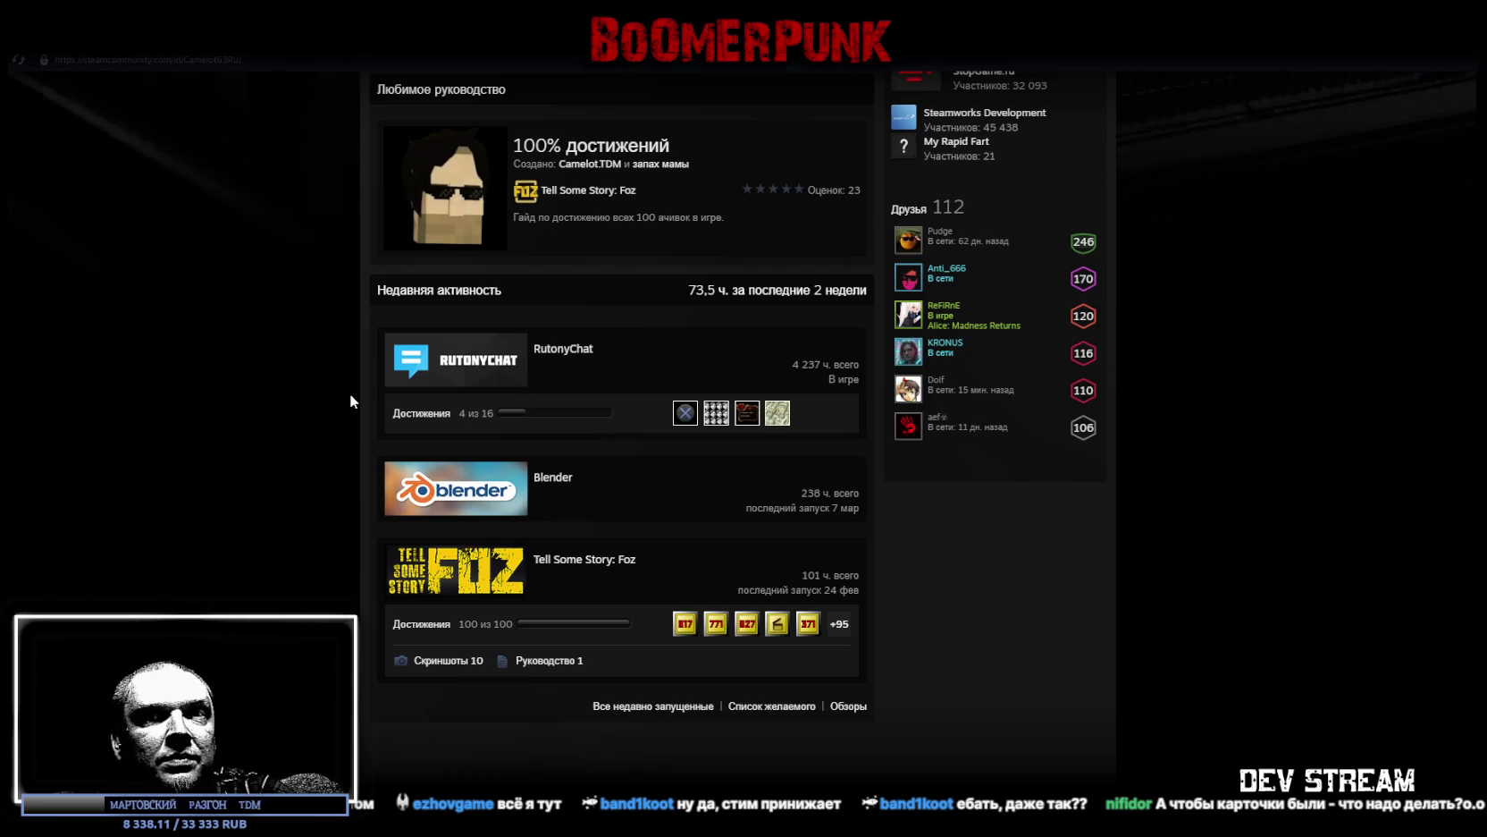
mouse_move(396, 111)
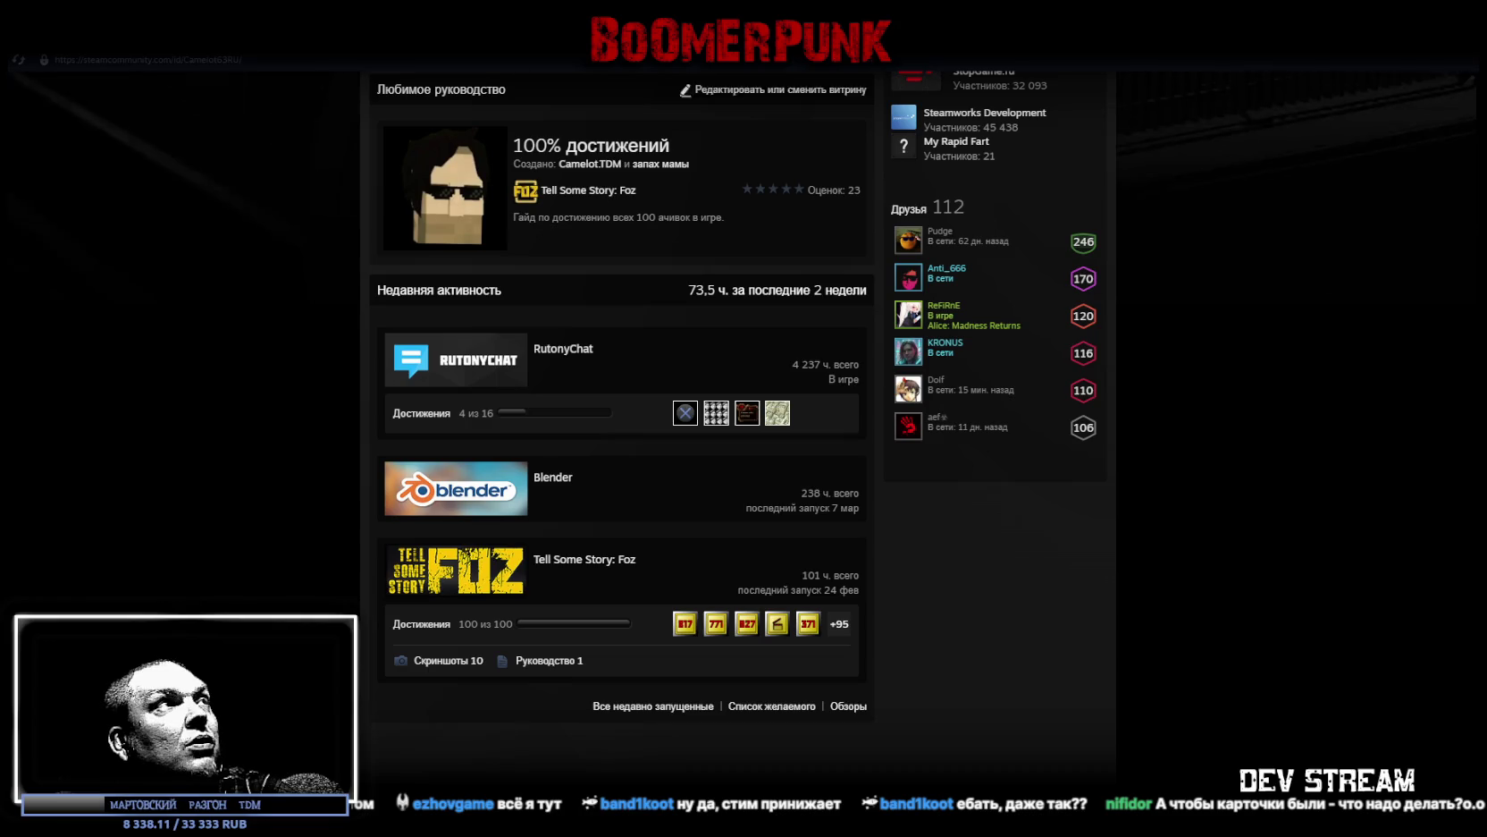
left_click(152, 83)
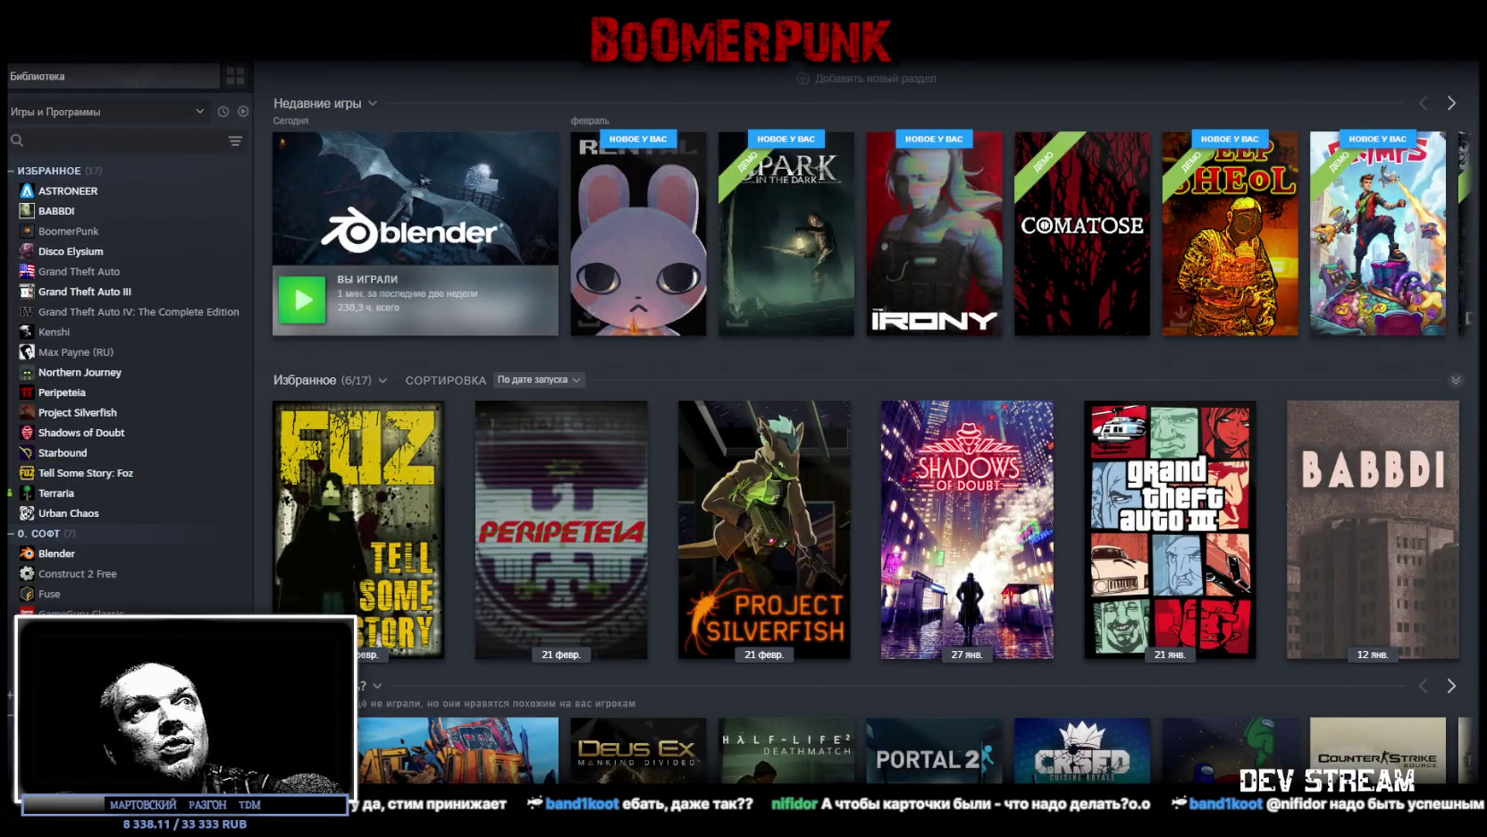
key("alt+Tab")
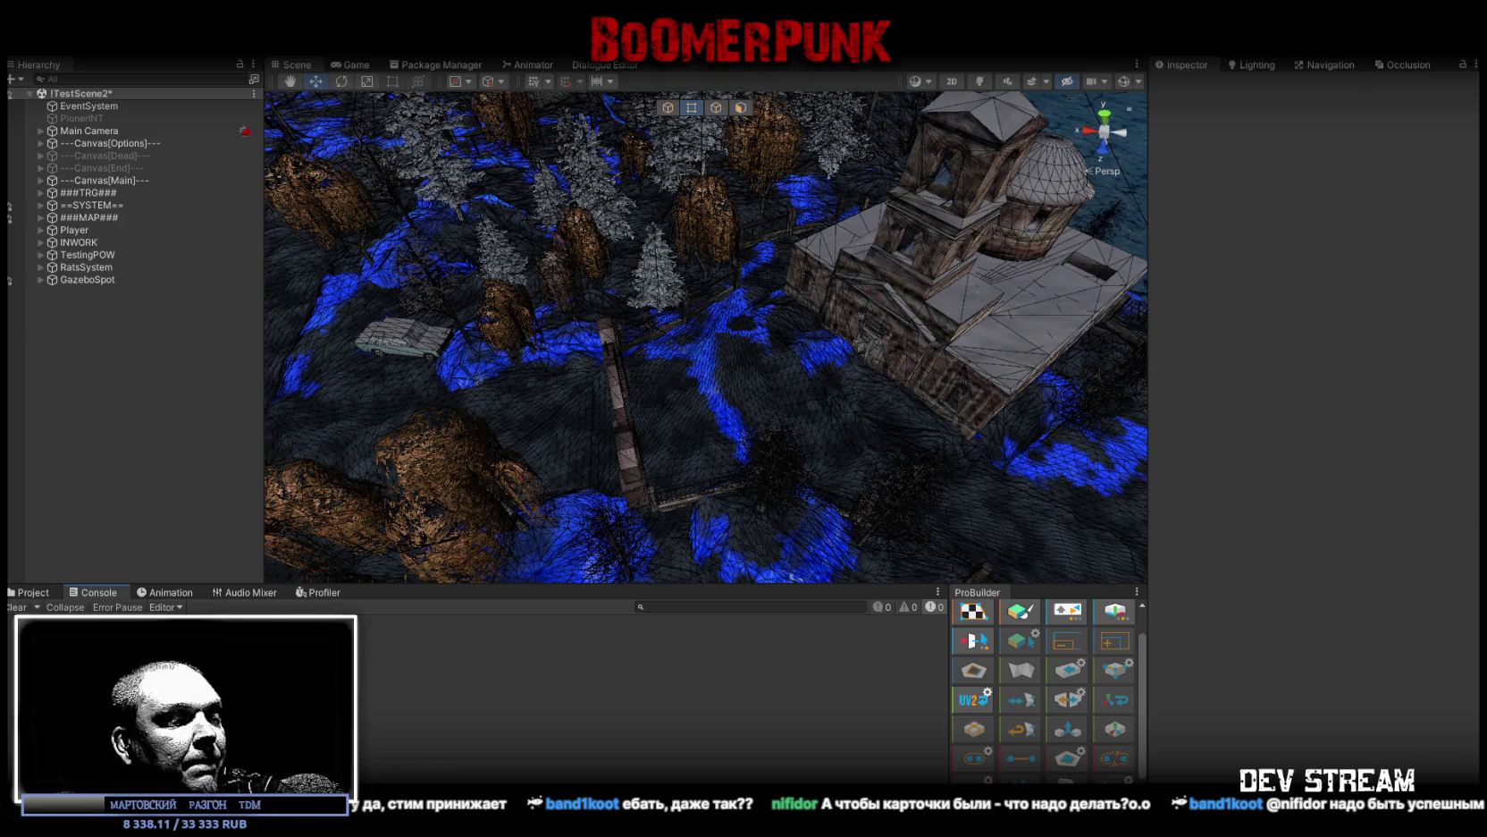
key("alt+Tab")
mouse_move(790, 587)
left_mouse_down()
mouse_move(1009, 587)
mouse_move(1142, 636)
mouse_move(1064, 514)
left_mouse_up()
left_click(839, 395)
scroll(187, 441, "down", 2)
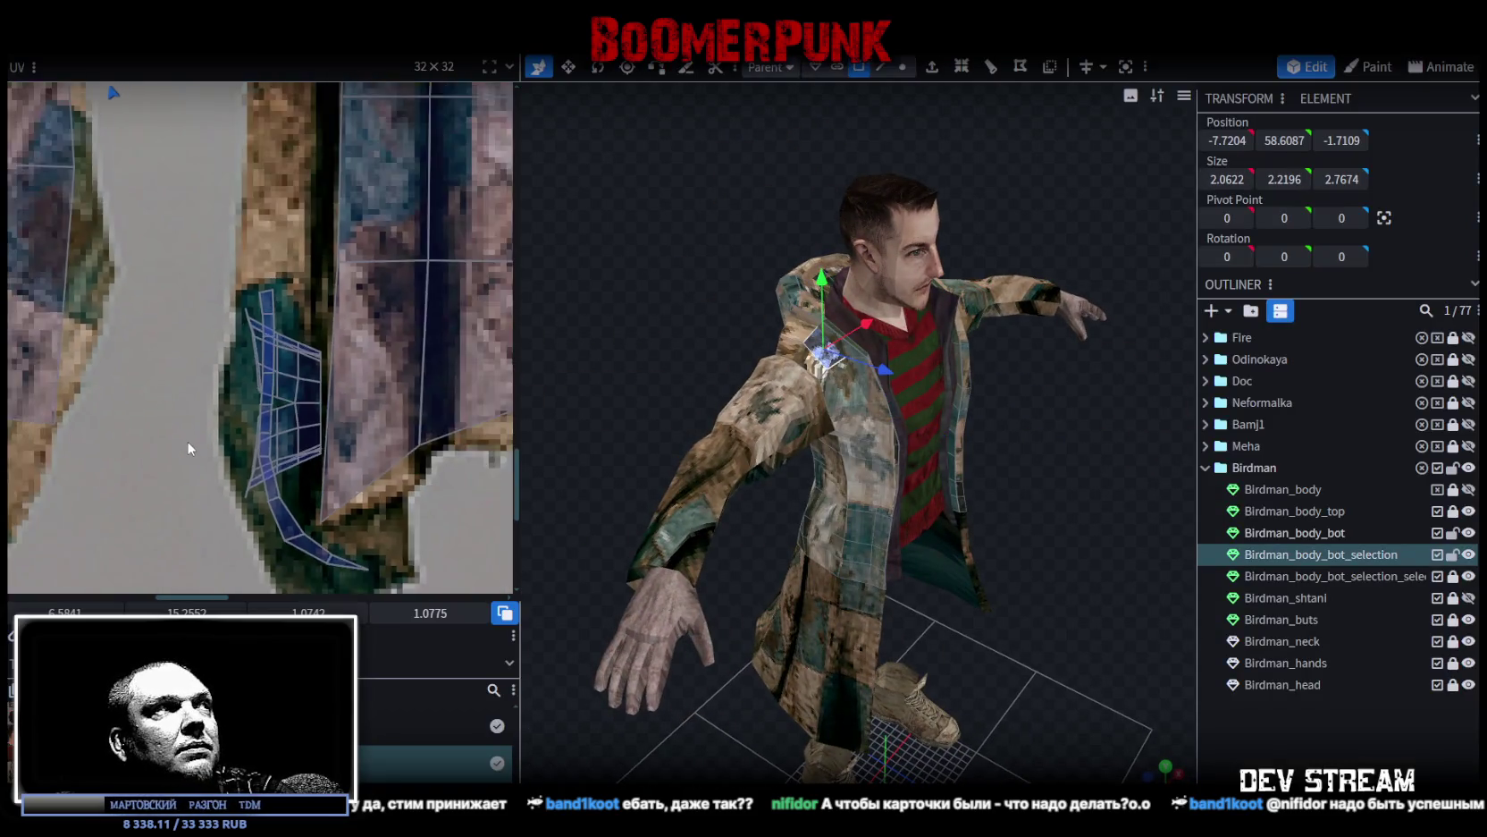
scroll(187, 440, "down", 6)
scroll(384, 326, "up", 4)
scroll(413, 309, "up", 5)
left_click(305, 265)
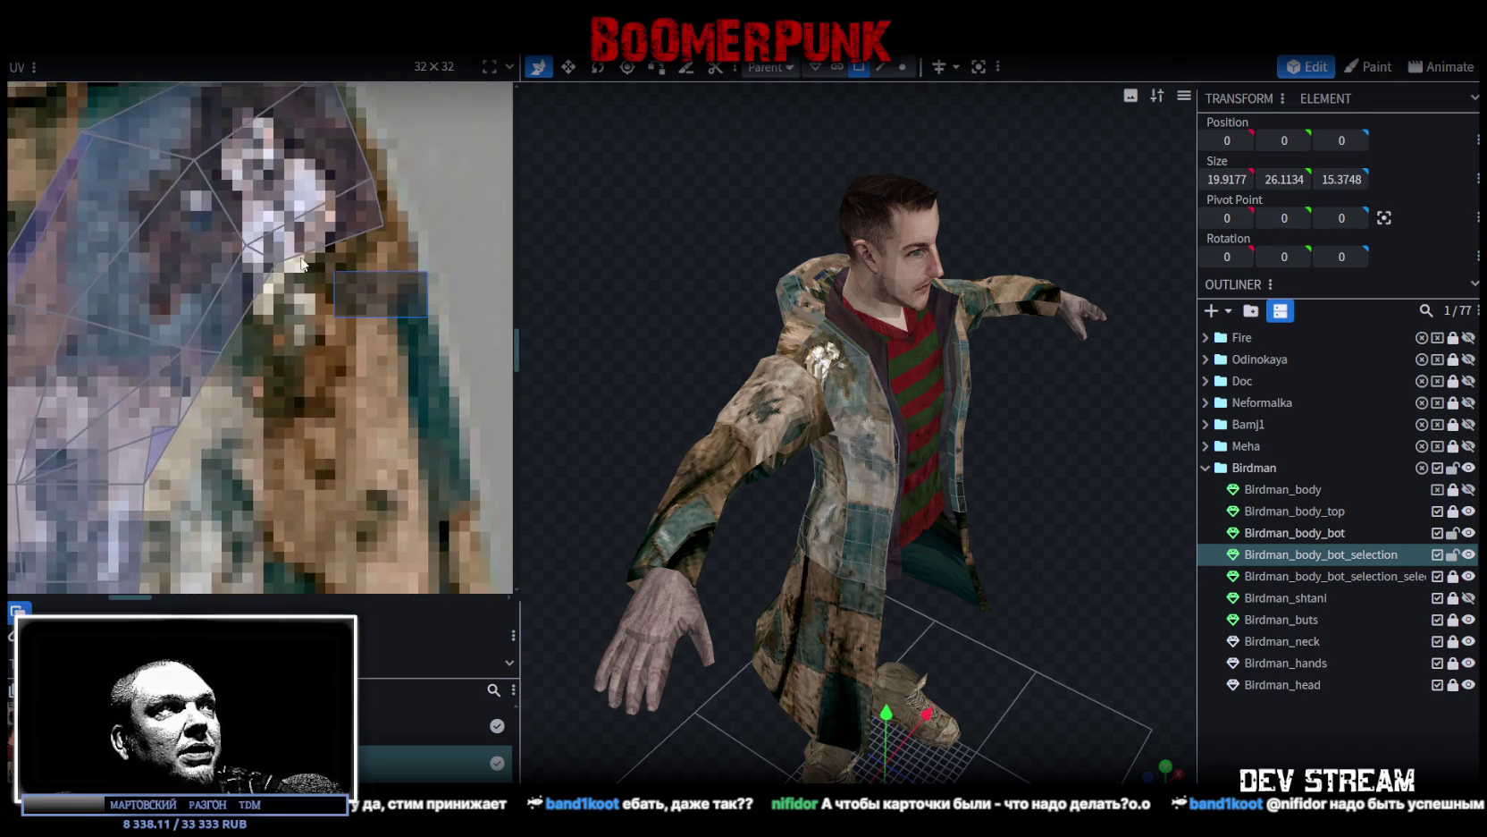
left_click(305, 266)
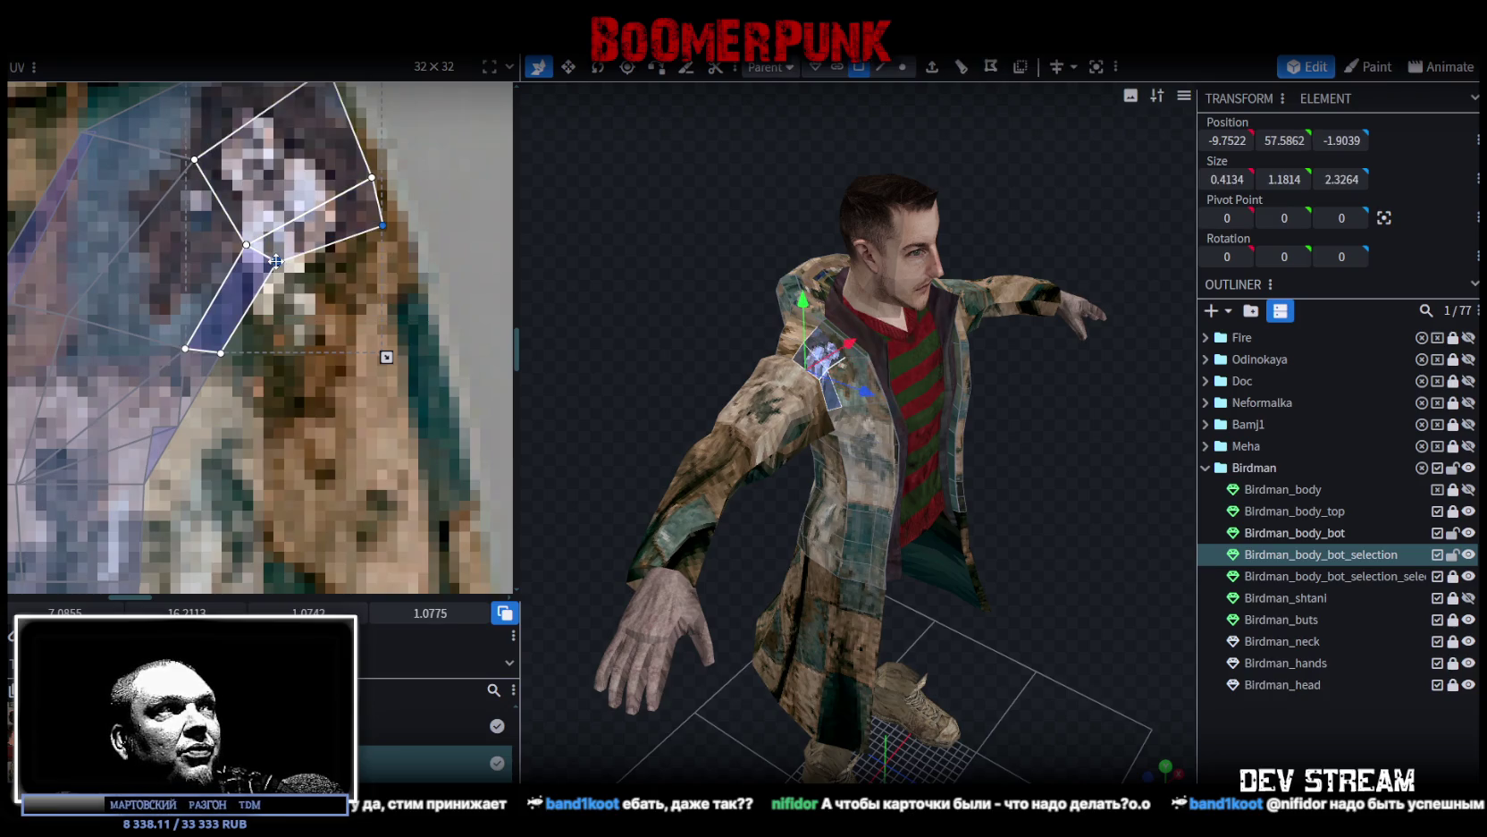
left_click(213, 345)
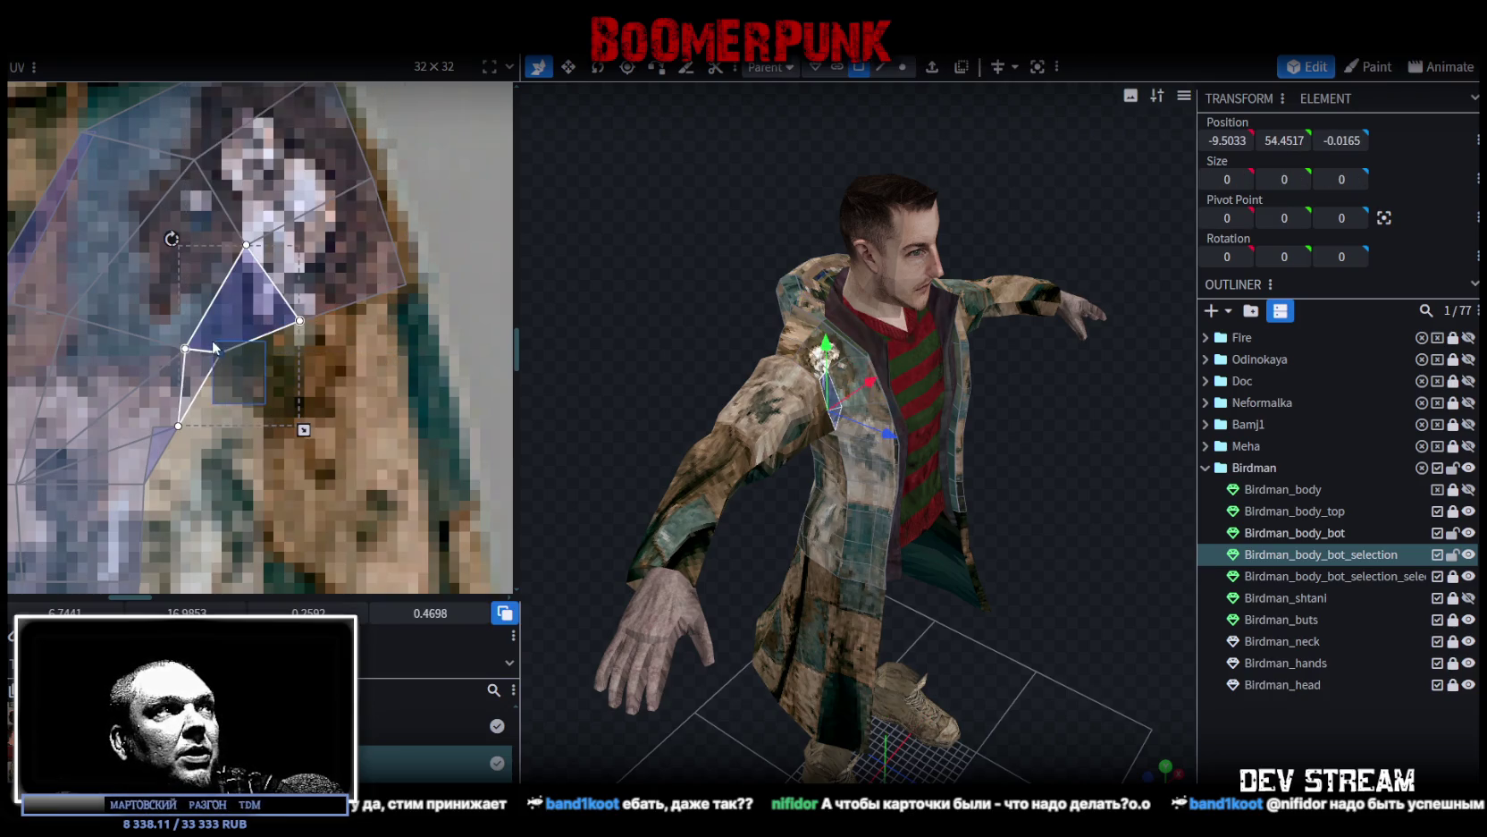
left_click_drag(213, 345, 239, 374)
scroll(983, 626, "up", 2)
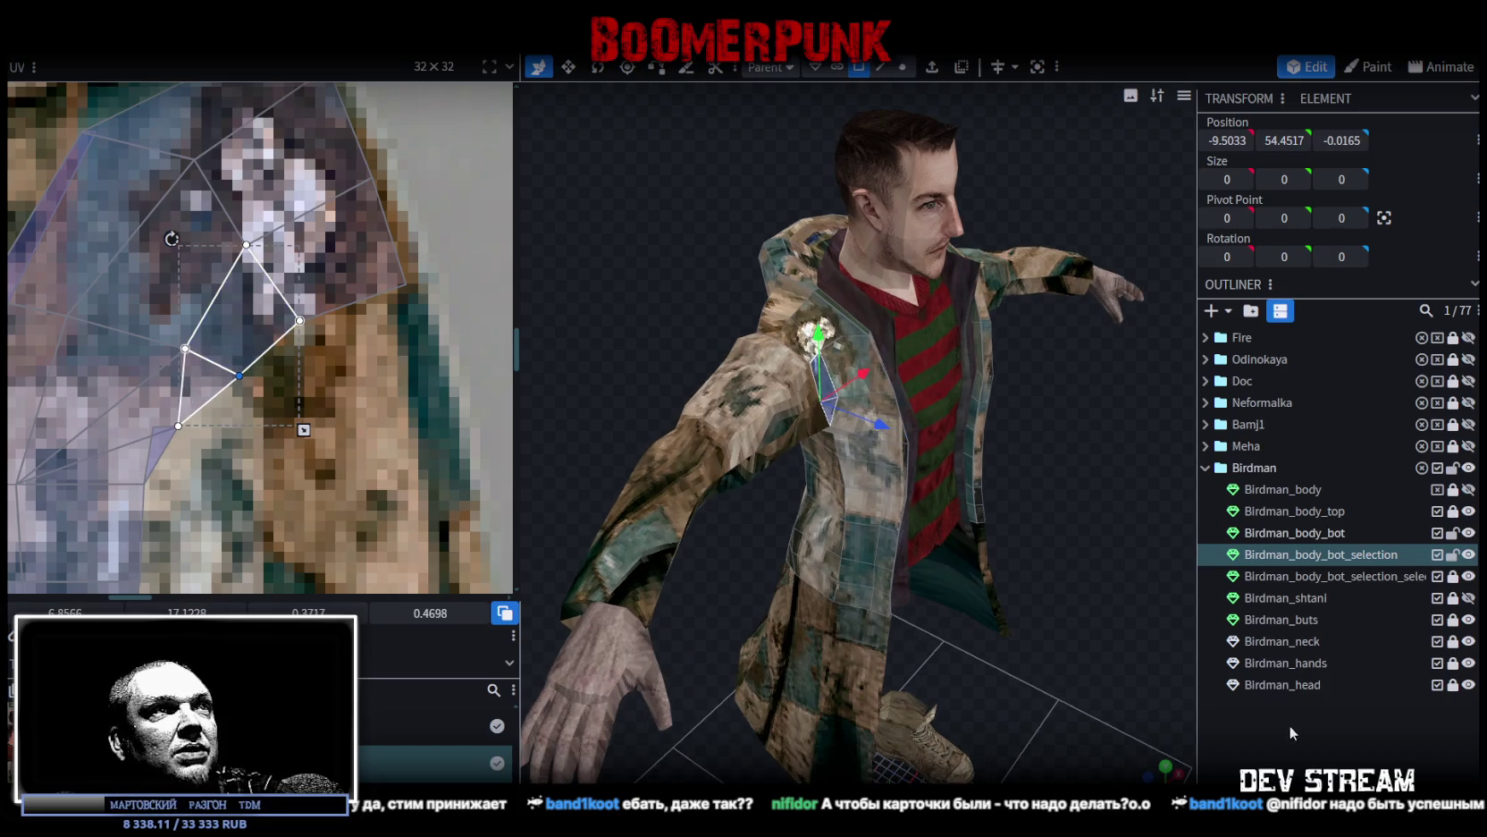
left_click(1285, 726)
mouse_move(1023, 515)
left_mouse_down()
mouse_move(964, 435)
mouse_move(767, 327)
left_mouse_up()
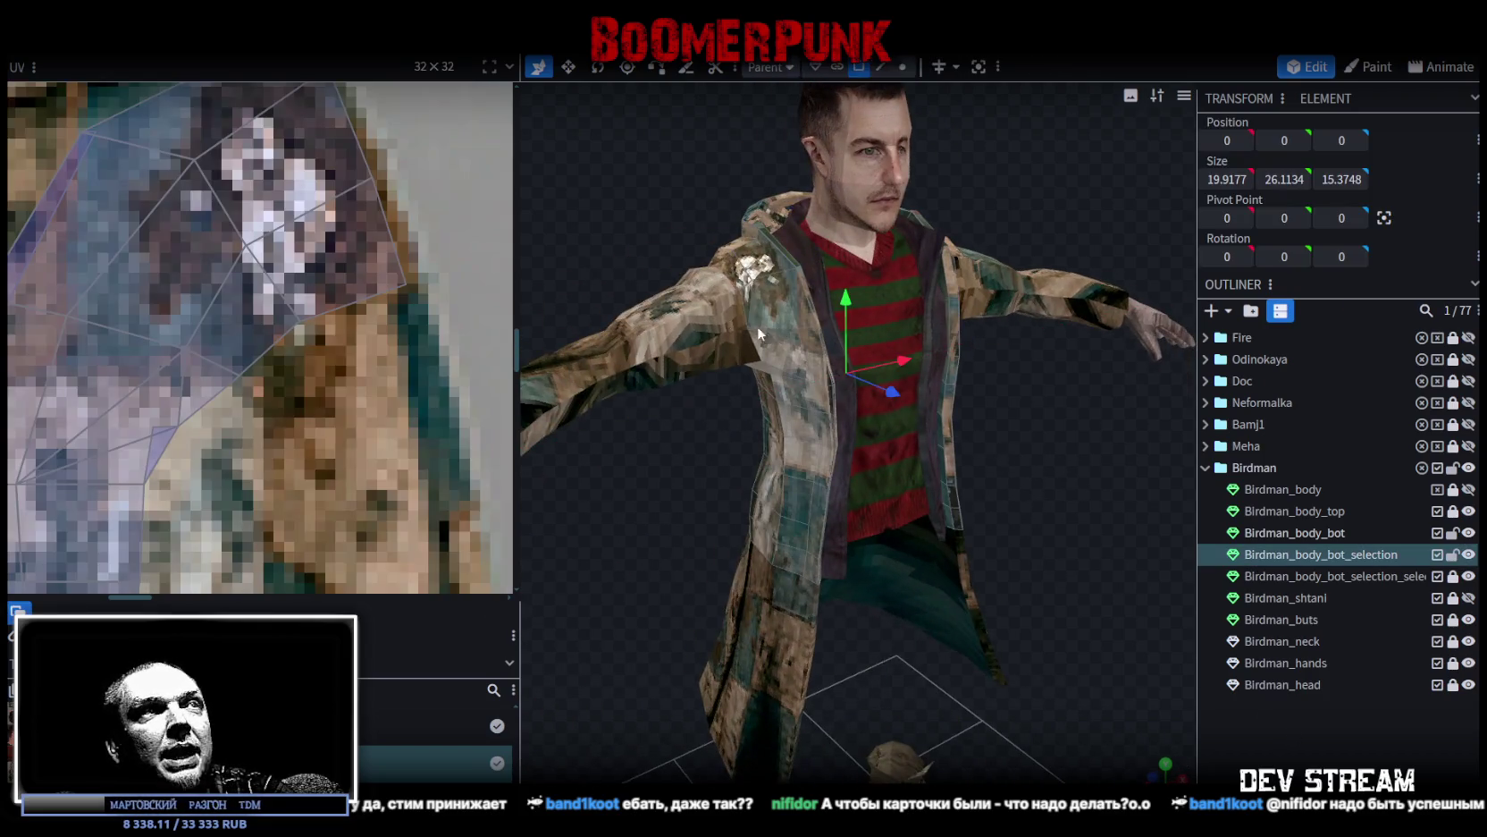
left_click_drag(667, 521, 716, 302)
left_click(747, 283)
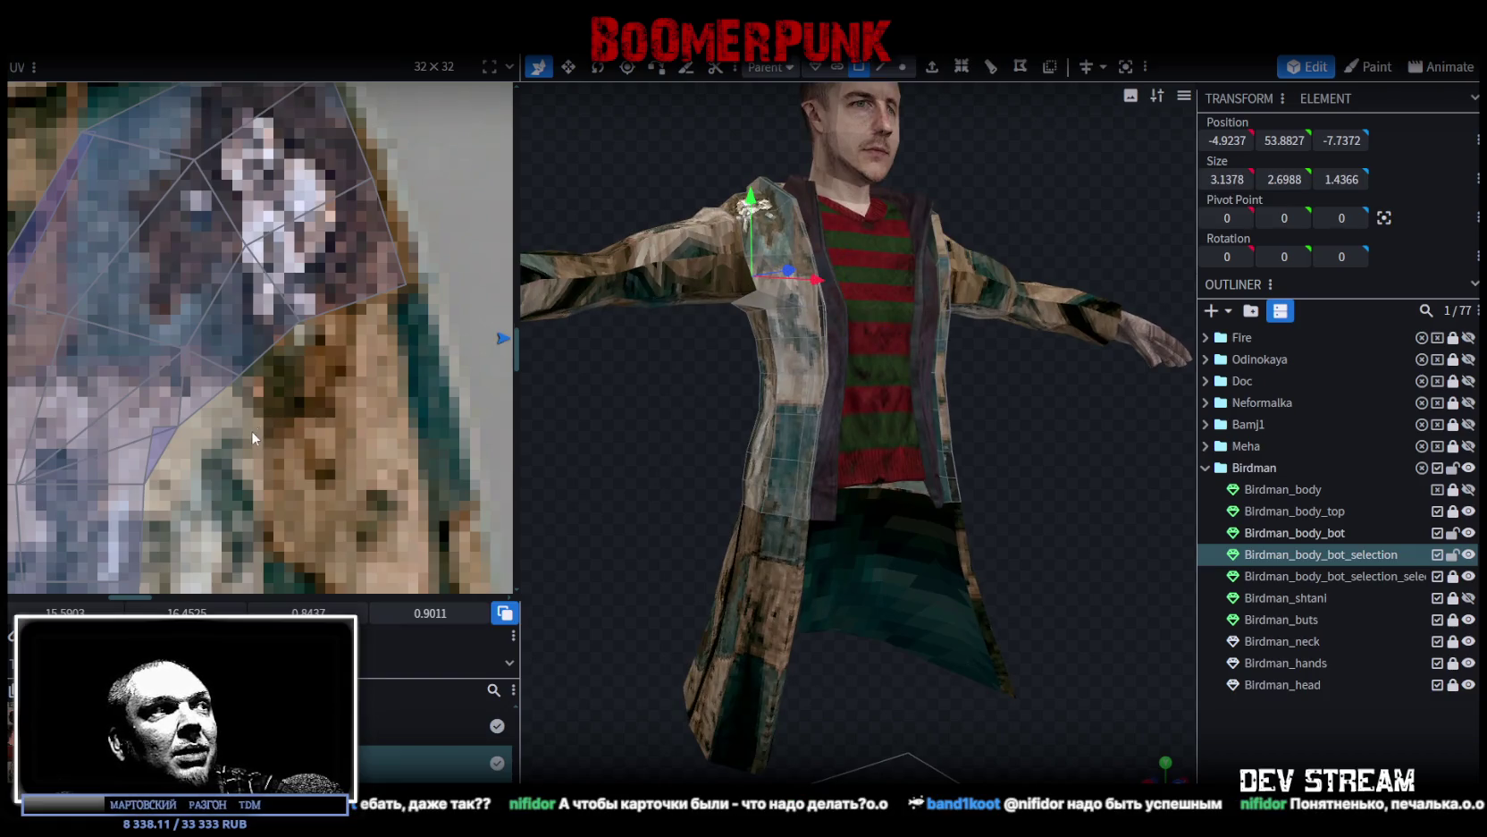
scroll(251, 430, "down", 2)
scroll(231, 454, "up", 1)
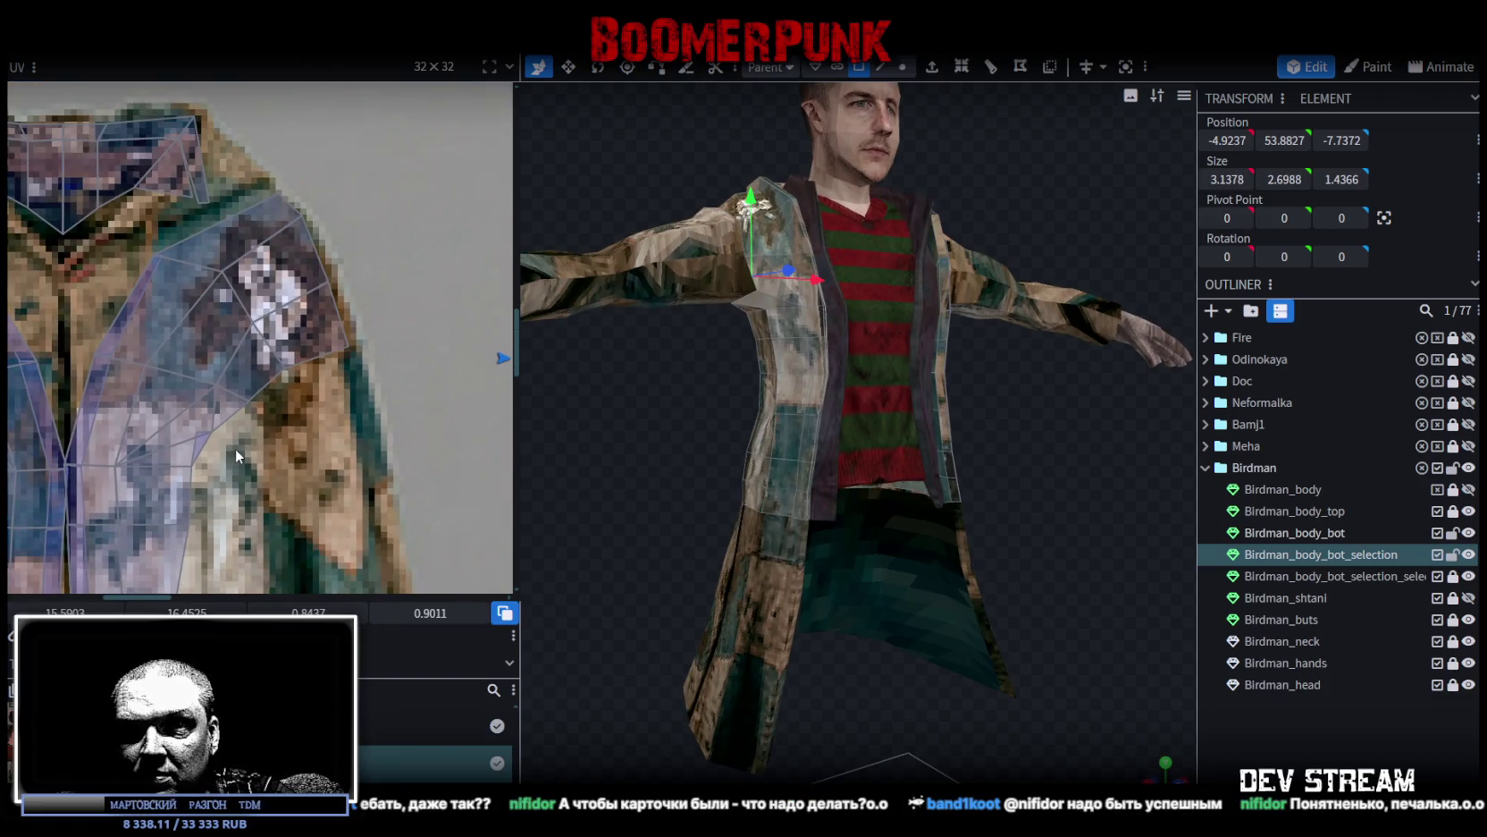
scroll(265, 453, "down", 1)
scroll(969, 550, "down", 3)
mouse_move(969, 550)
left_mouse_down()
mouse_move(1069, 535)
mouse_move(1132, 547)
mouse_move(1104, 516)
mouse_move(891, 496)
mouse_move(971, 539)
mouse_move(988, 609)
mouse_move(1066, 565)
mouse_move(948, 307)
left_mouse_up()
scroll(930, 518, "up", 3)
mouse_move(1005, 435)
left_mouse_down()
mouse_move(935, 431)
mouse_move(946, 388)
mouse_move(1033, 399)
mouse_move(1001, 404)
left_mouse_up()
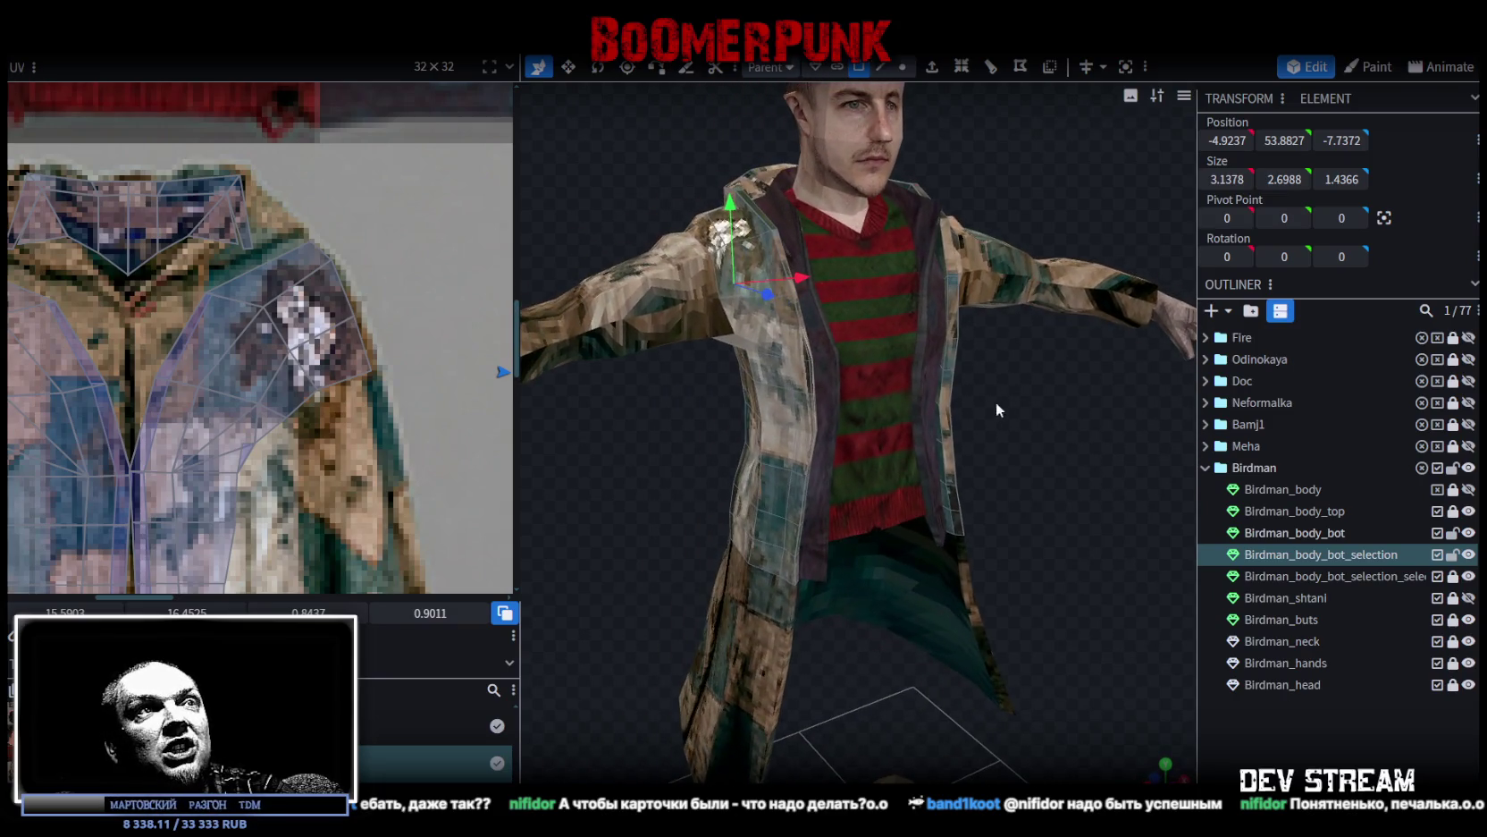
left_click(945, 423)
mouse_move(1020, 466)
left_mouse_down()
mouse_move(1008, 530)
mouse_move(834, 516)
mouse_move(845, 502)
mouse_move(1138, 519)
mouse_move(899, 534)
mouse_move(1014, 454)
mouse_move(950, 449)
mouse_move(958, 381)
mouse_move(1028, 439)
left_mouse_up()
key("ctrl+s")
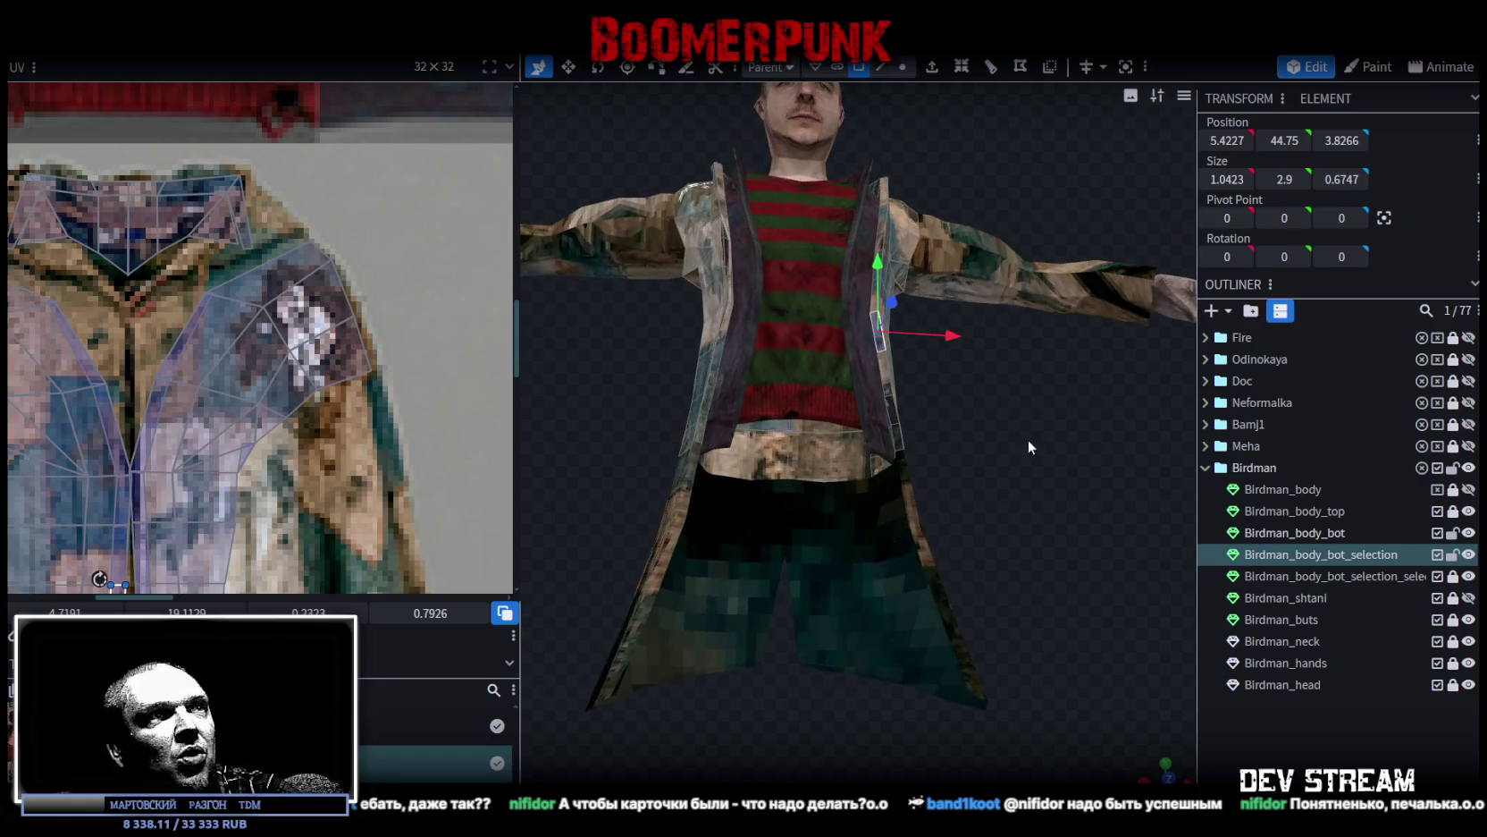
mouse_move(934, 532)
left_mouse_down()
mouse_move(703, 571)
mouse_move(968, 446)
mouse_move(972, 460)
mouse_move(819, 424)
mouse_move(711, 512)
mouse_move(779, 482)
left_mouse_up()
scroll(778, 483, "up", 3)
Step: Select the coat's top shoulder face and drag its top-left UV vertex to reshape it
left_click(827, 307)
left_click_drag(704, 172, 1061, 143)
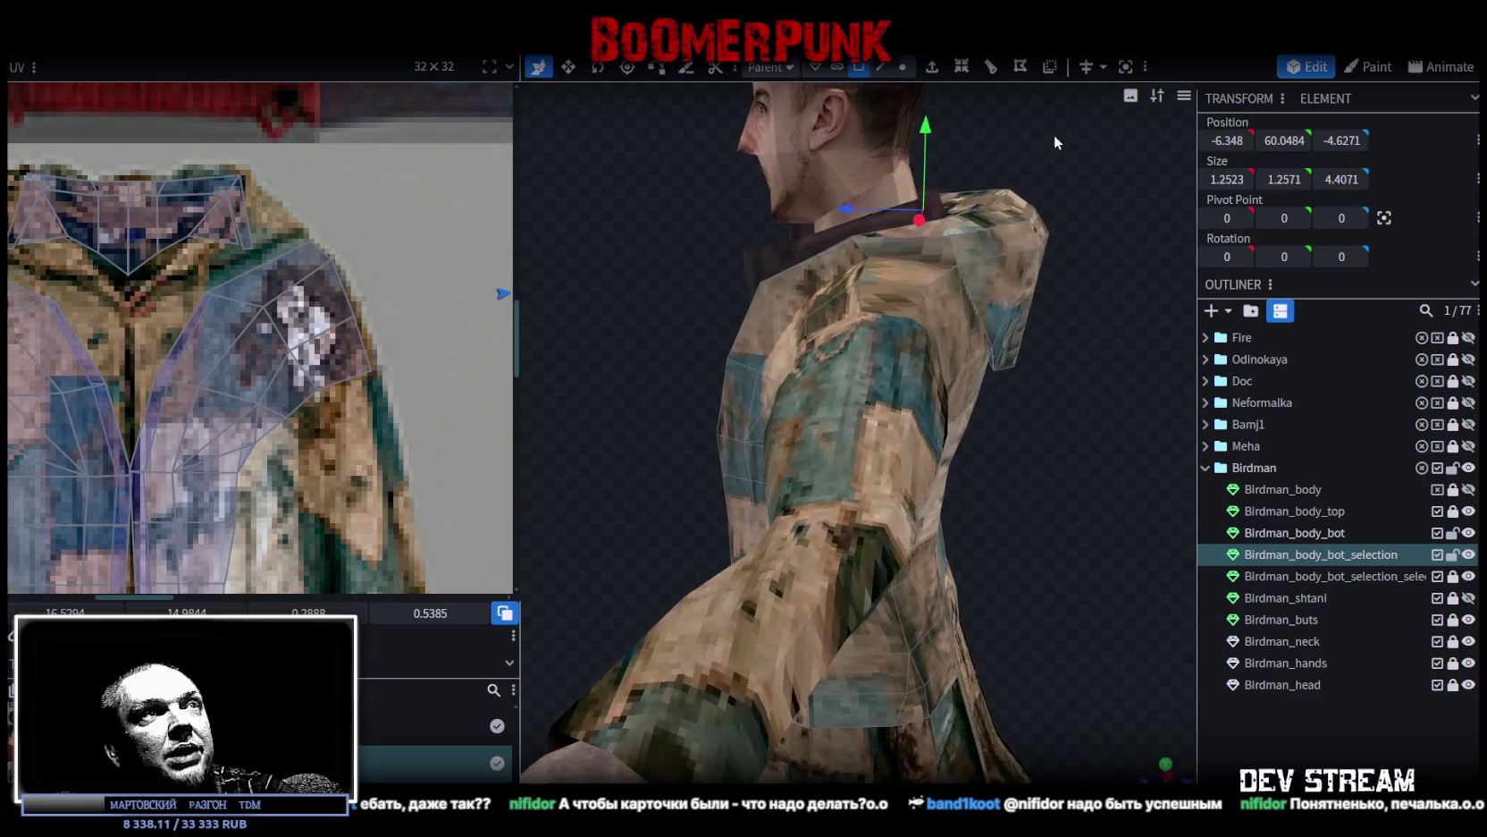
left_click(922, 258)
scroll(381, 304, "down", 3)
scroll(195, 324, "up", 5)
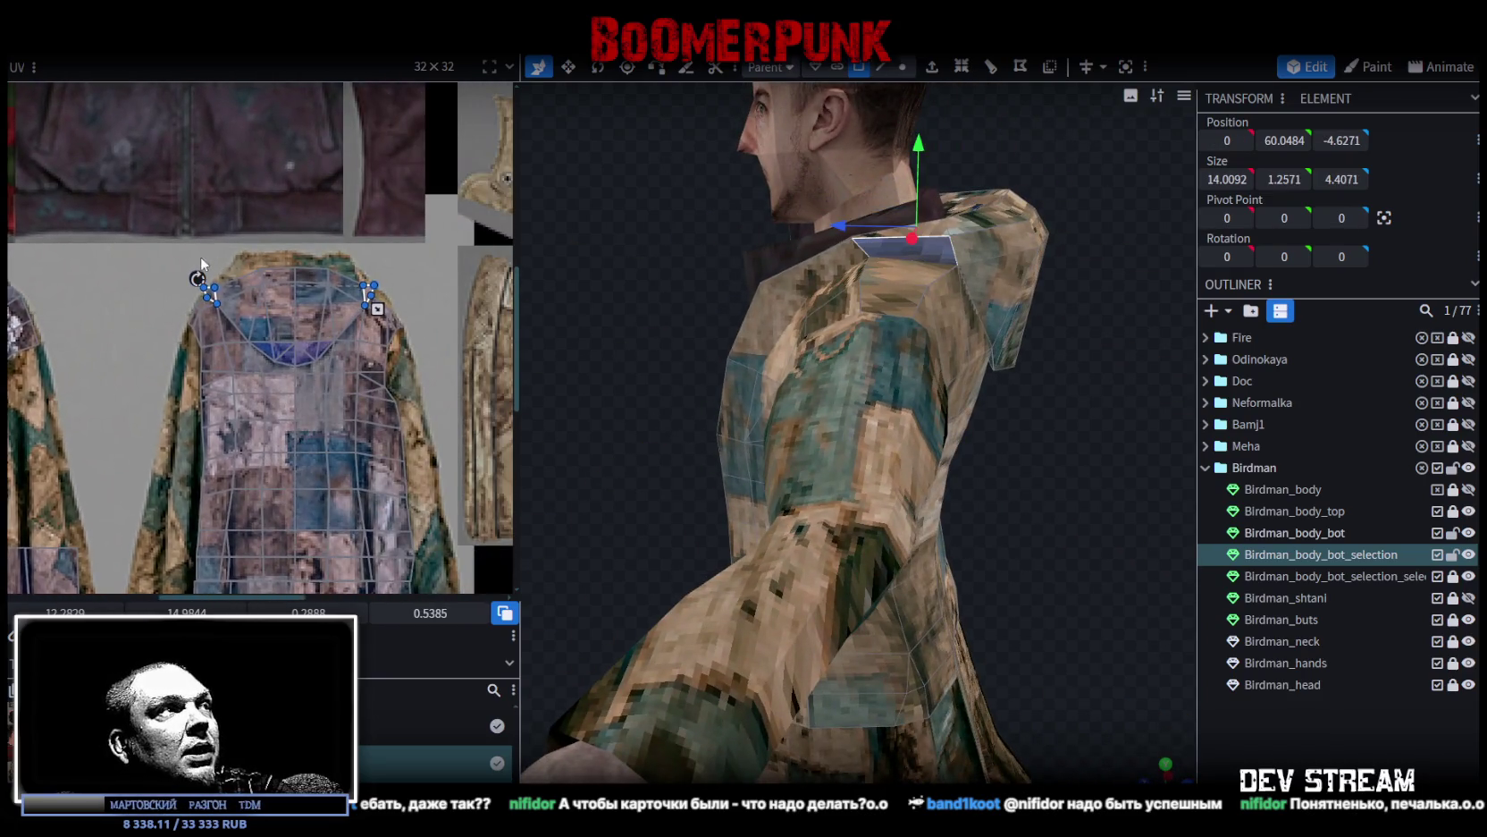
scroll(197, 326, "up", 3)
left_click(220, 360)
left_click_drag(220, 361, 276, 380)
Step: Select another shoulder face's UV near the texture edge and nudge its vertex slightly left
scroll(276, 381, "down", 3)
scroll(351, 413, "up", 3)
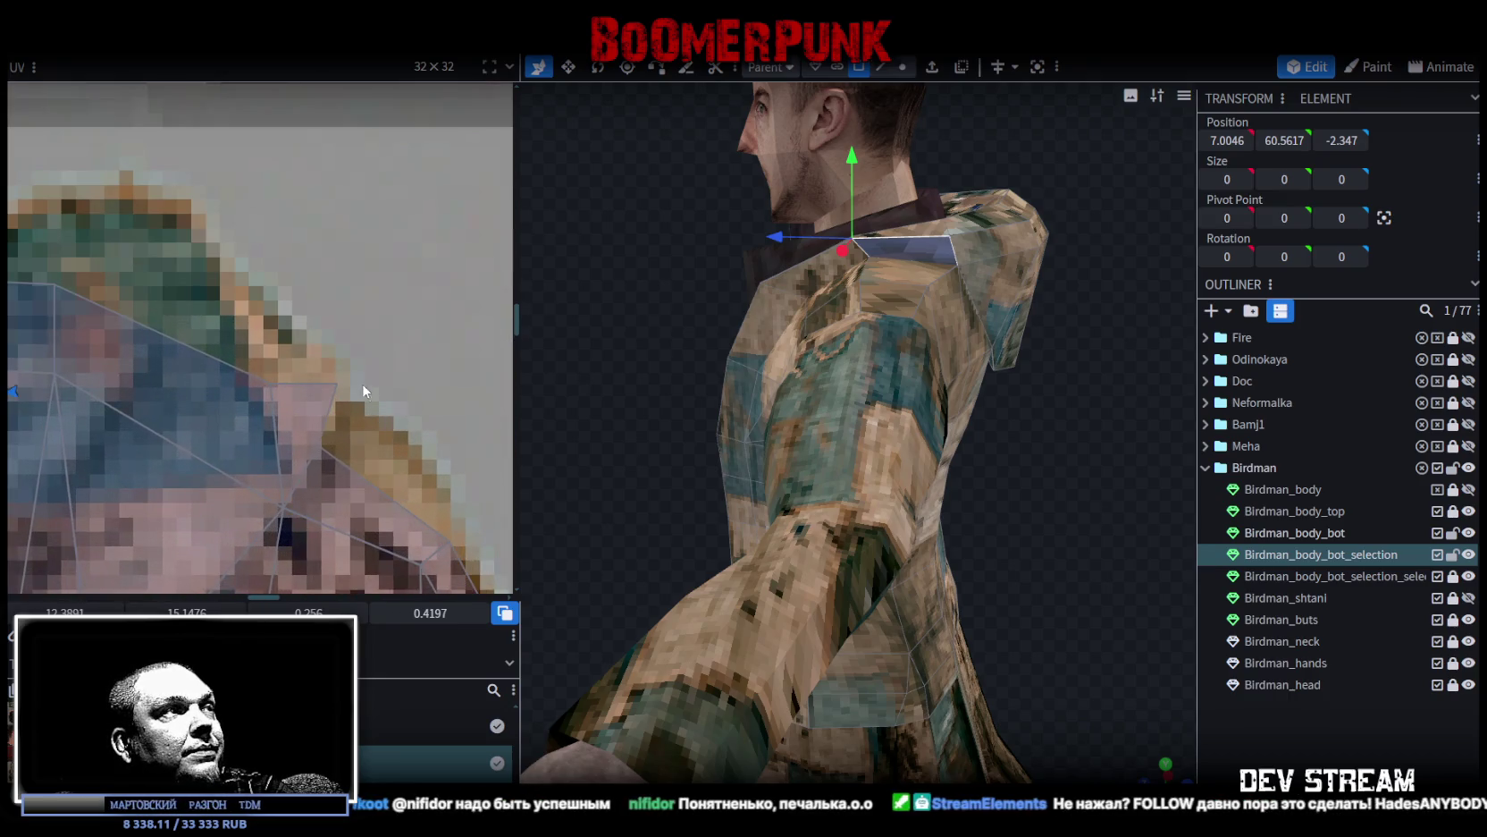
left_click(357, 447)
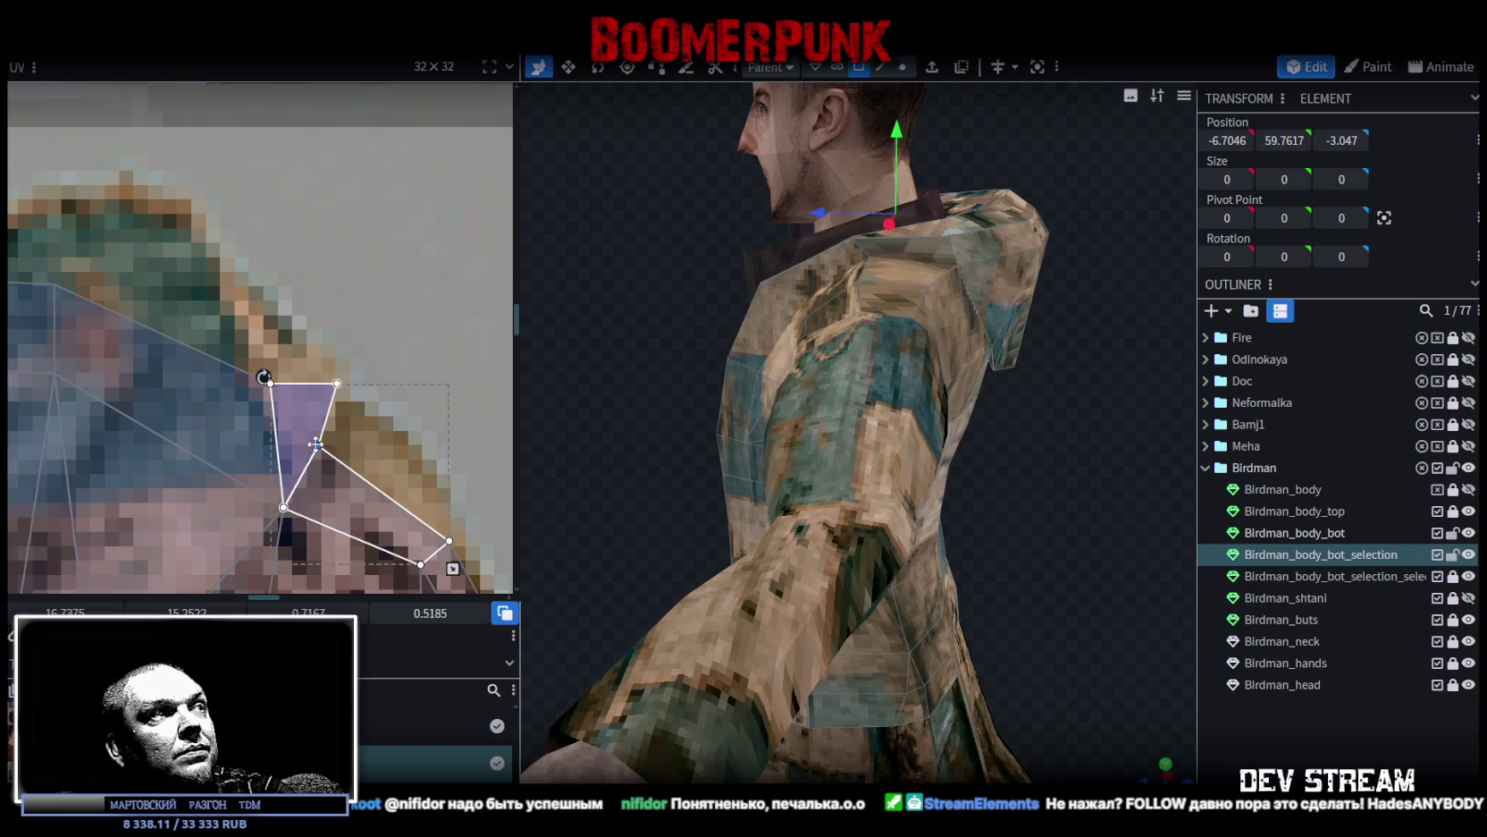
scroll(316, 444, "down", 3)
scroll(290, 383, "up", 1)
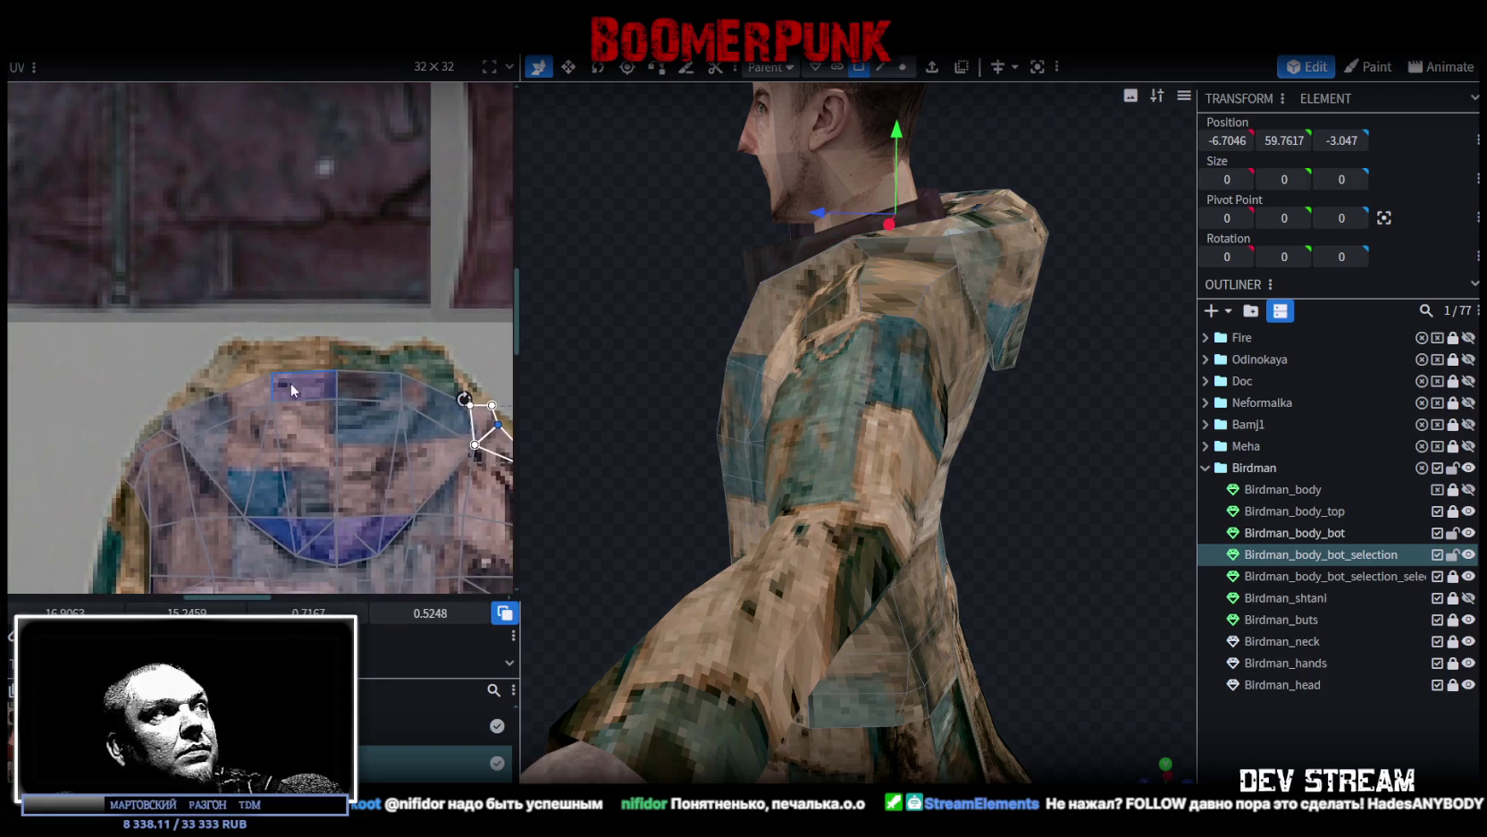
scroll(157, 421, "up", 2)
left_click(199, 421)
left_click_drag(198, 422, 195, 421)
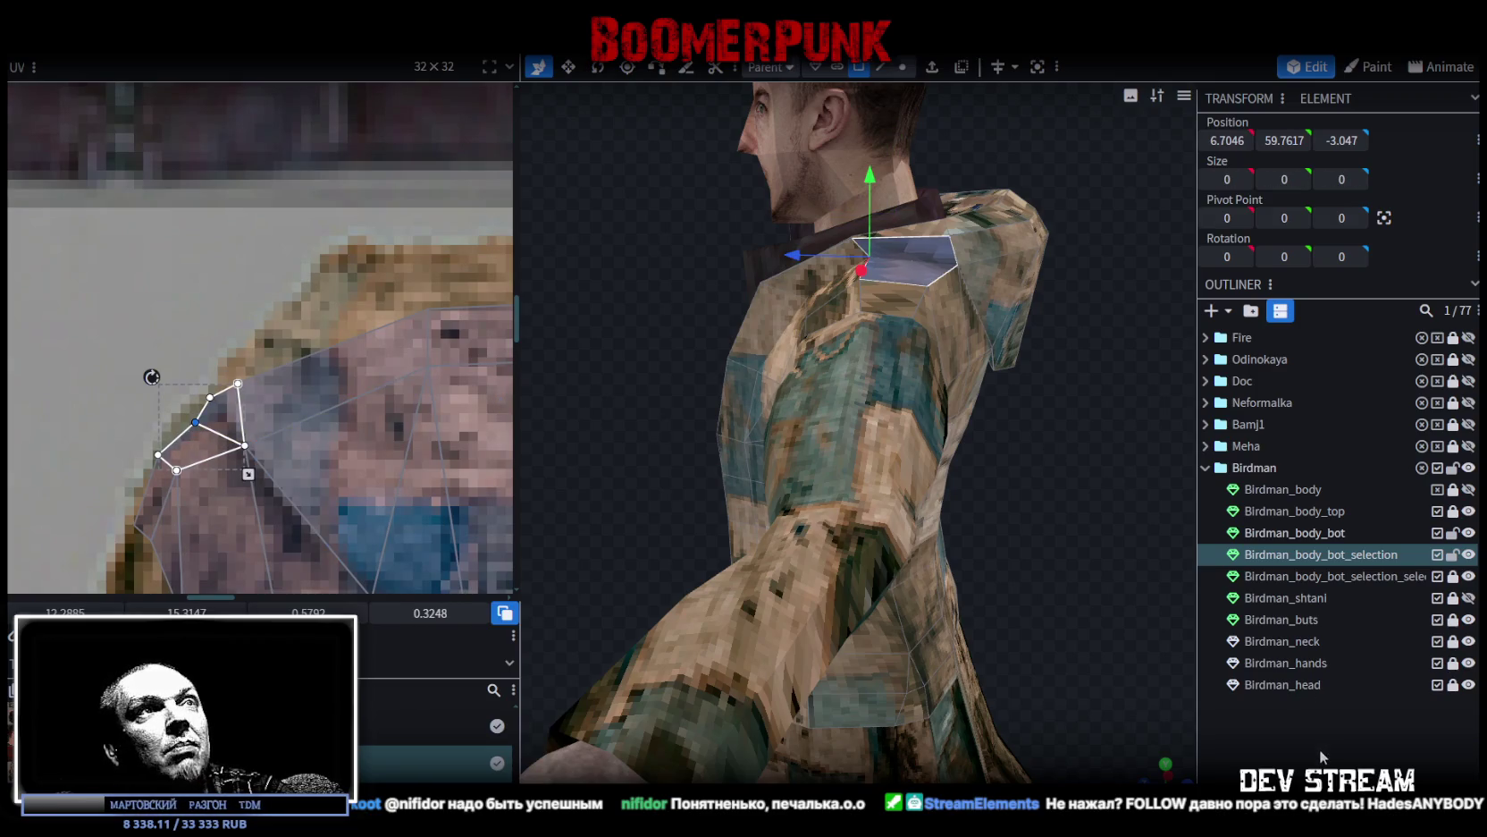
Step: Clear the selection and select the coat piece Birdman_body_bot_selection
left_click(1320, 751)
mouse_move(1070, 509)
left_mouse_down()
mouse_move(1065, 566)
mouse_move(1069, 457)
mouse_move(965, 504)
mouse_move(762, 417)
mouse_move(554, 463)
mouse_move(616, 507)
mouse_move(919, 334)
mouse_move(918, 421)
mouse_move(983, 488)
mouse_move(916, 491)
mouse_move(1016, 549)
mouse_move(824, 497)
mouse_move(645, 493)
mouse_move(544, 545)
left_mouse_up()
left_click(915, 484)
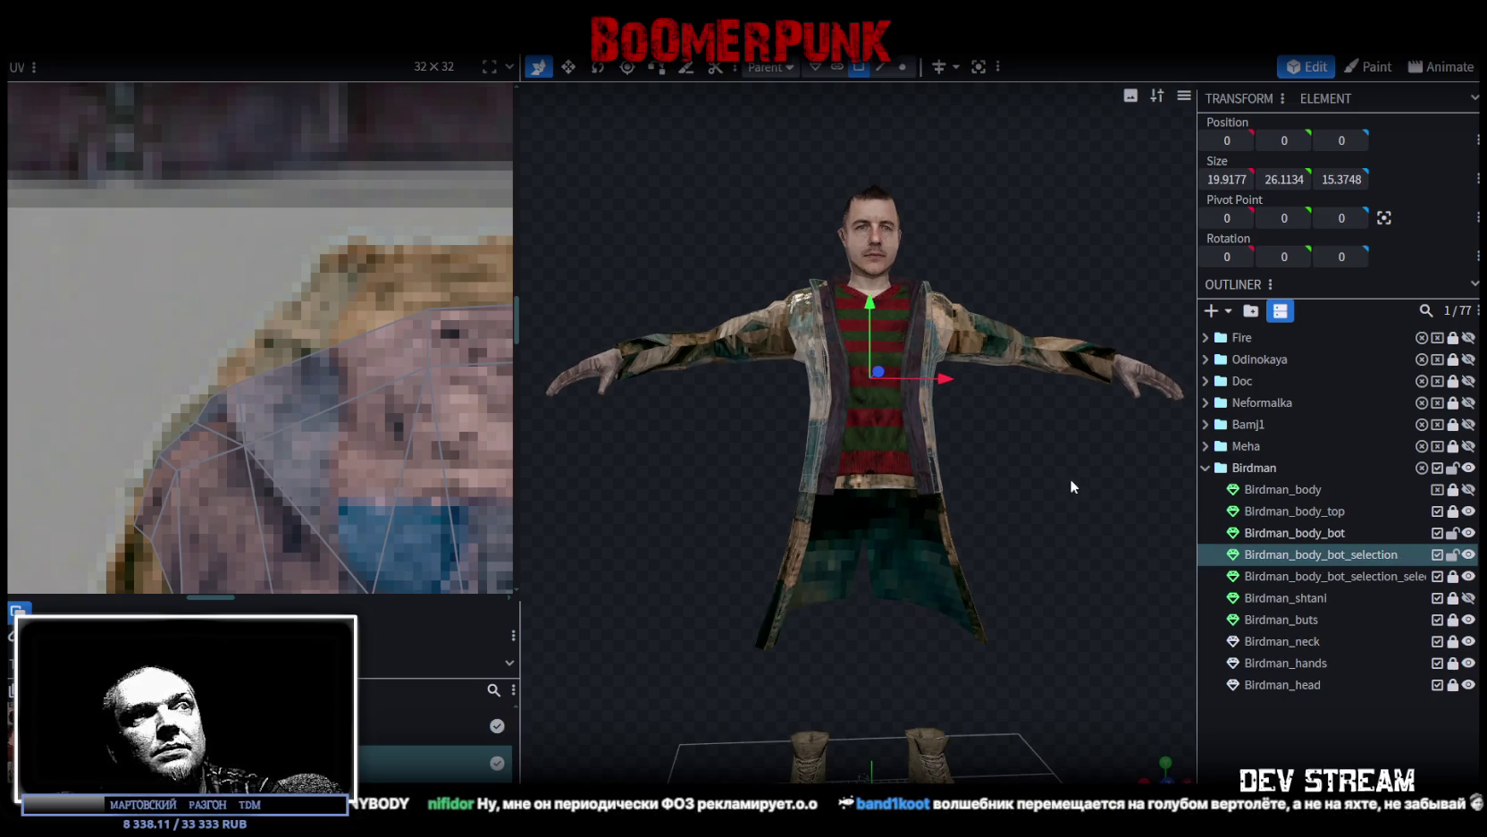
Step: Unlock Birdman_body_top and merge both coat selection meshes into it
left_click_drag(1070, 480, 1073, 502)
left_click(1454, 513)
left_click(1322, 513)
left_click(1339, 556, "ctrl")
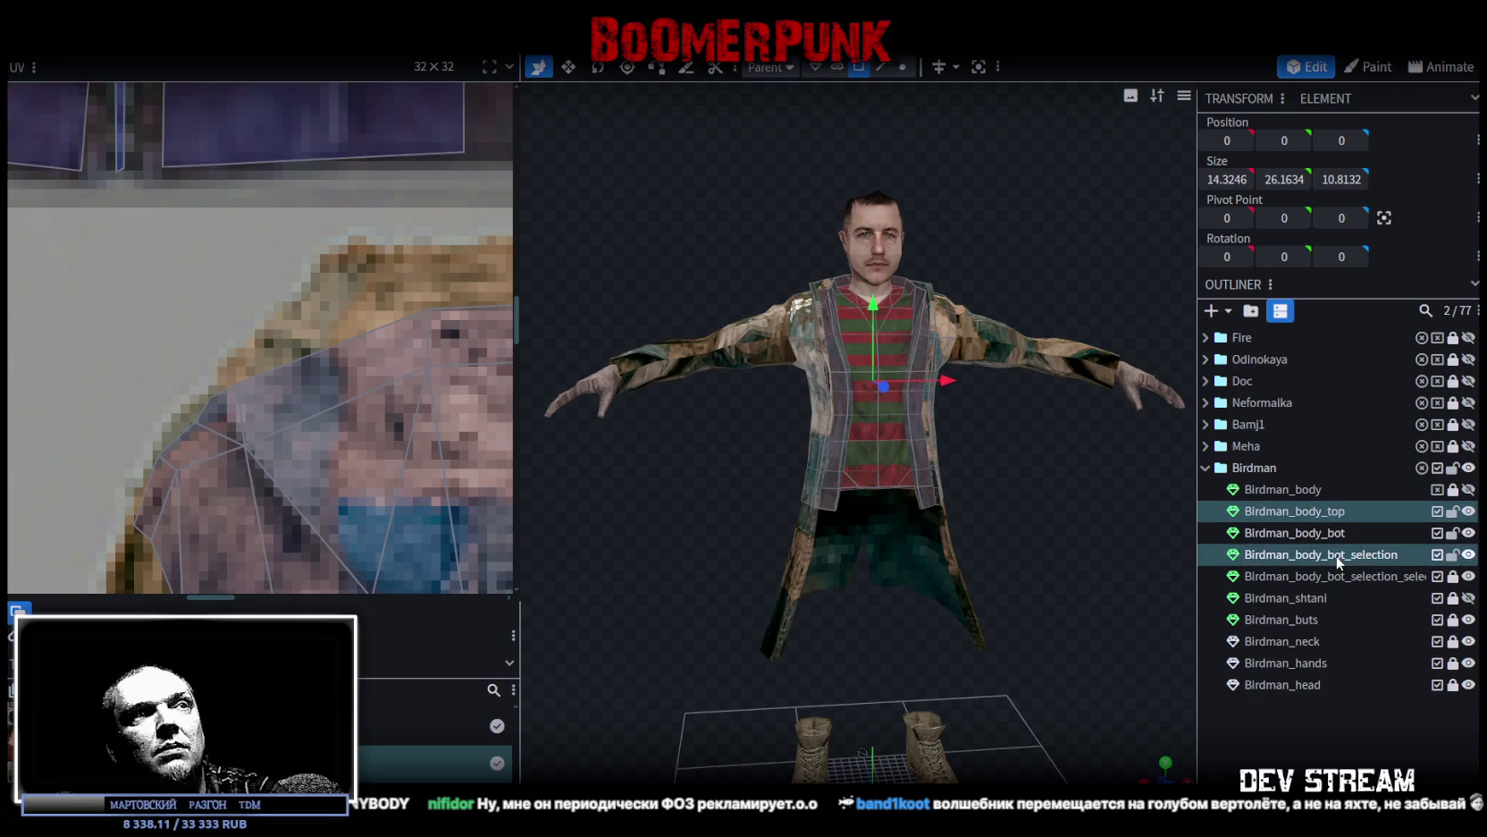
right_click(1338, 557)
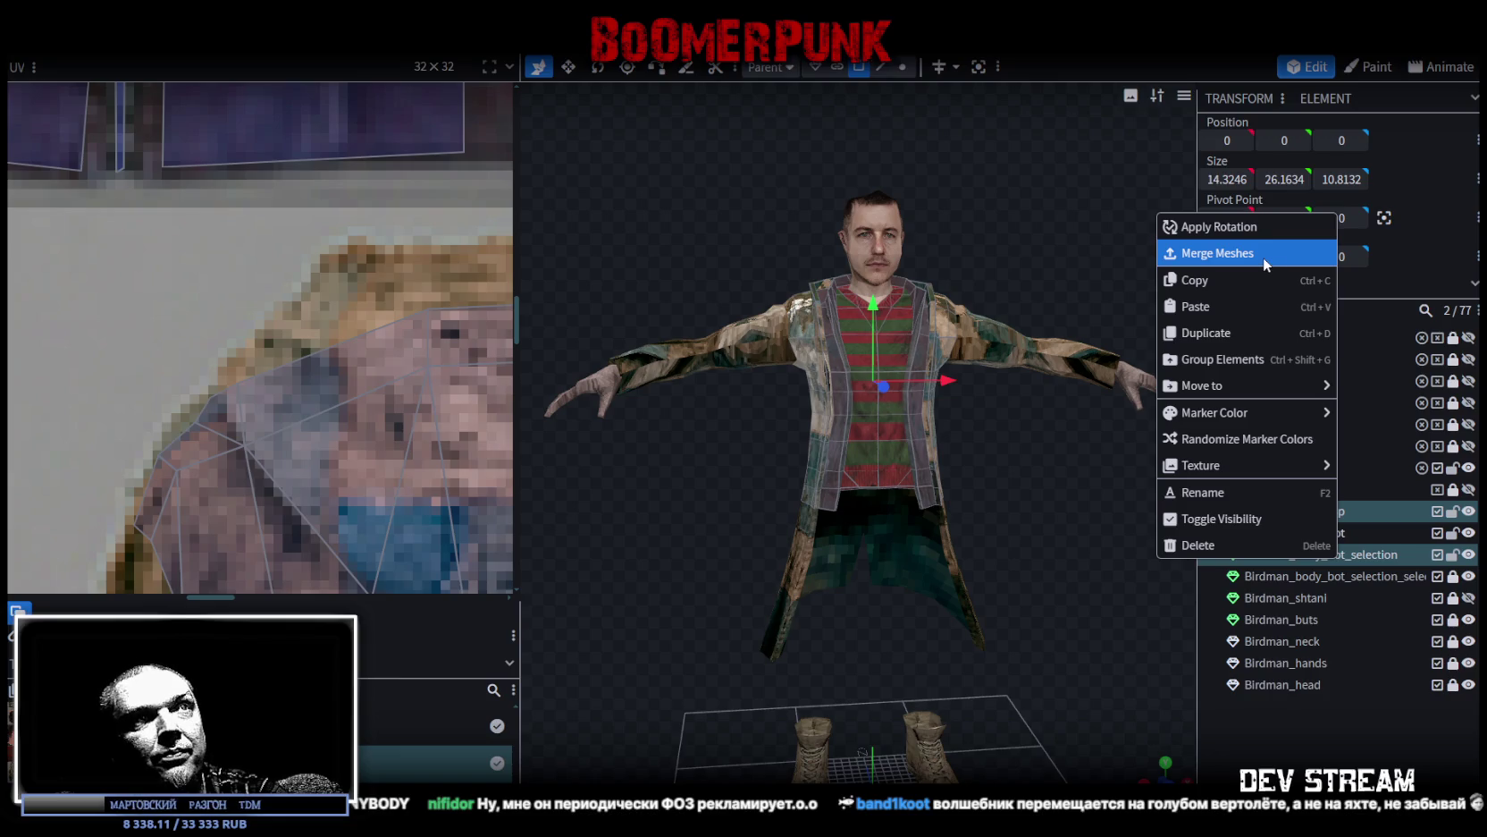
left_click(1264, 255)
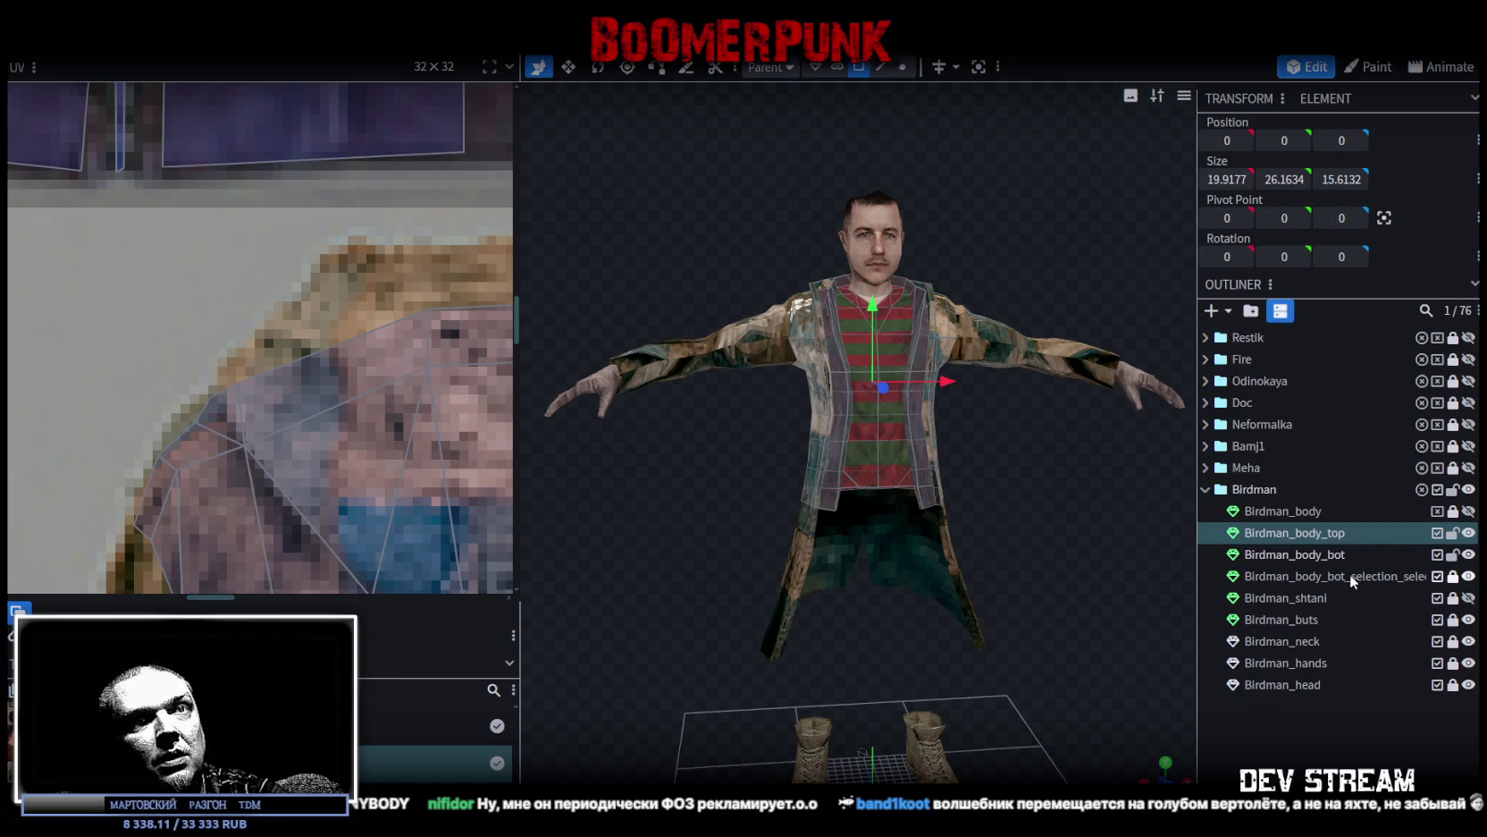
left_click(1386, 577, "ctrl")
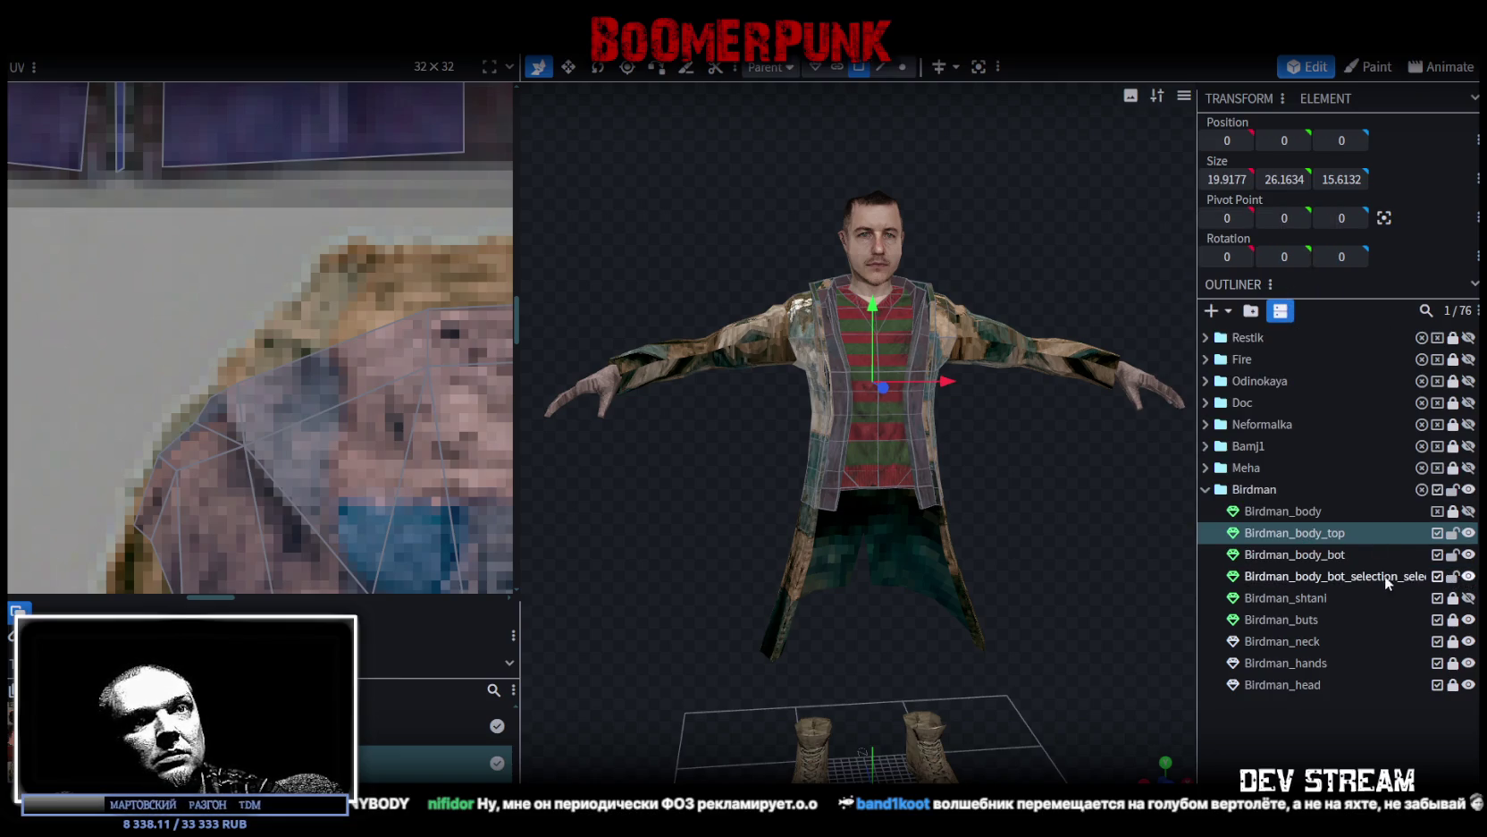
right_click(1307, 533)
left_click(1390, 234)
Step: Select all vertices of the merged mesh and weld its 41 duplicates with Merge Vertices
left_click(903, 67)
key("ctrl+a")
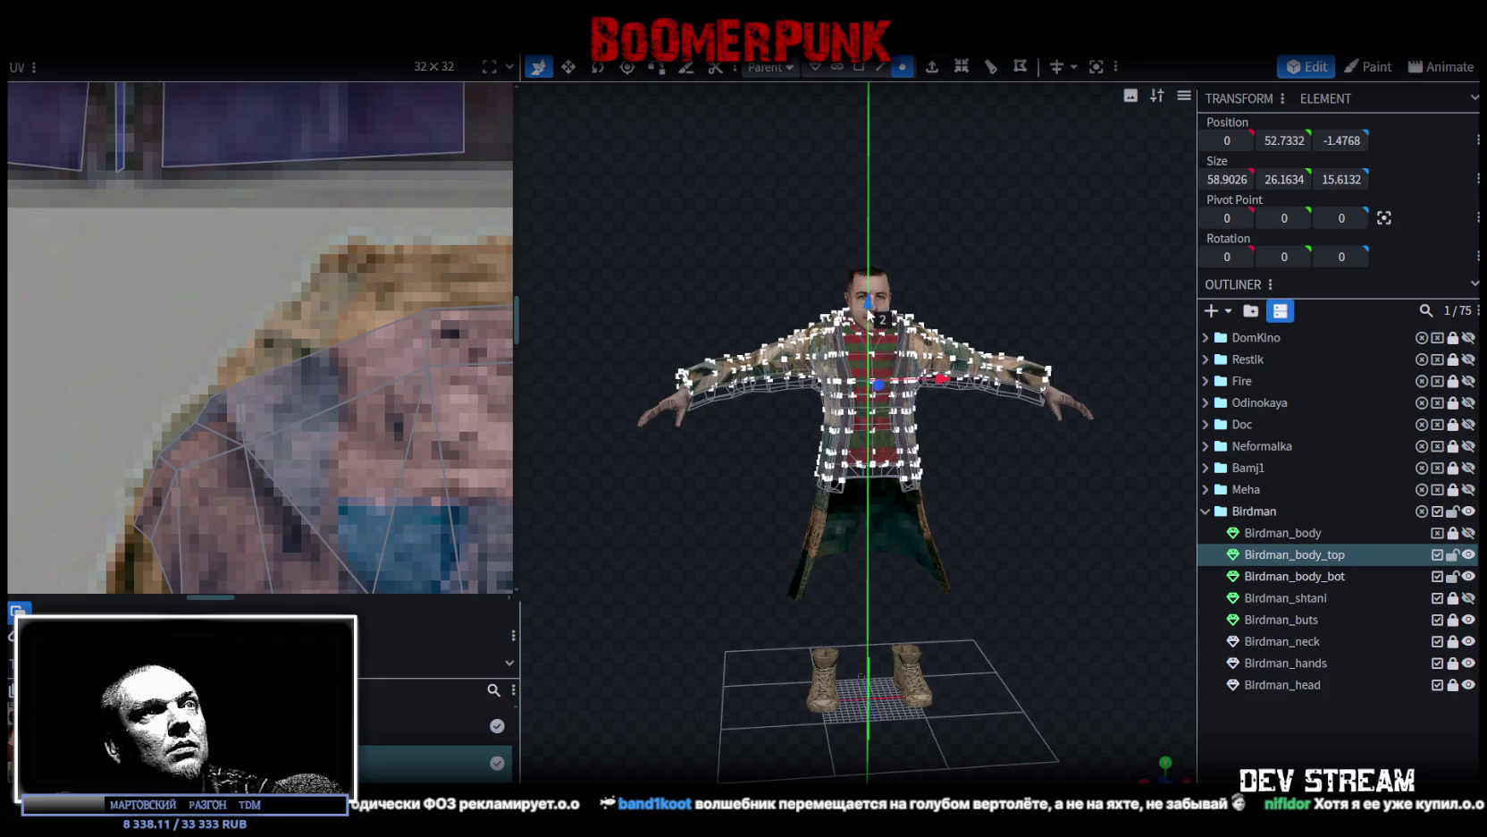
left_click(869, 318)
left_click(787, 192)
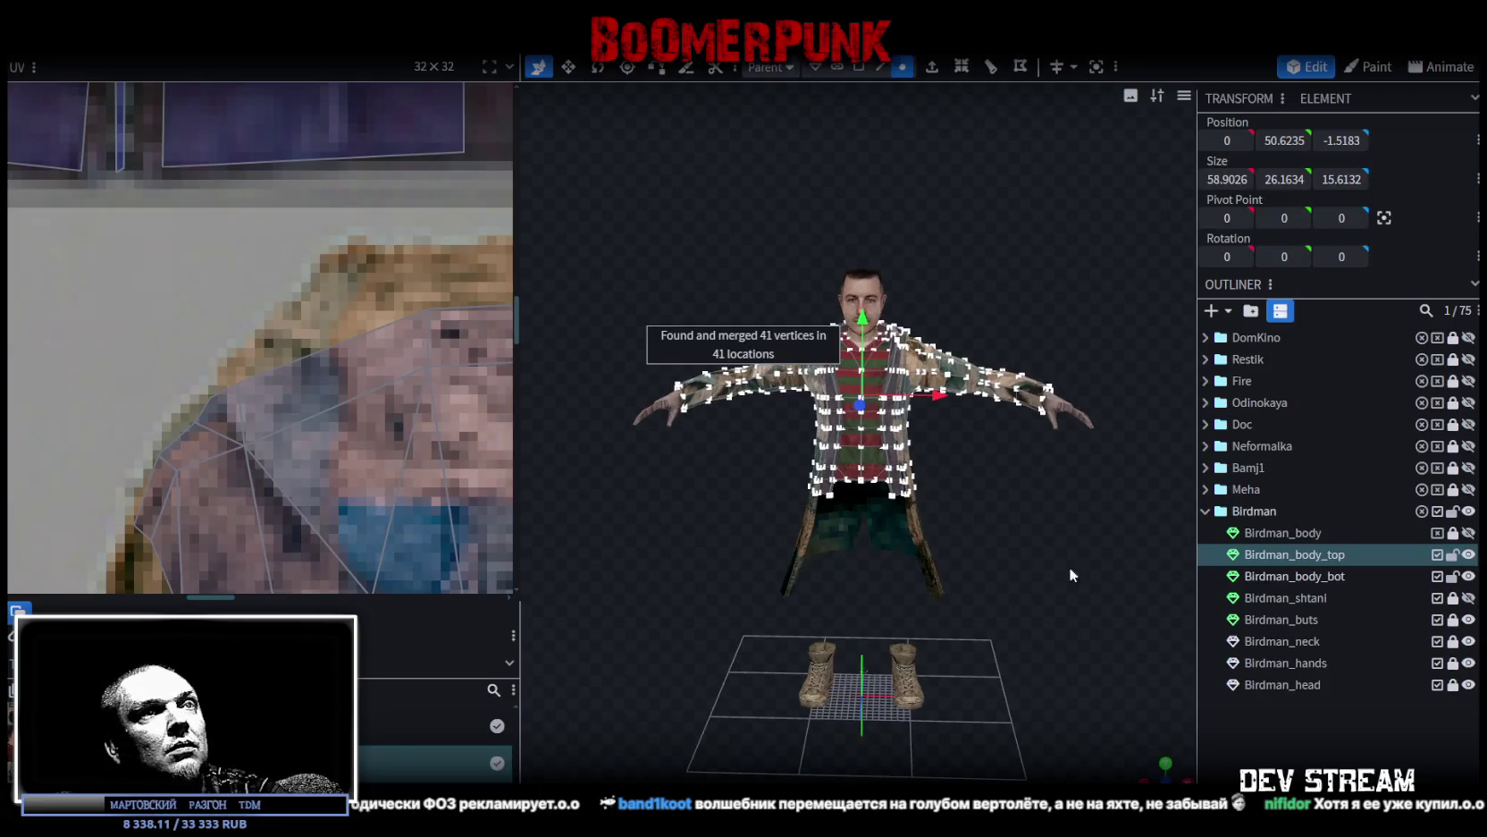
left_click(1213, 678)
mouse_move(970, 558)
left_mouse_down()
mouse_move(905, 510)
mouse_move(992, 518)
mouse_move(894, 532)
left_mouse_up()
scroll(964, 543, "up", 3)
scroll(894, 532, "up", 3)
left_click(874, 527)
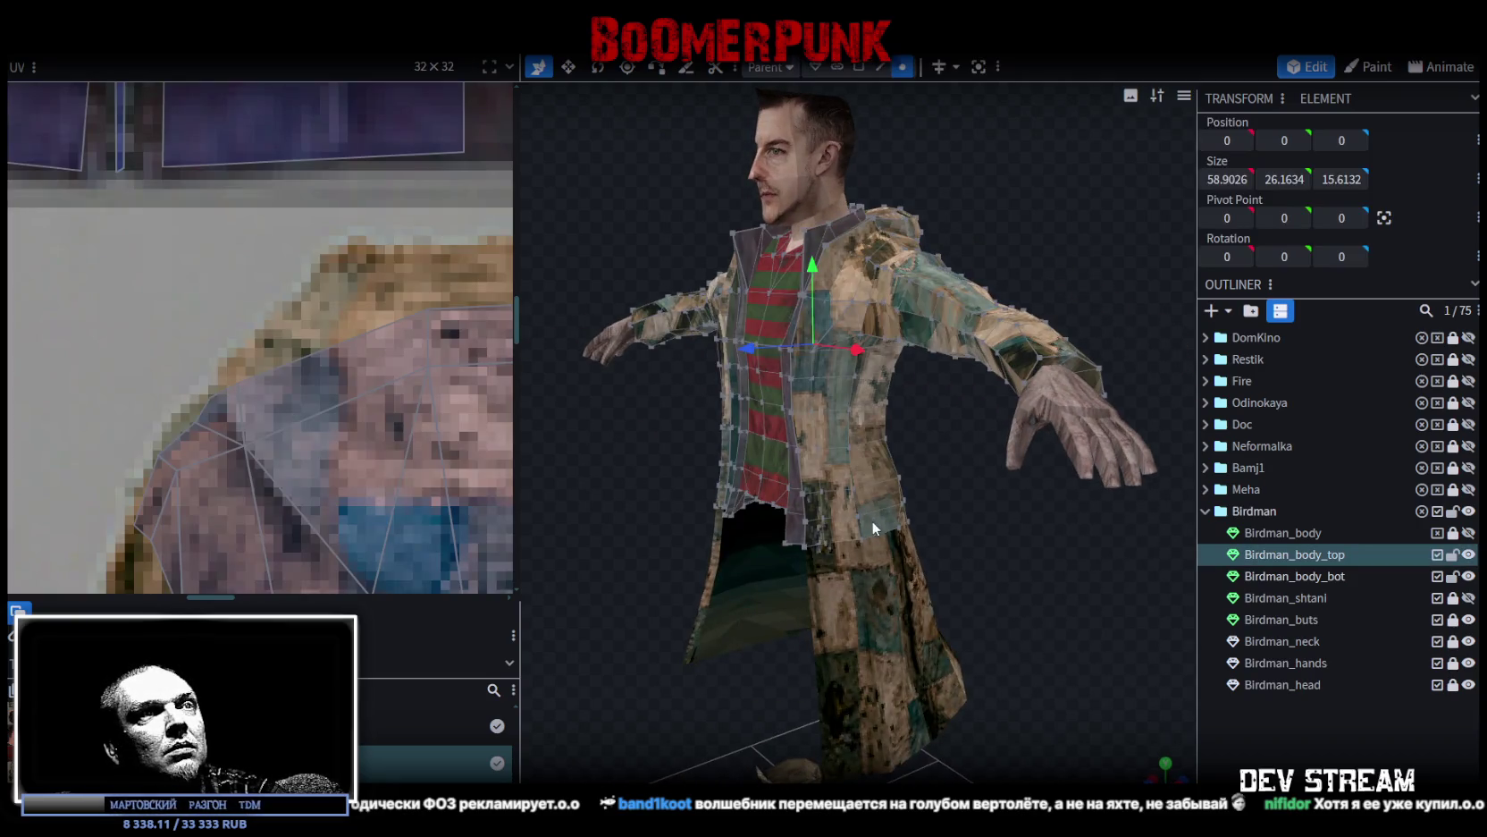
left_click_drag(1016, 560, 858, 547)
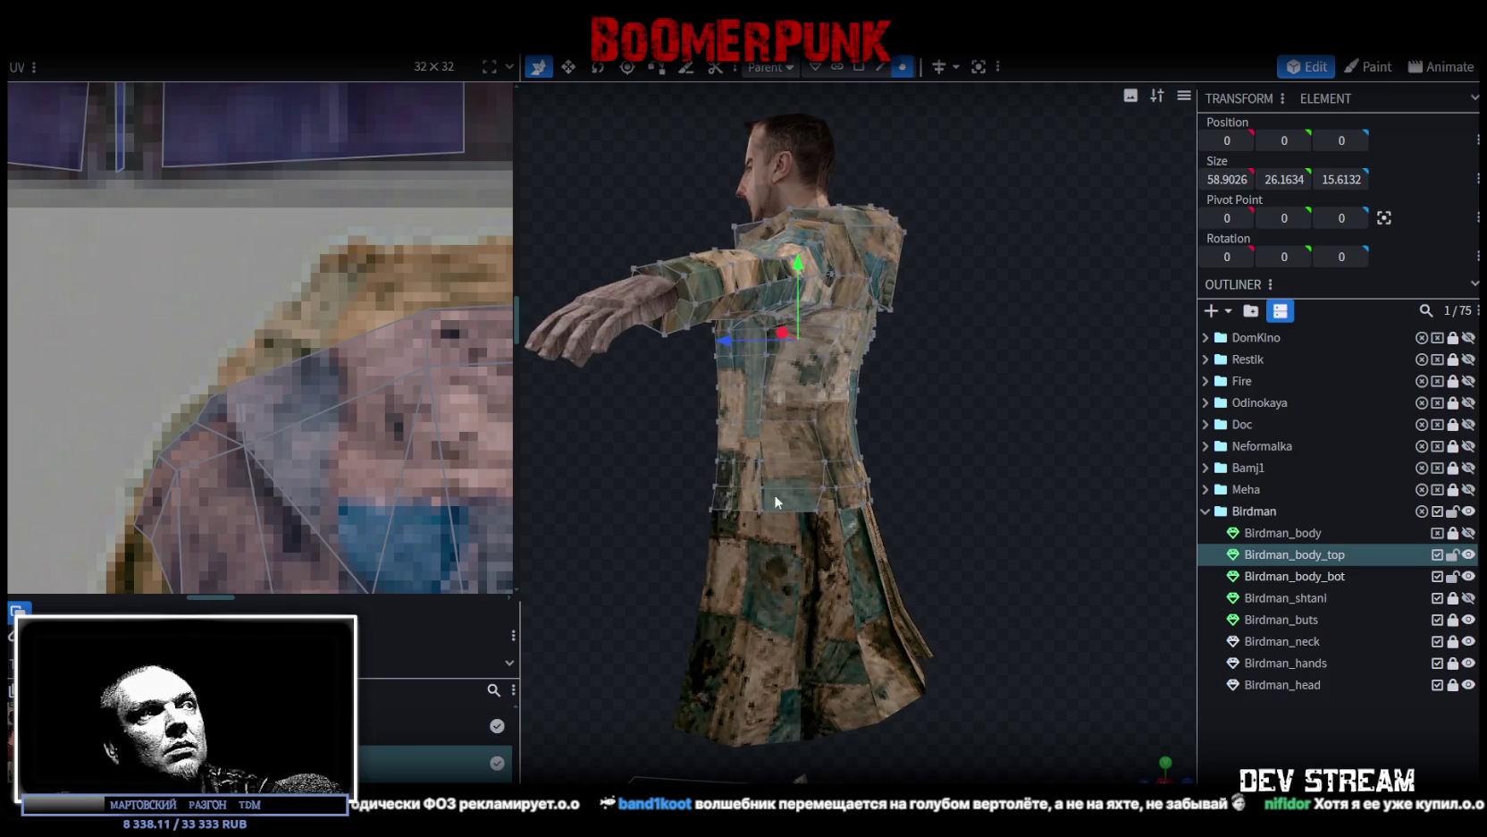
left_click(355, 435)
scroll(356, 435, "down", 6)
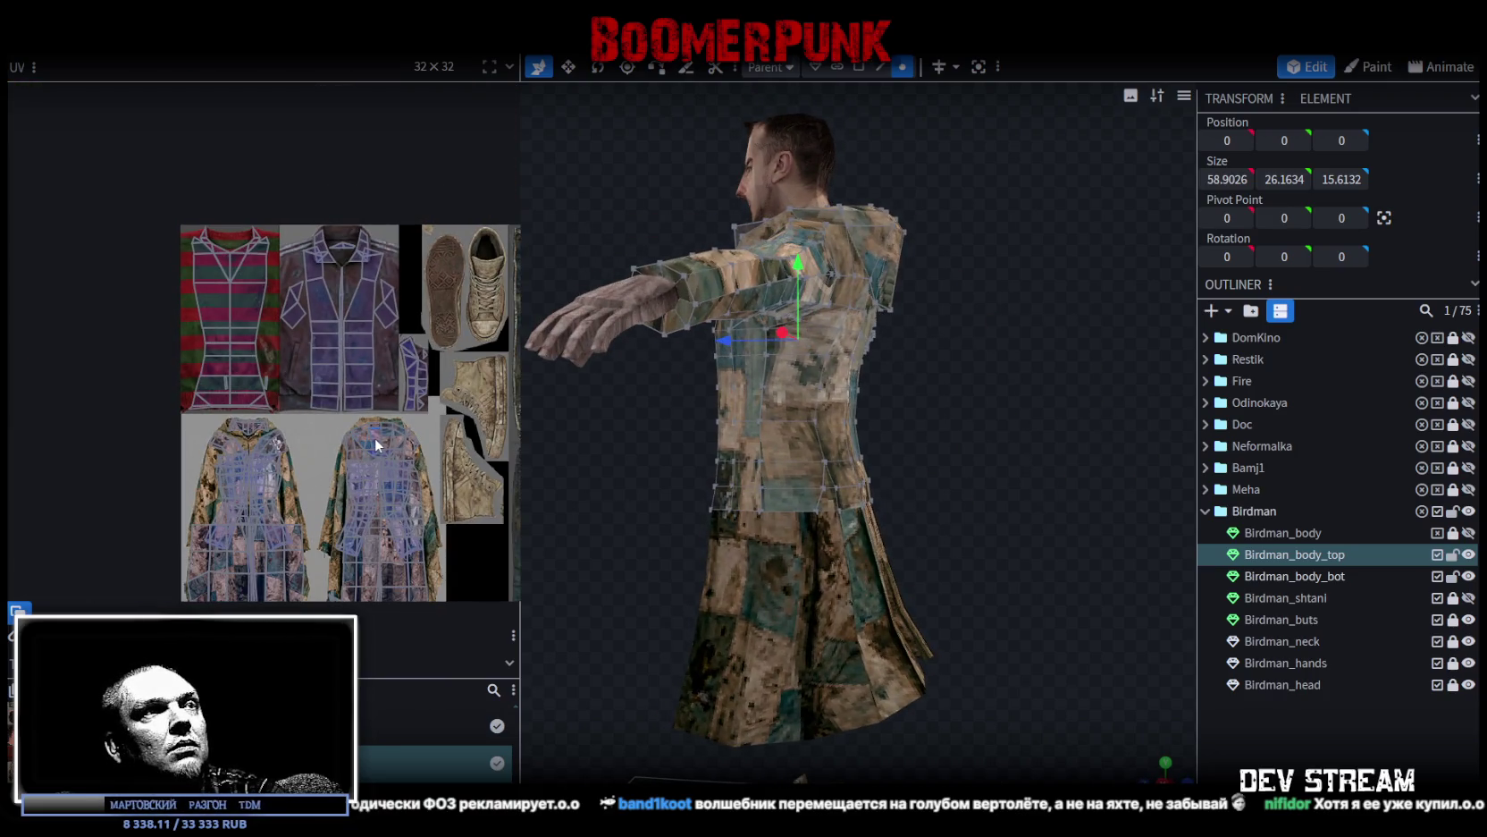
scroll(393, 465, "up", 5)
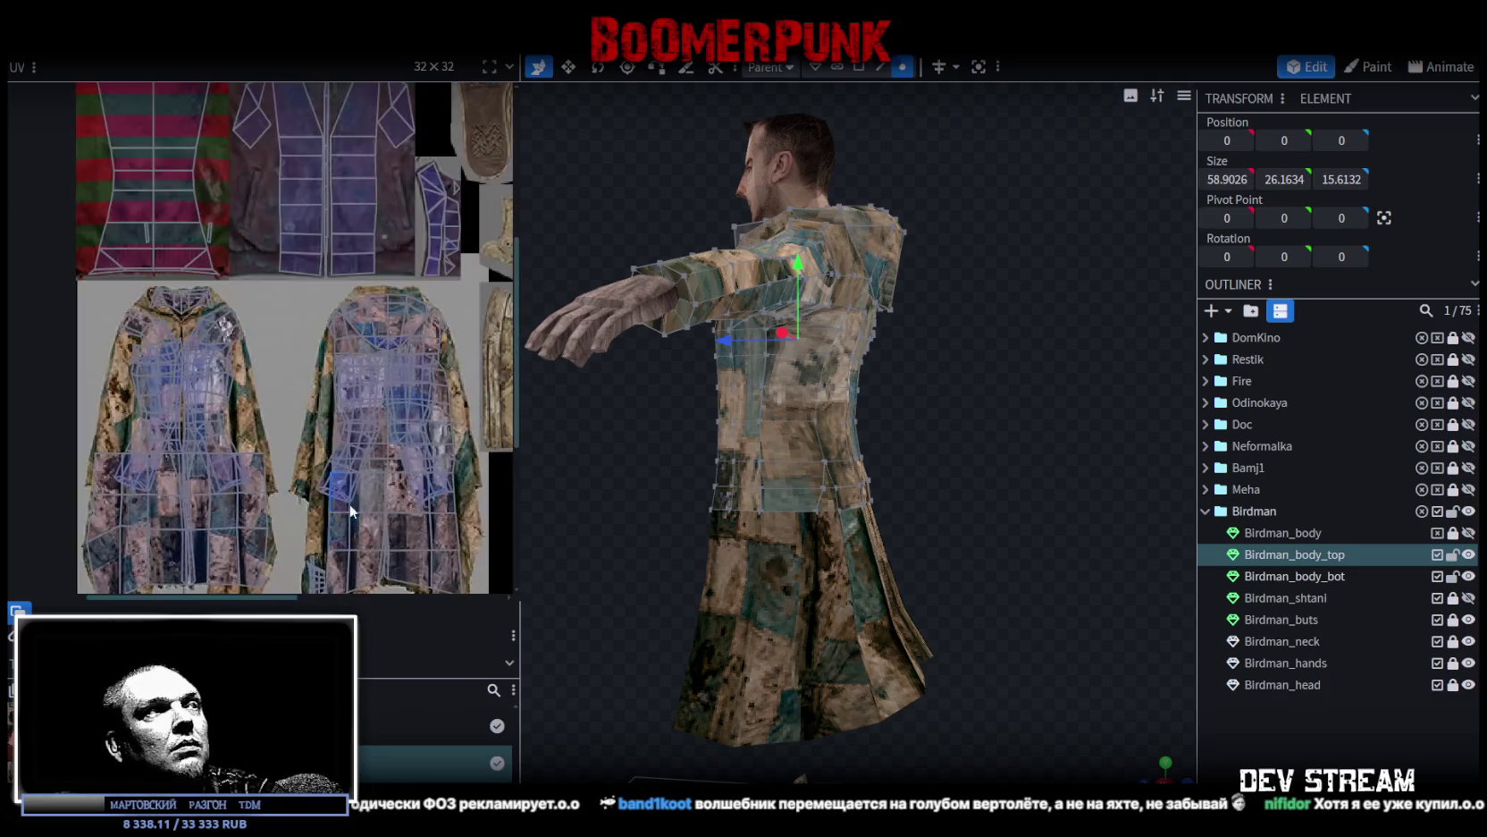
scroll(374, 493, "down", 3)
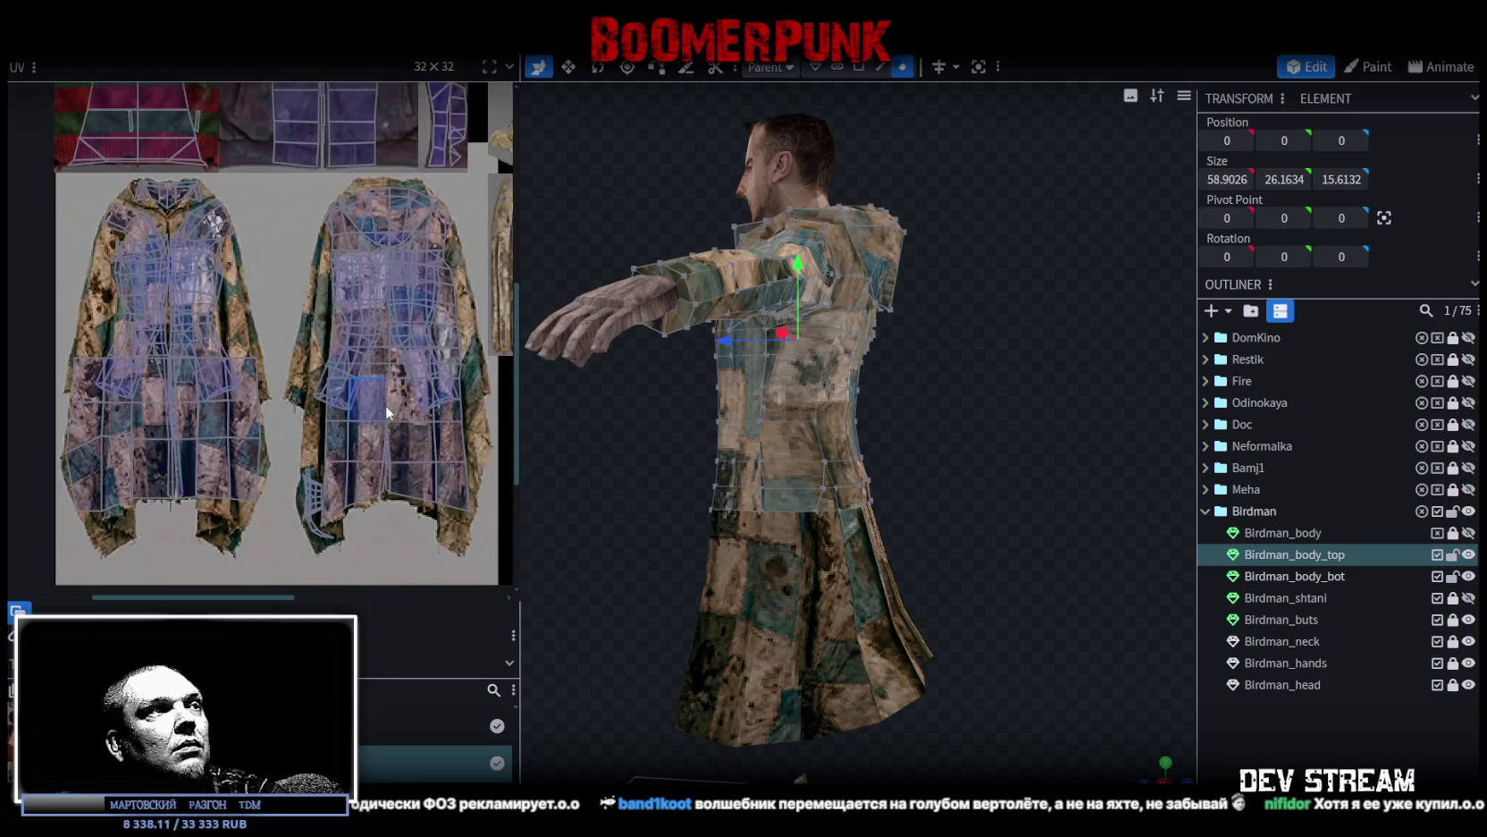
scroll(336, 404, "up", 3)
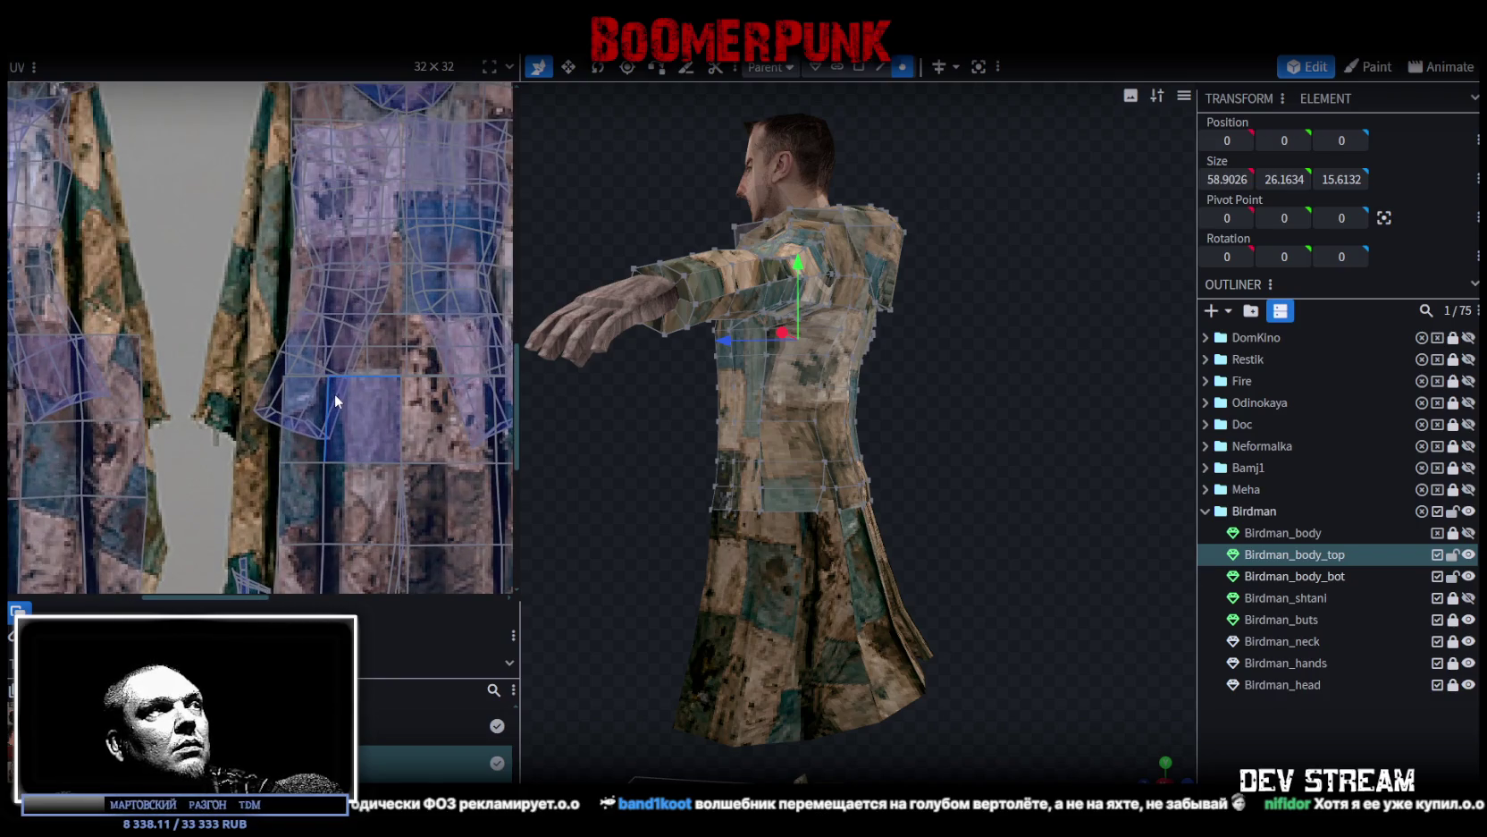
left_click(1468, 576)
left_click(1468, 575)
left_click_drag(1002, 537, 1099, 542)
scroll(1099, 542, "down", 3)
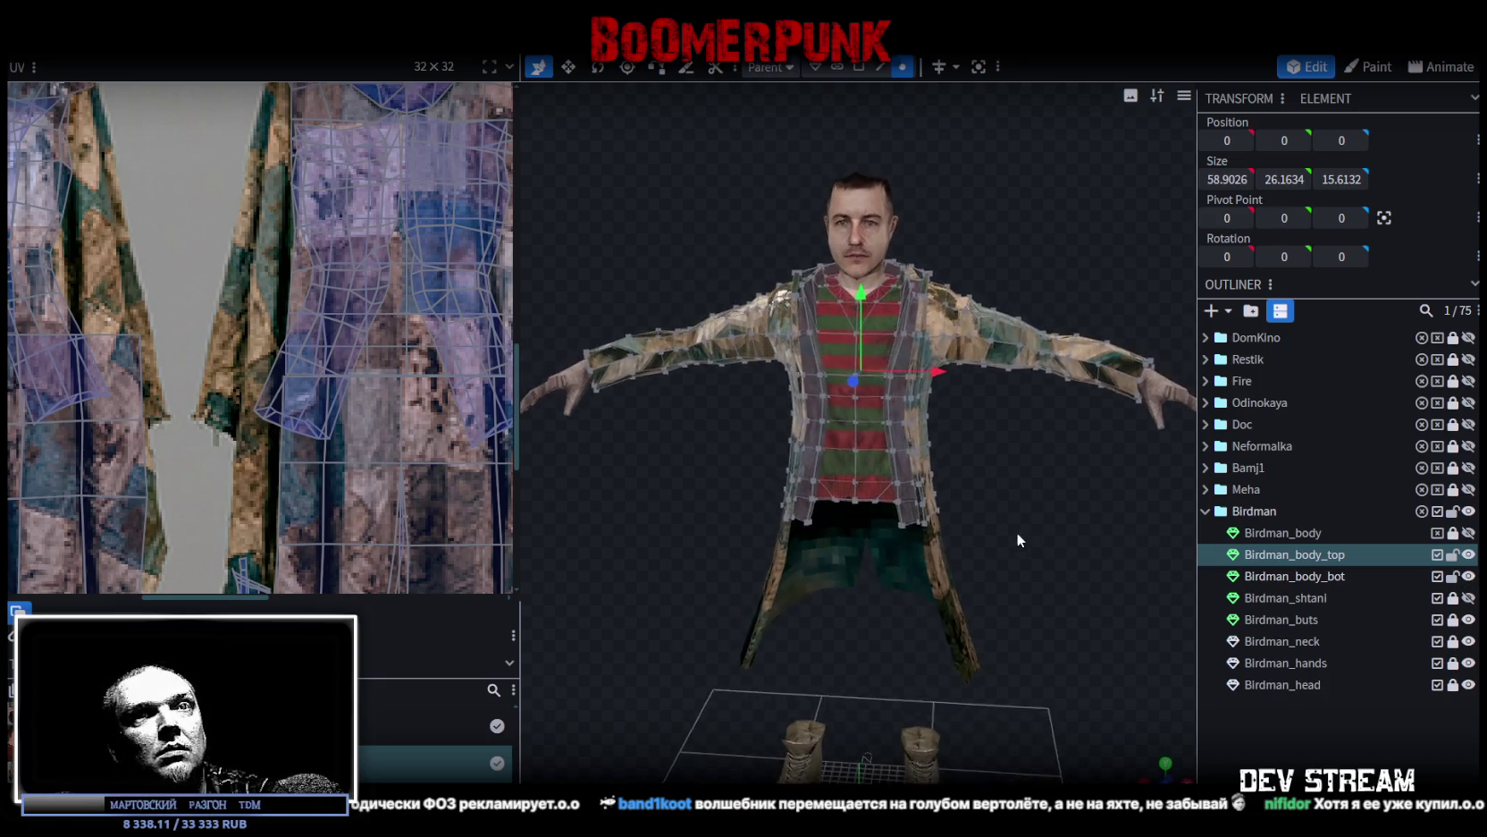
Step: Unlock and select Birdman_body, then re-lock and hide it
left_click(1468, 511)
left_click(1469, 511)
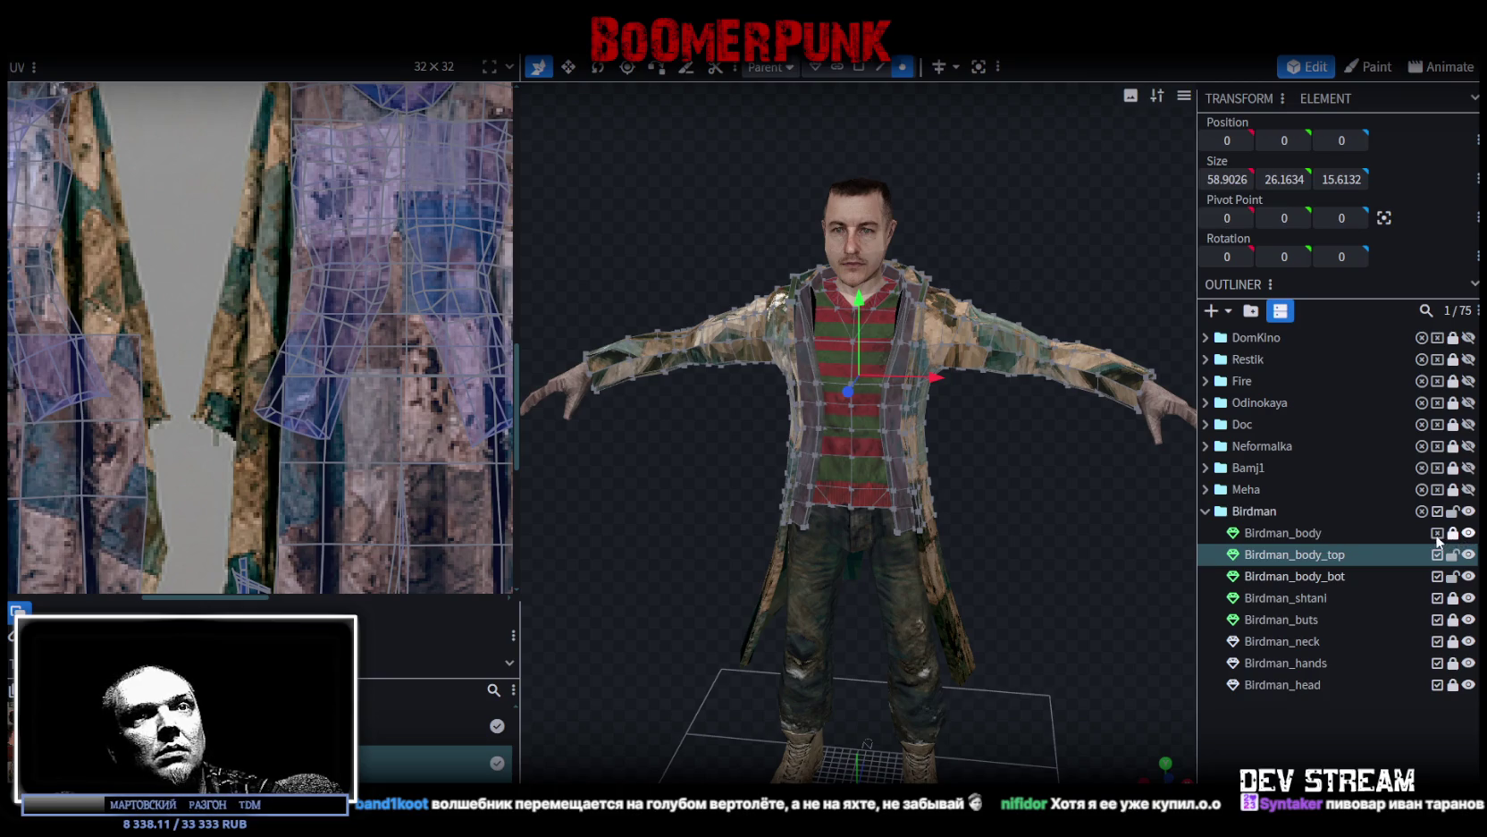
left_click(1454, 536)
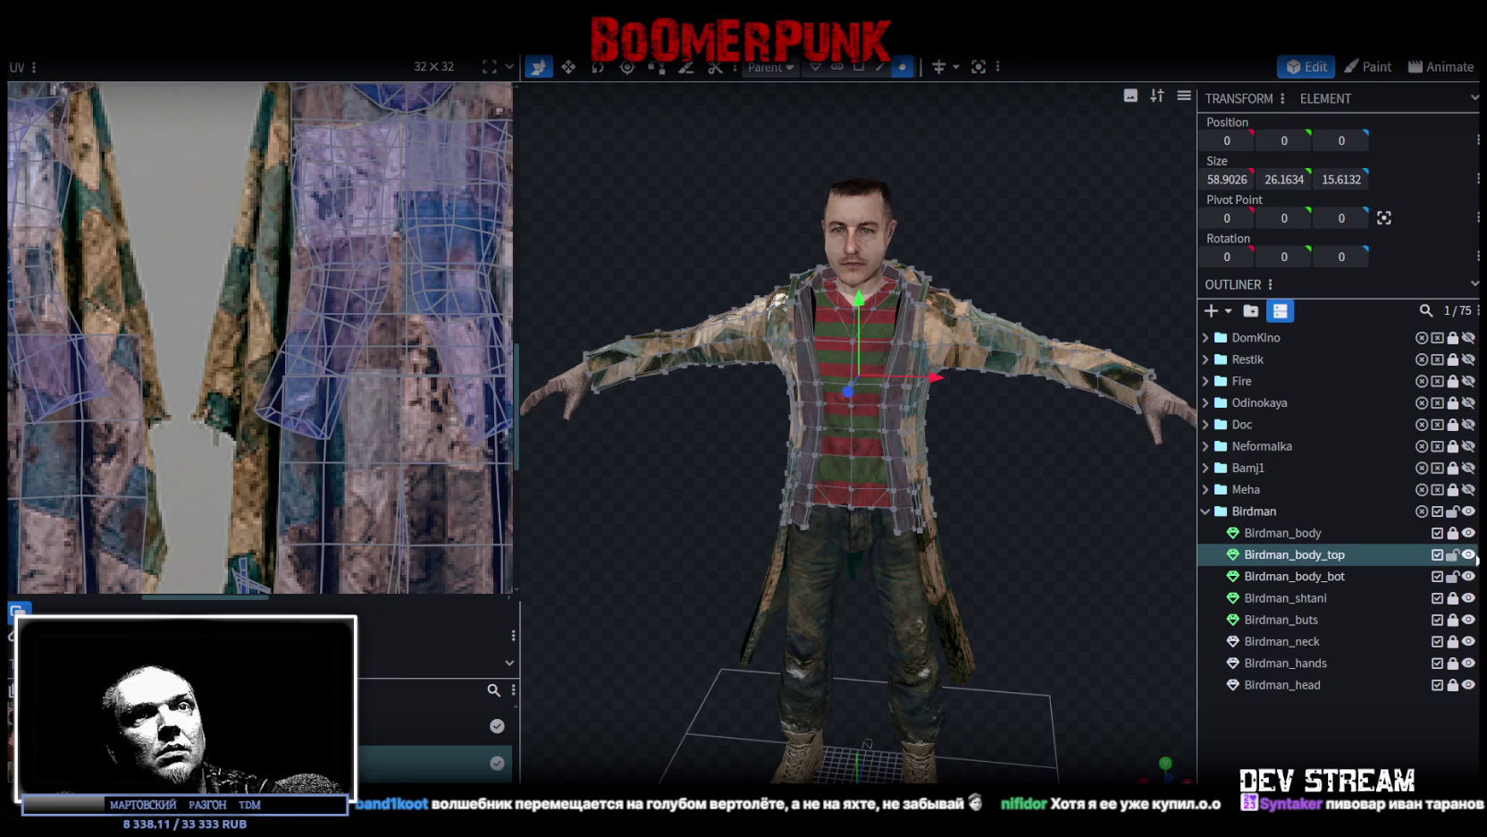
left_click(1469, 576)
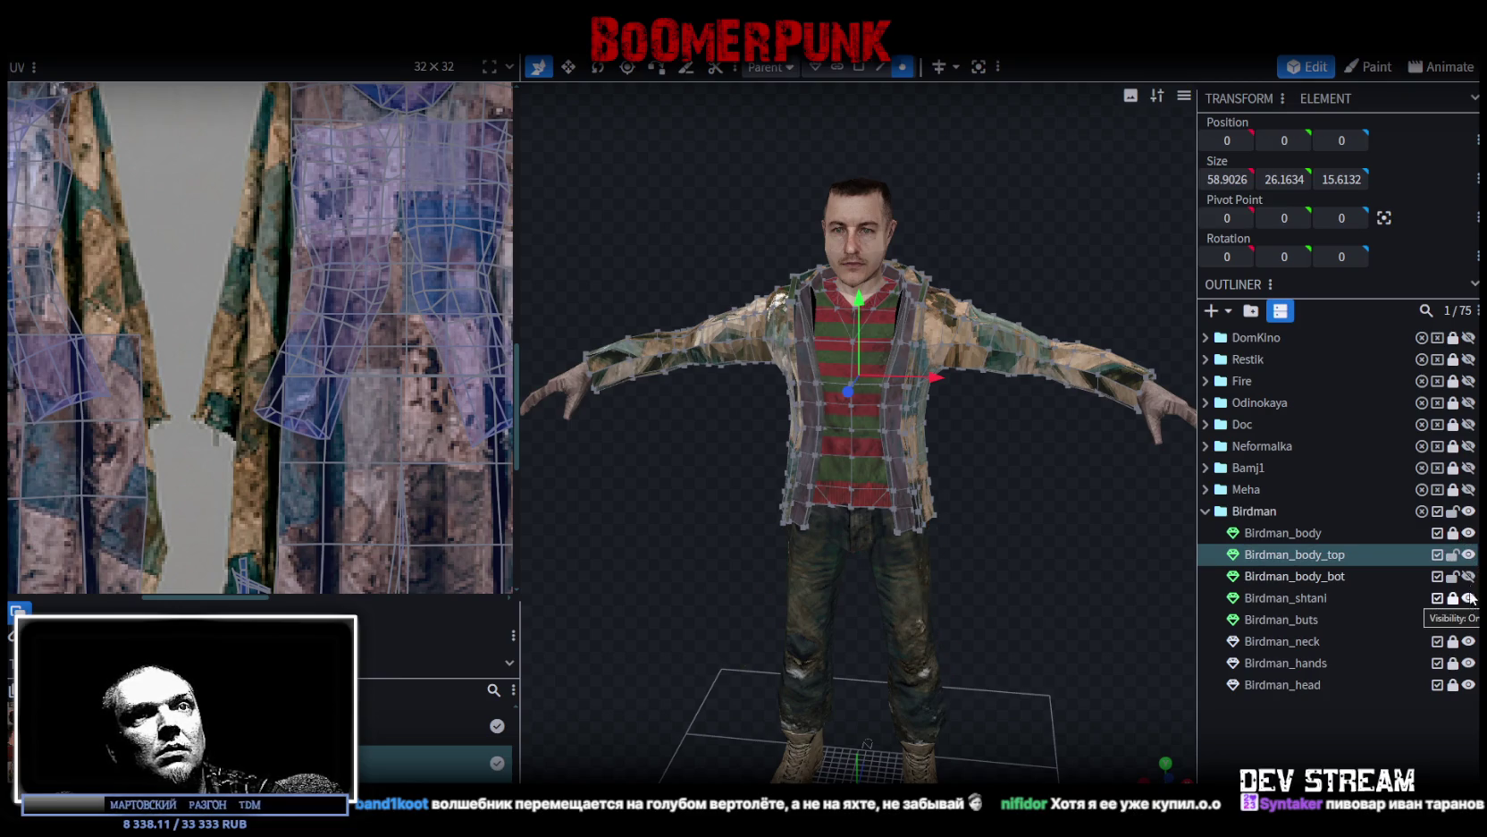
left_click(1468, 555)
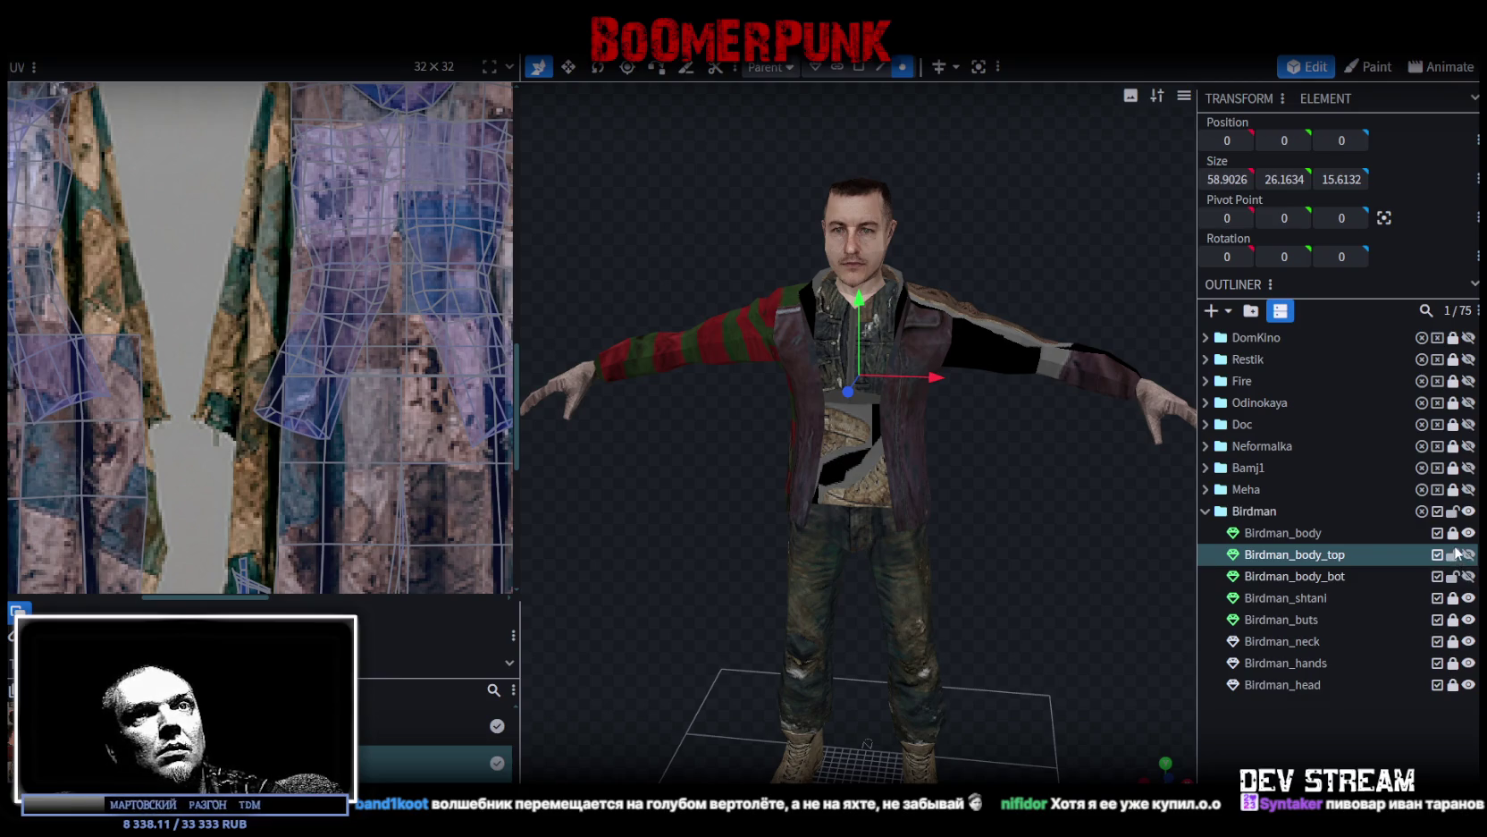
left_click(1452, 533)
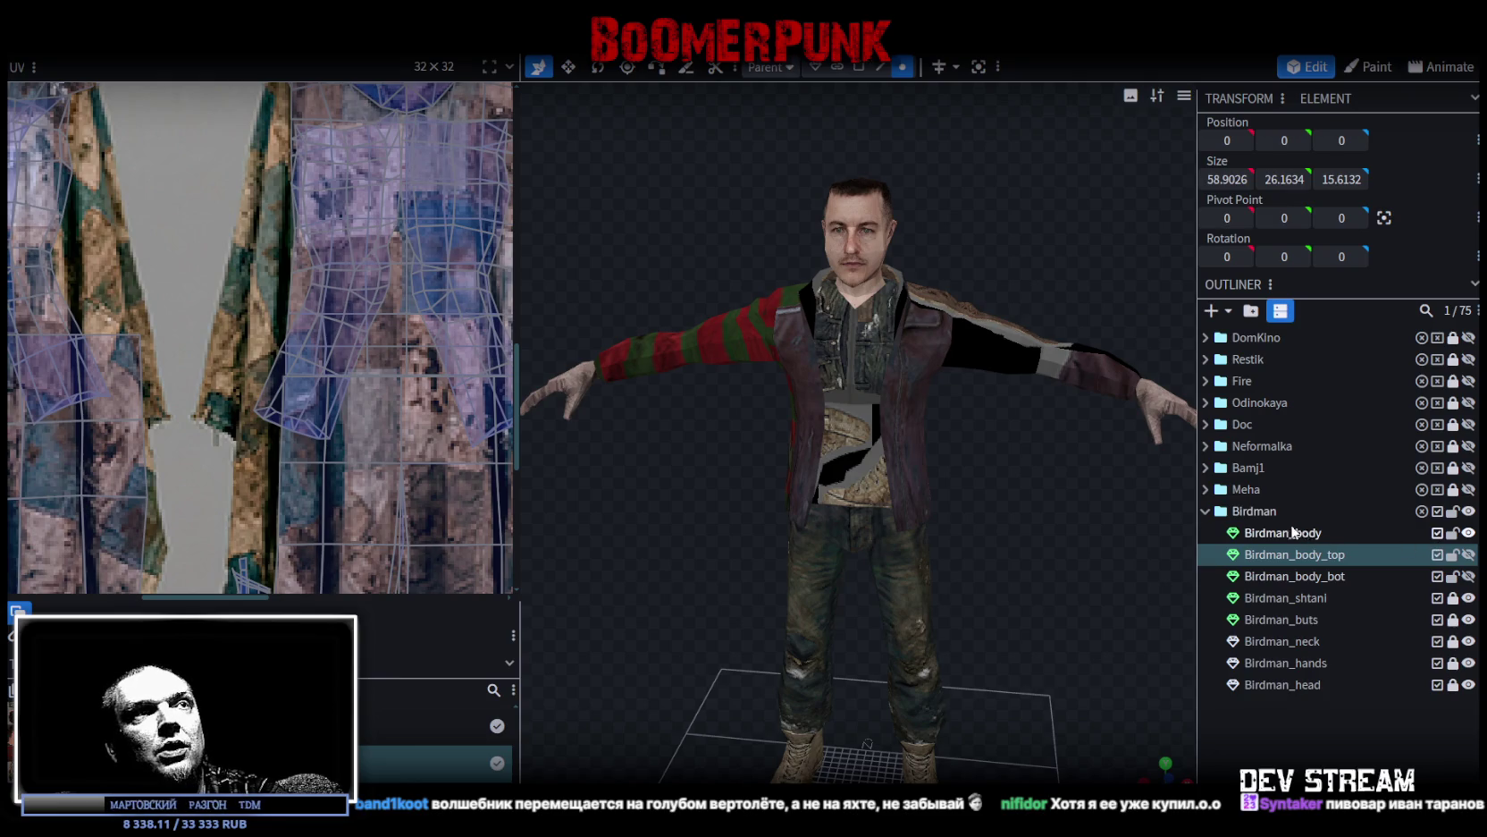
left_click(1299, 533)
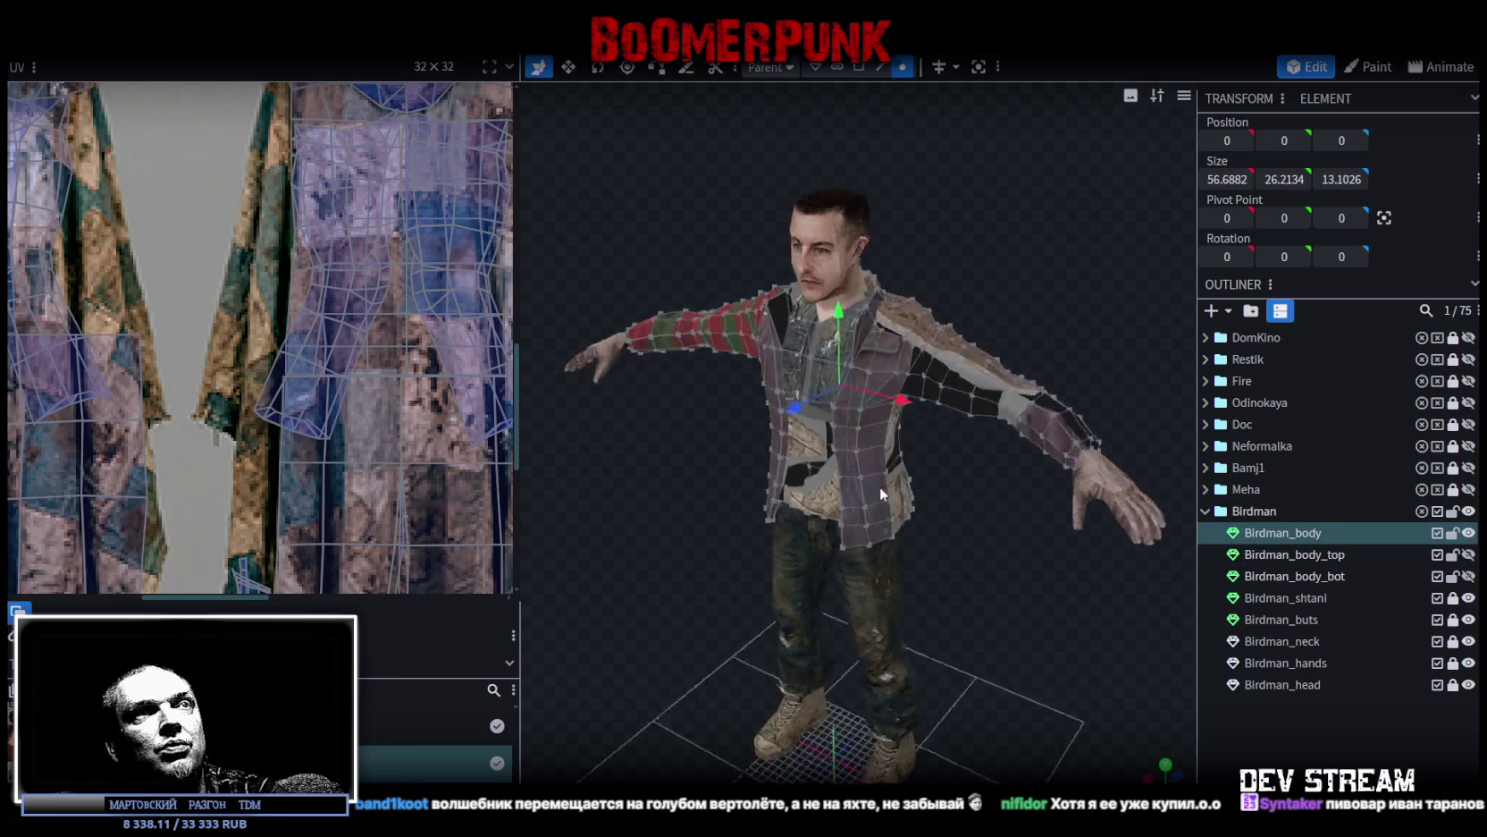
left_click(1452, 534)
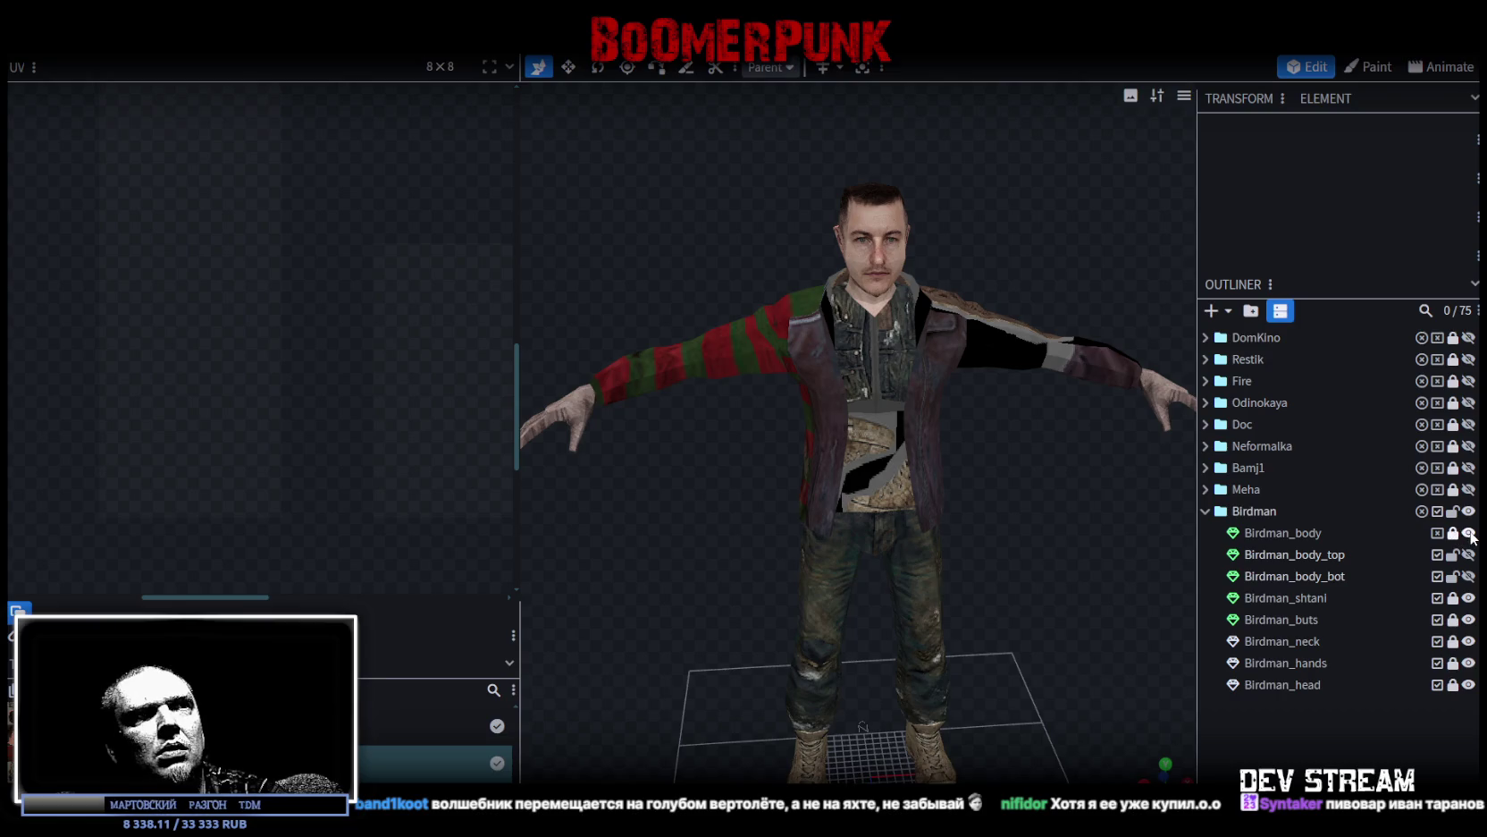
left_click(1469, 533)
Step: Show and lock Birdman_body_top and Birdman_body_bot, then save the project
left_click(1469, 555)
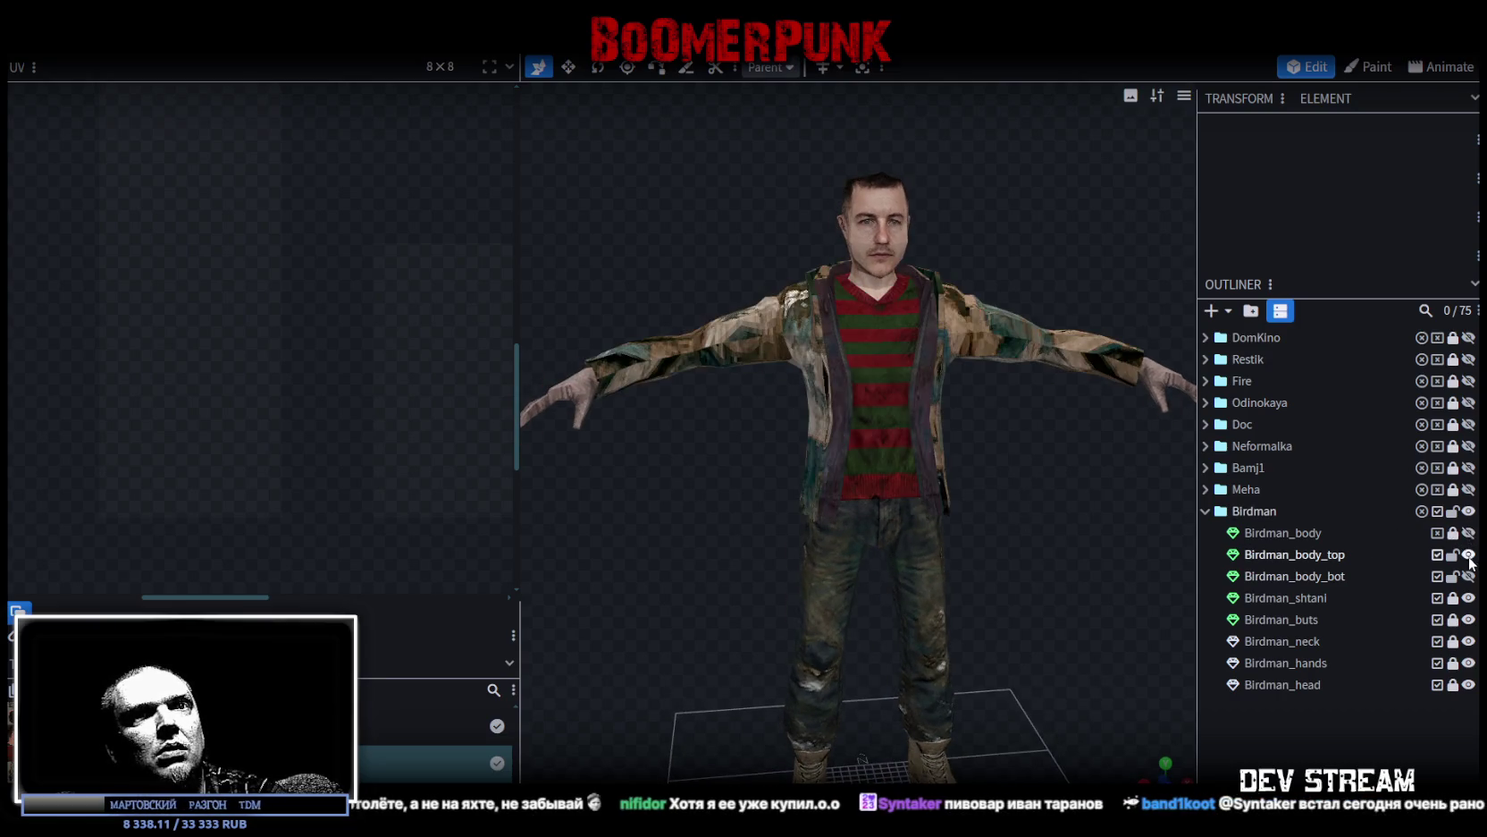
left_click(1469, 577)
left_click(1453, 555)
left_click(1452, 577)
scroll(992, 553, "down", 2)
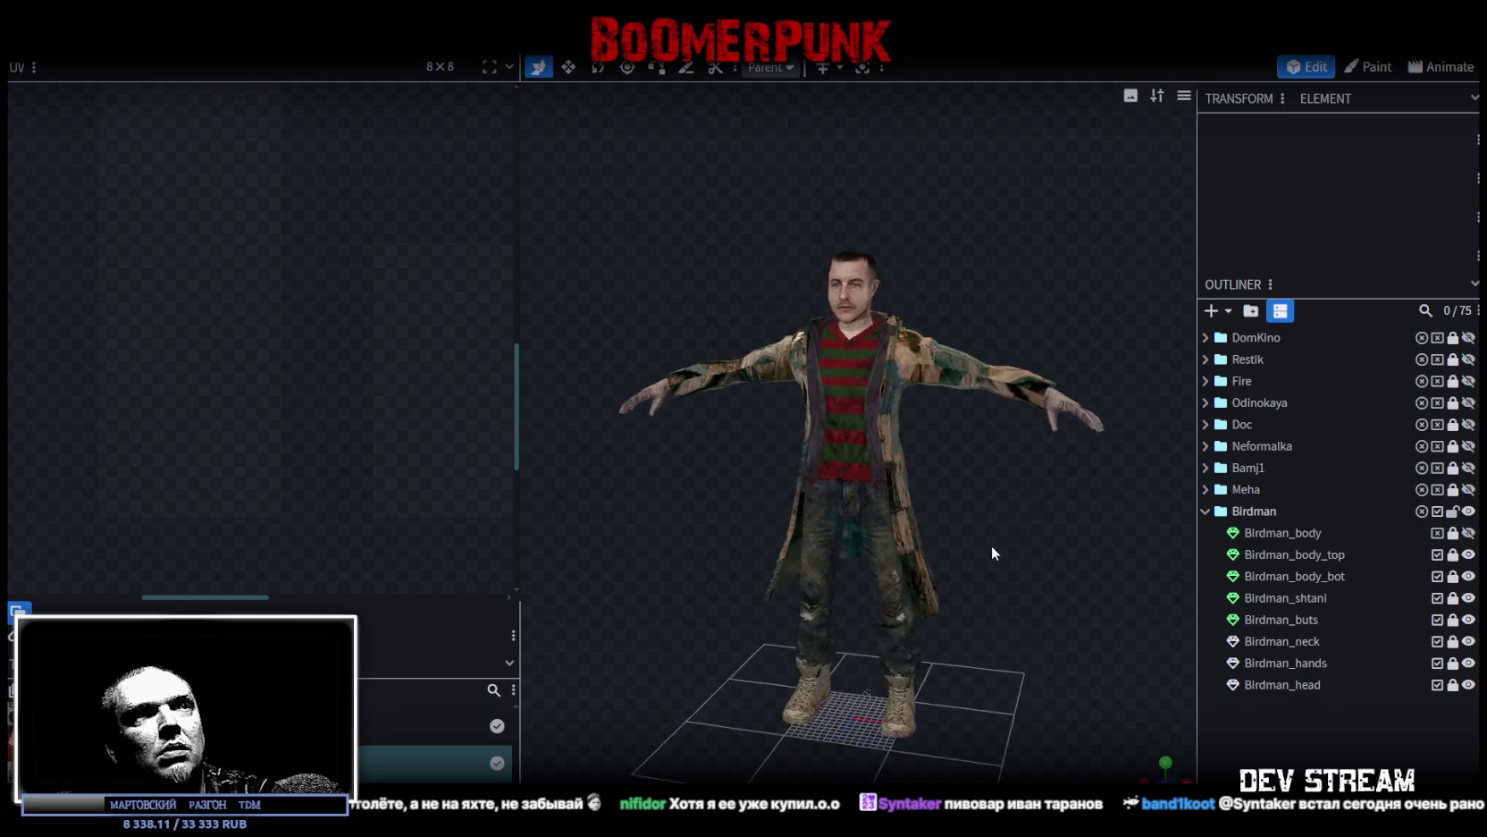
left_click_drag(992, 553, 739, 521)
key("ctrl+s")
mouse_move(982, 510)
left_mouse_down()
mouse_move(906, 442)
mouse_move(939, 531)
mouse_move(1082, 531)
mouse_move(1015, 519)
mouse_move(1006, 590)
left_mouse_up()
scroll(1015, 519, "down", 2)
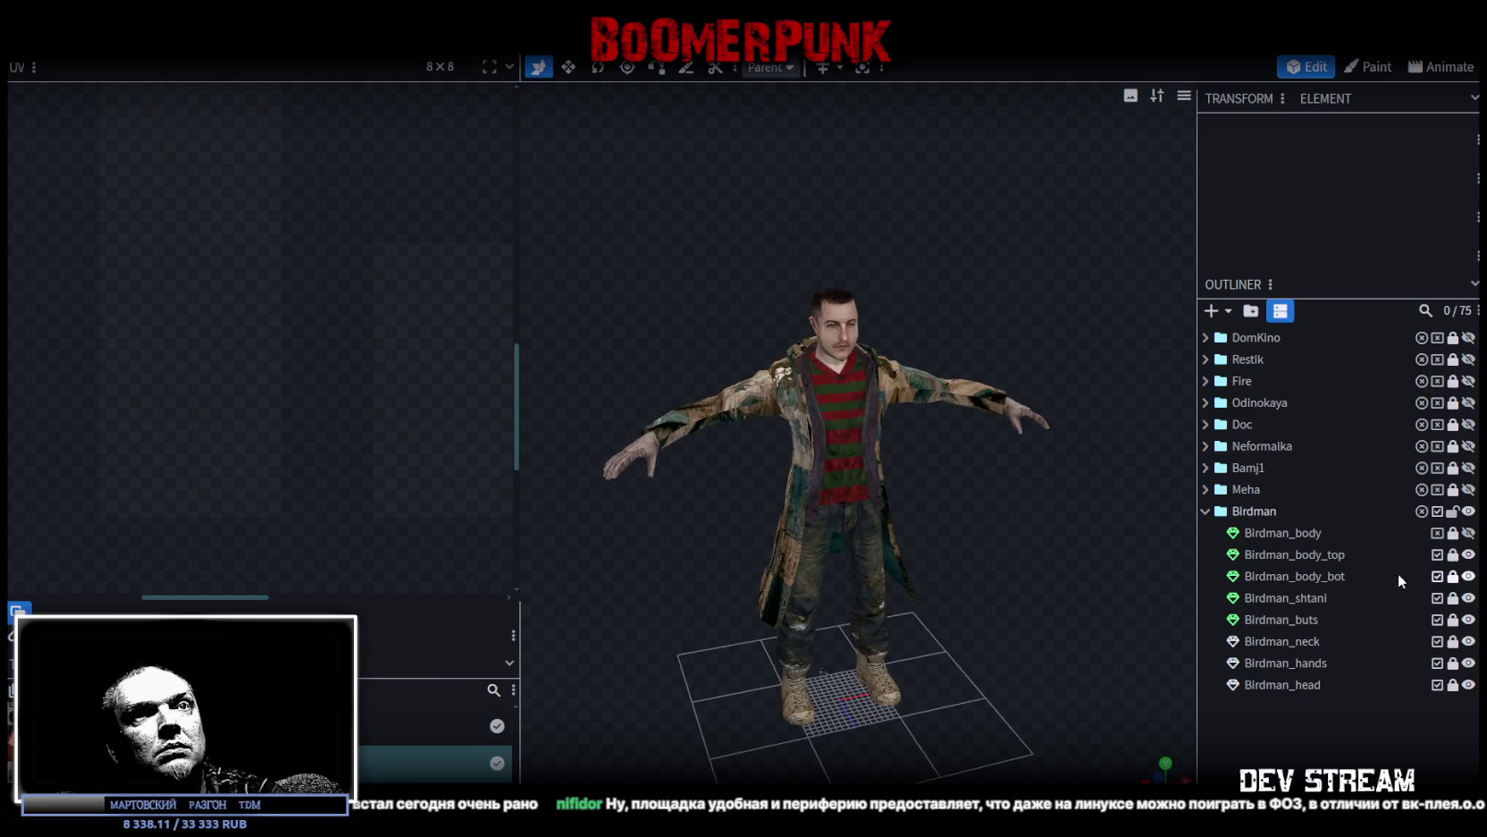
Step: Nudge Birdman_body_top's vertices up one unit, then lock that mesh
left_click(1313, 555)
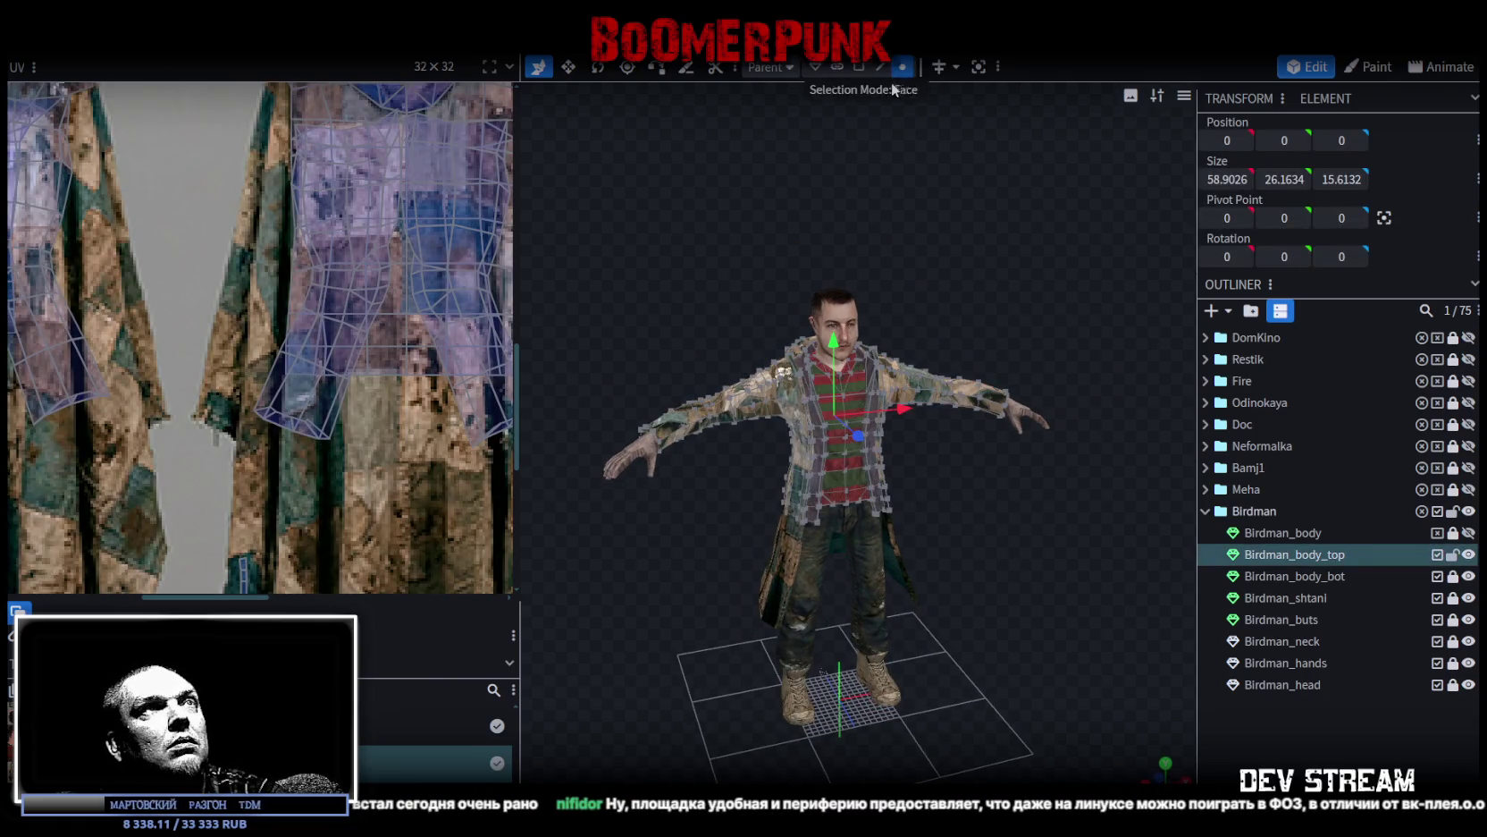
key("ctrl+a")
left_click_drag(834, 343, 837, 354)
left_click(1453, 555)
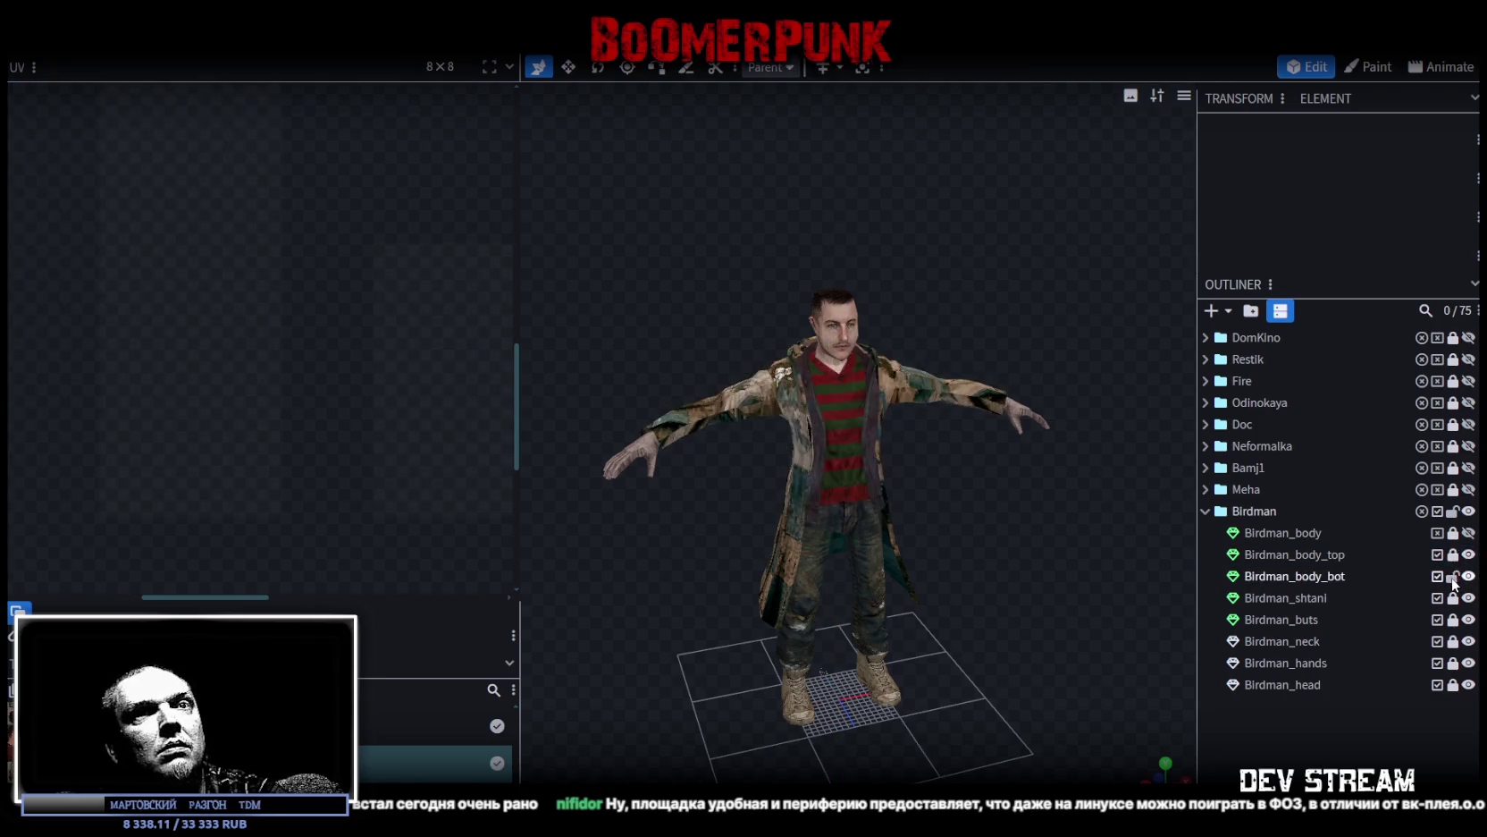
Step: Test-move Birdman_body_bot one unit, return it to its original height, save, and lock it
left_click(1304, 577)
left_click_drag(830, 470, 831, 471)
mouse_move(983, 523)
left_mouse_down()
mouse_move(986, 505)
mouse_move(1011, 521)
left_mouse_up()
key("ctrl+s")
left_click(1452, 577)
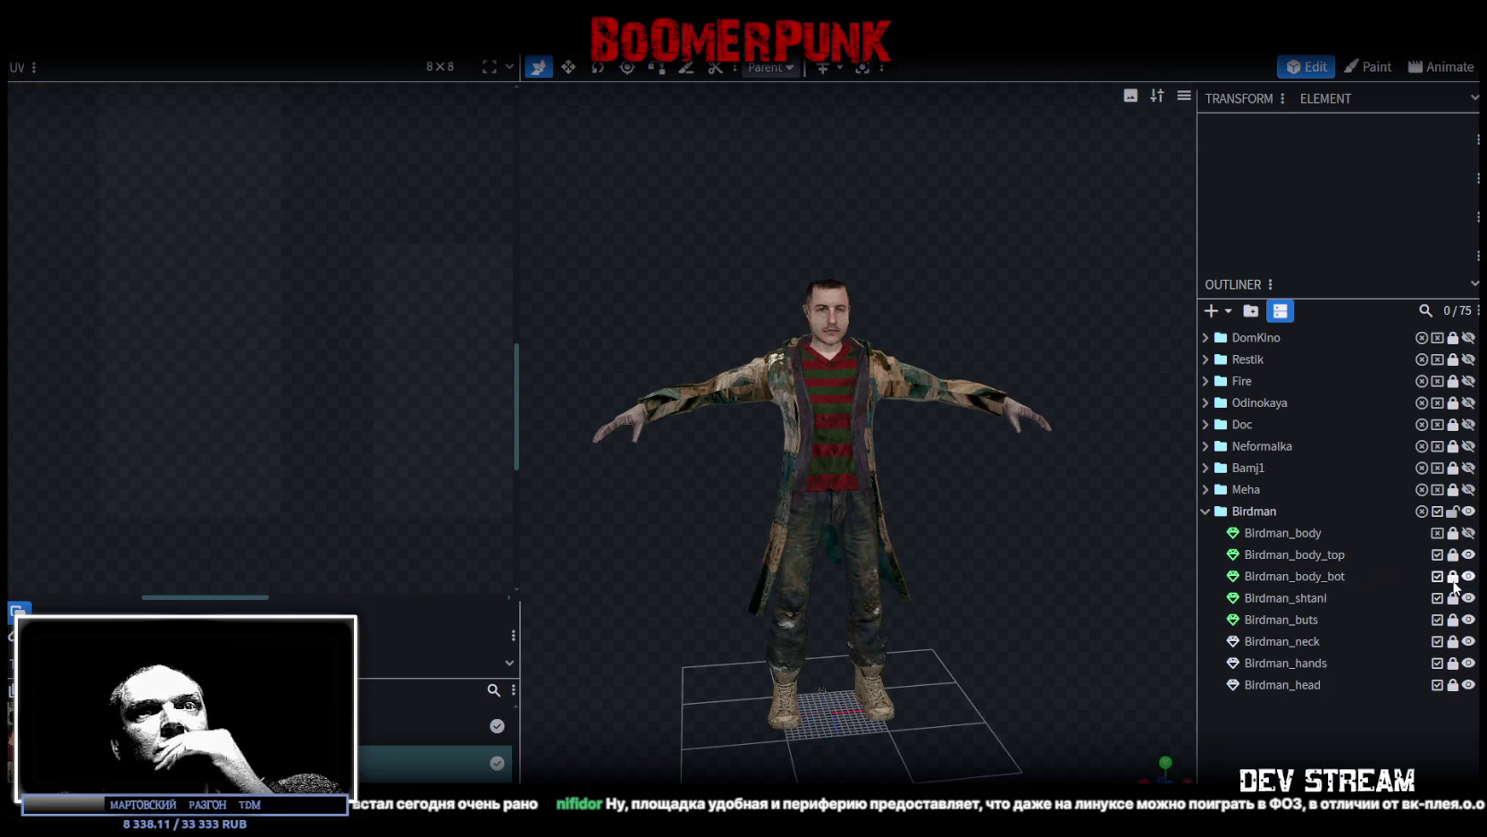
Step: Inspect Birdman from the front and in side profile, then save the project again
mouse_move(1055, 572)
left_mouse_down()
mouse_move(1019, 570)
mouse_move(1053, 568)
mouse_move(1001, 536)
mouse_move(892, 533)
mouse_move(903, 587)
mouse_move(777, 618)
mouse_move(941, 531)
mouse_move(591, 545)
mouse_move(567, 505)
mouse_move(921, 547)
left_mouse_up()
scroll(1053, 567, "up", 3)
mouse_move(817, 542)
left_mouse_down()
mouse_move(817, 506)
mouse_move(701, 492)
mouse_move(867, 456)
mouse_move(1129, 505)
mouse_move(687, 469)
mouse_move(458, 468)
mouse_move(610, 496)
left_mouse_up()
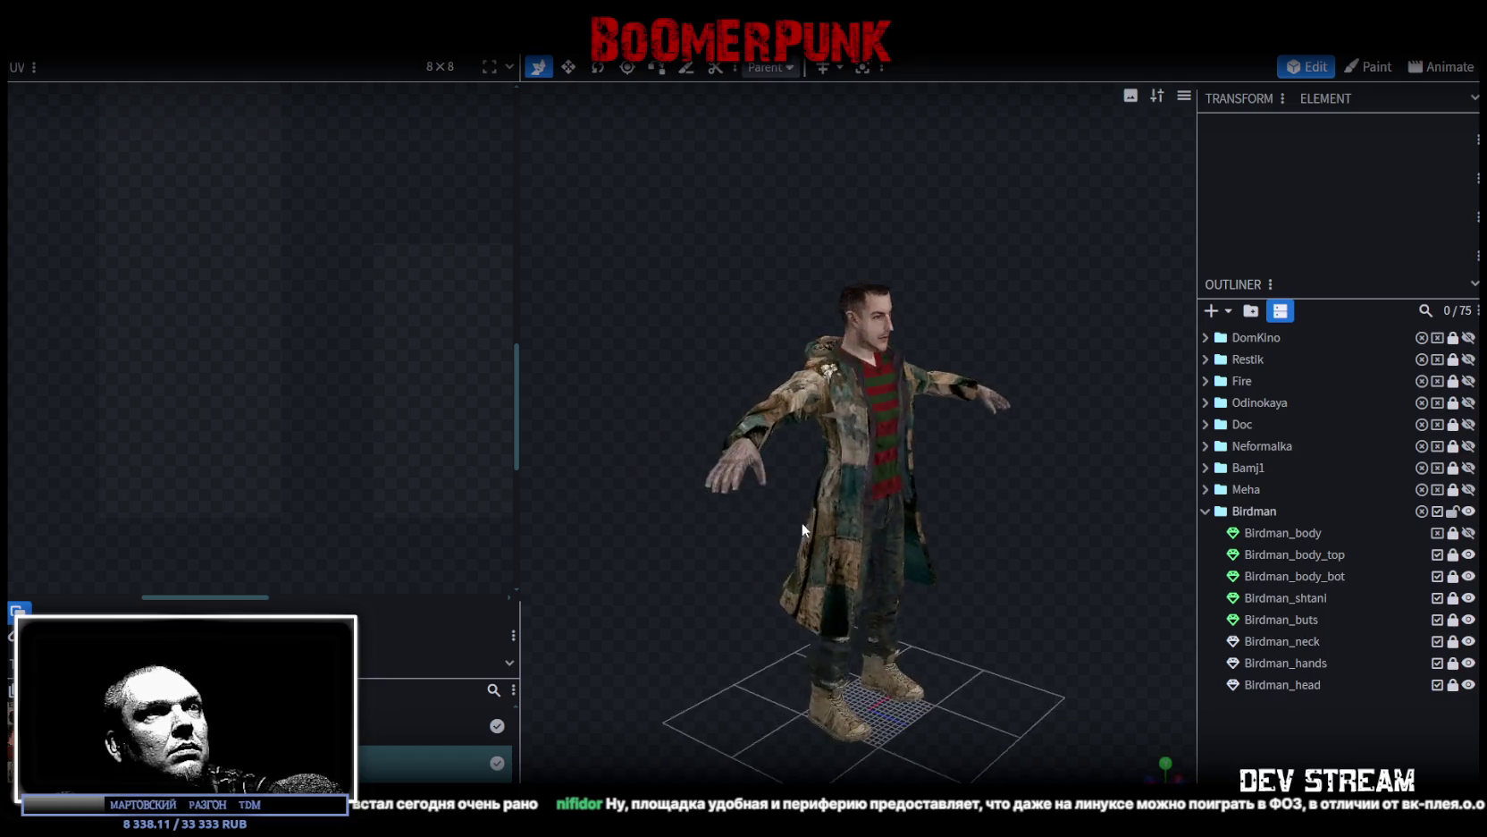
scroll(726, 518, "up", 3)
key("ctrl+s")
Step: Export the Birdman model as TDMbird.obj and switch over to ActorCore AccuRIG
left_click(134, 27)
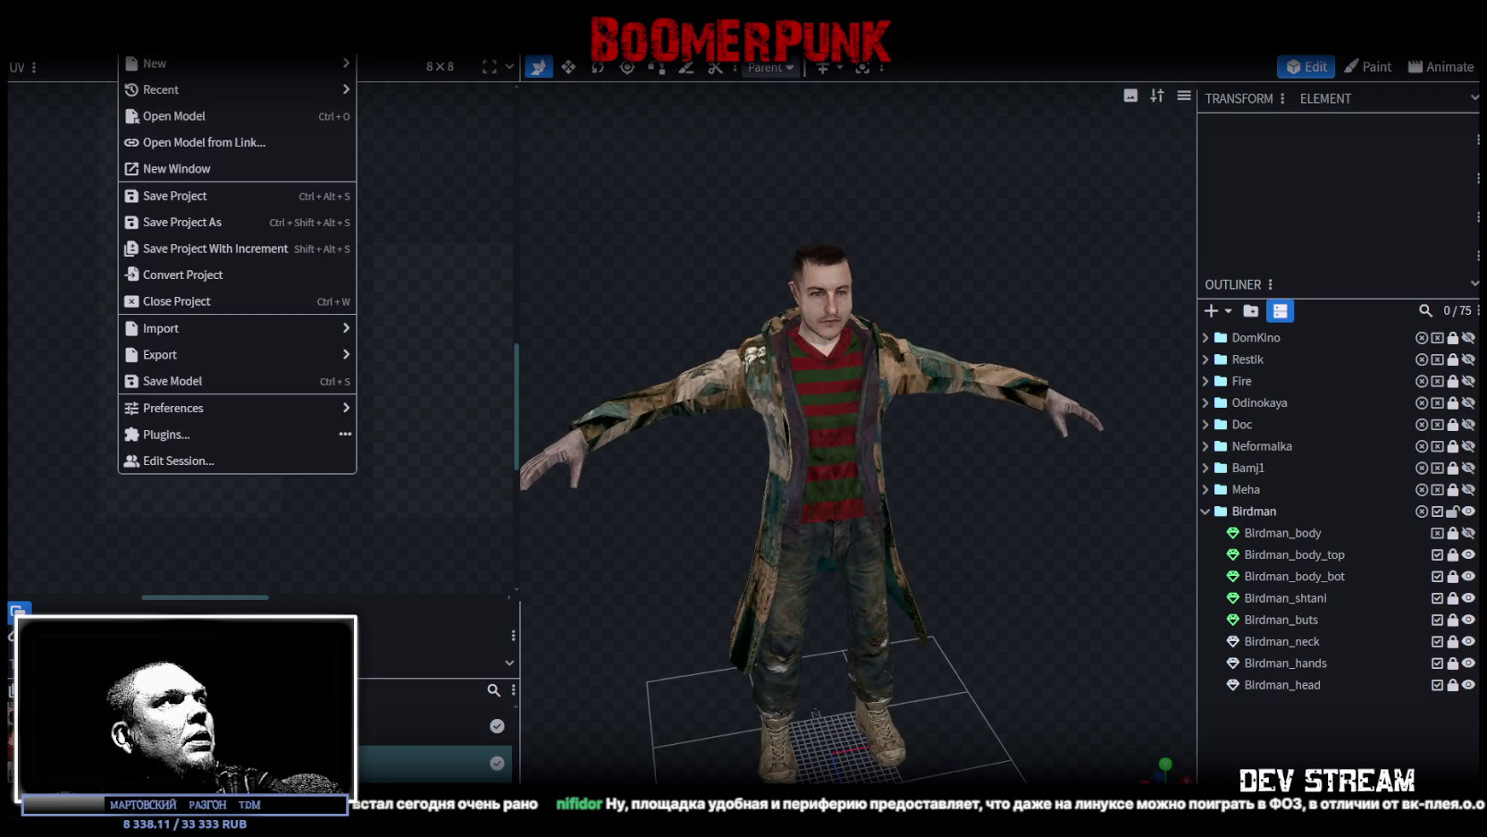
mouse_move(330, 354)
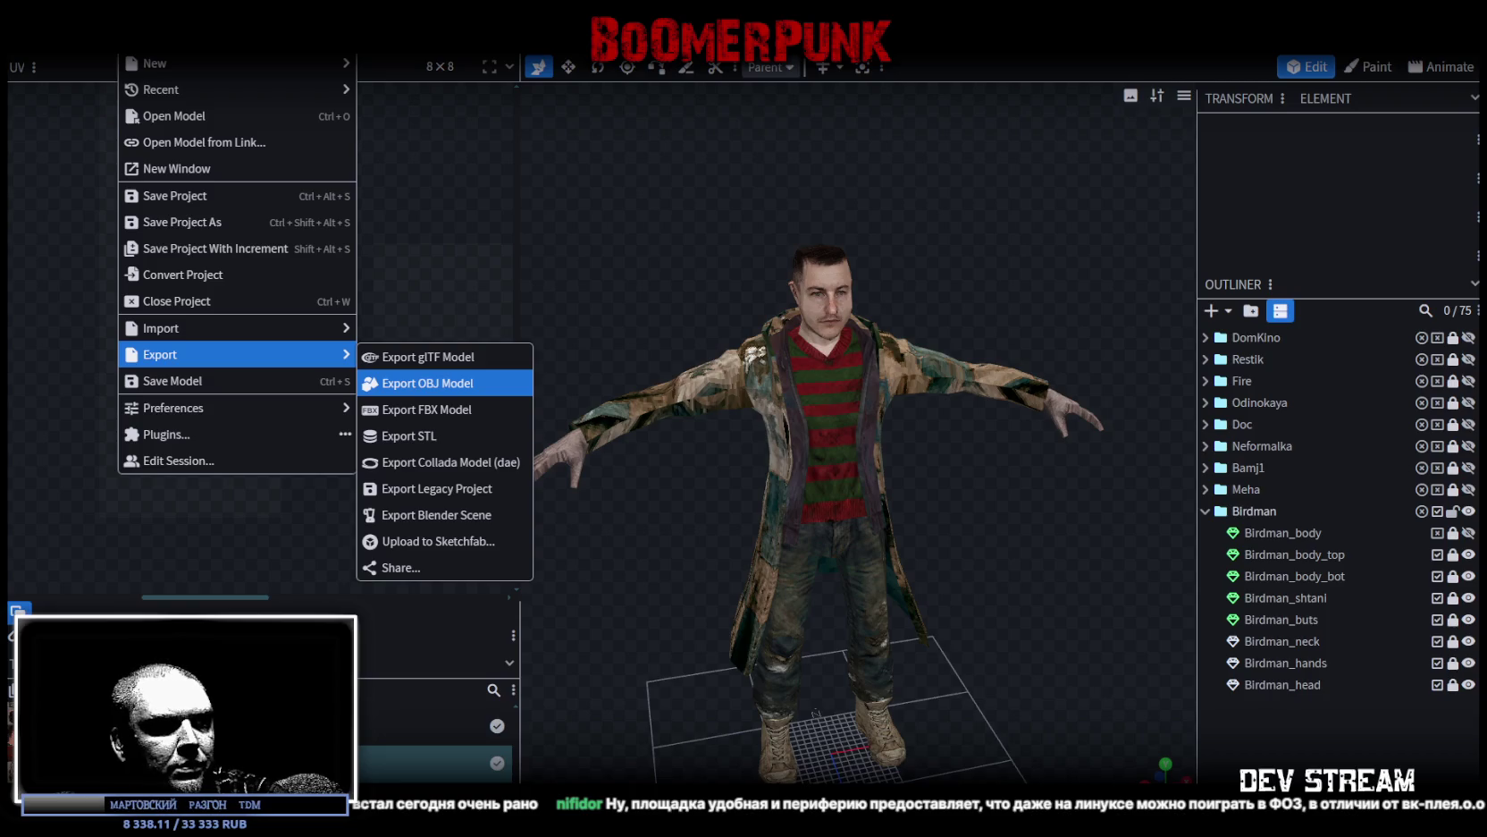
left_click(420, 383)
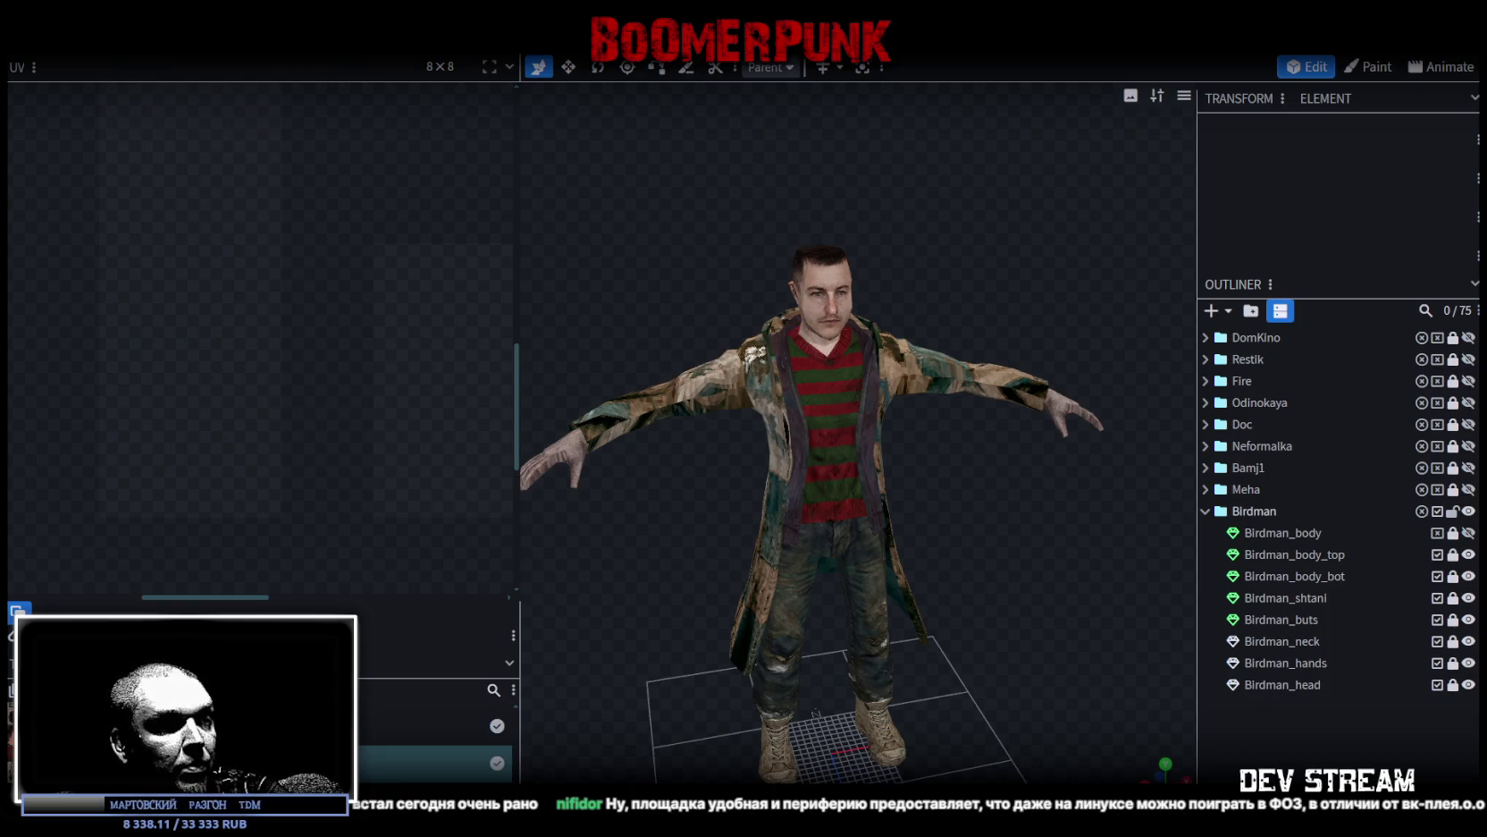
key("alt+Tab")
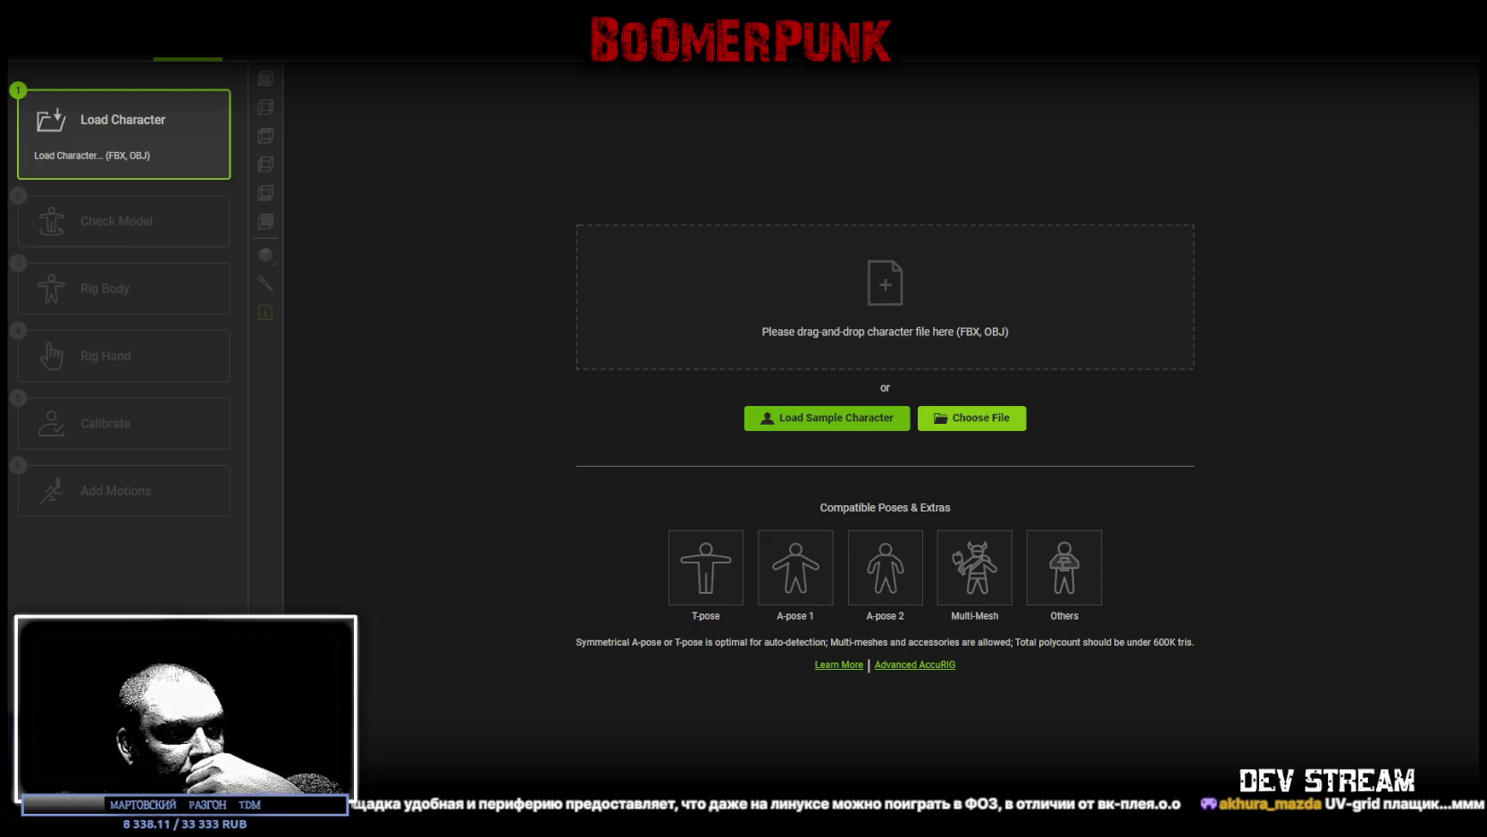
Step: Load the Birdman character into AccuRIG and run Rig Body to auto-place its joints
left_click(827, 417)
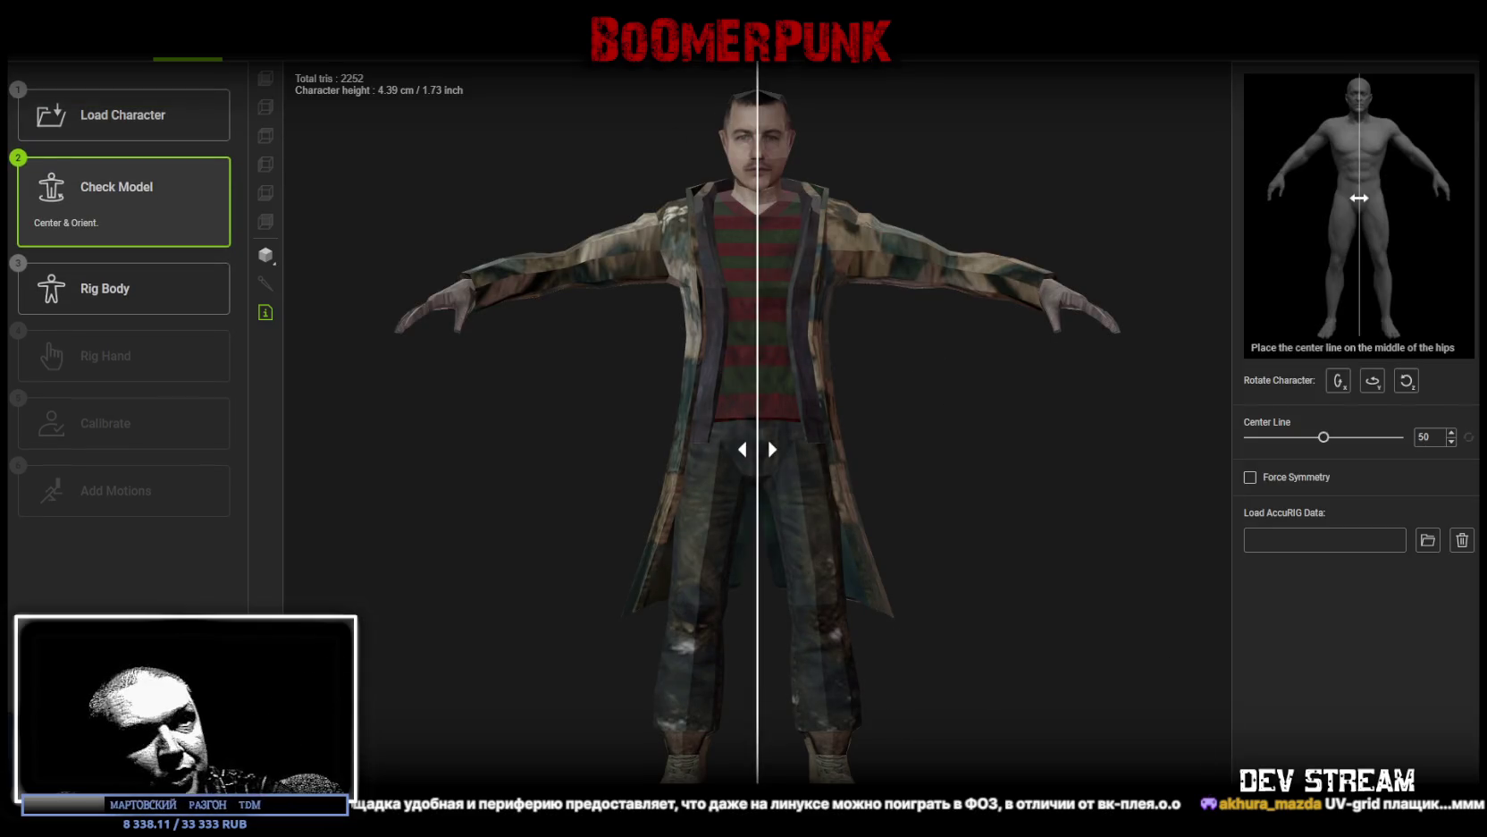
left_click(104, 287)
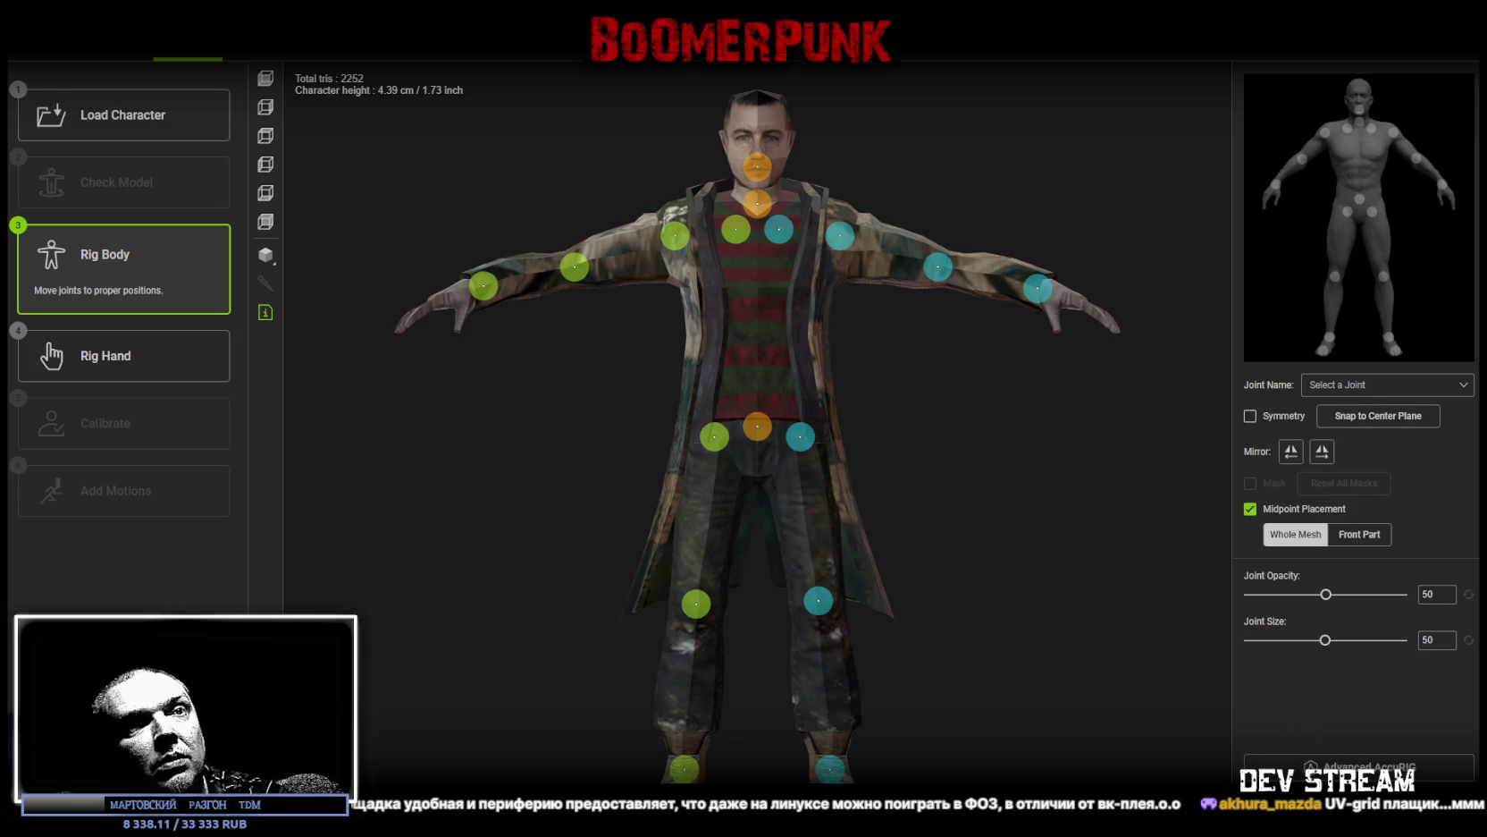
left_click(1393, 770)
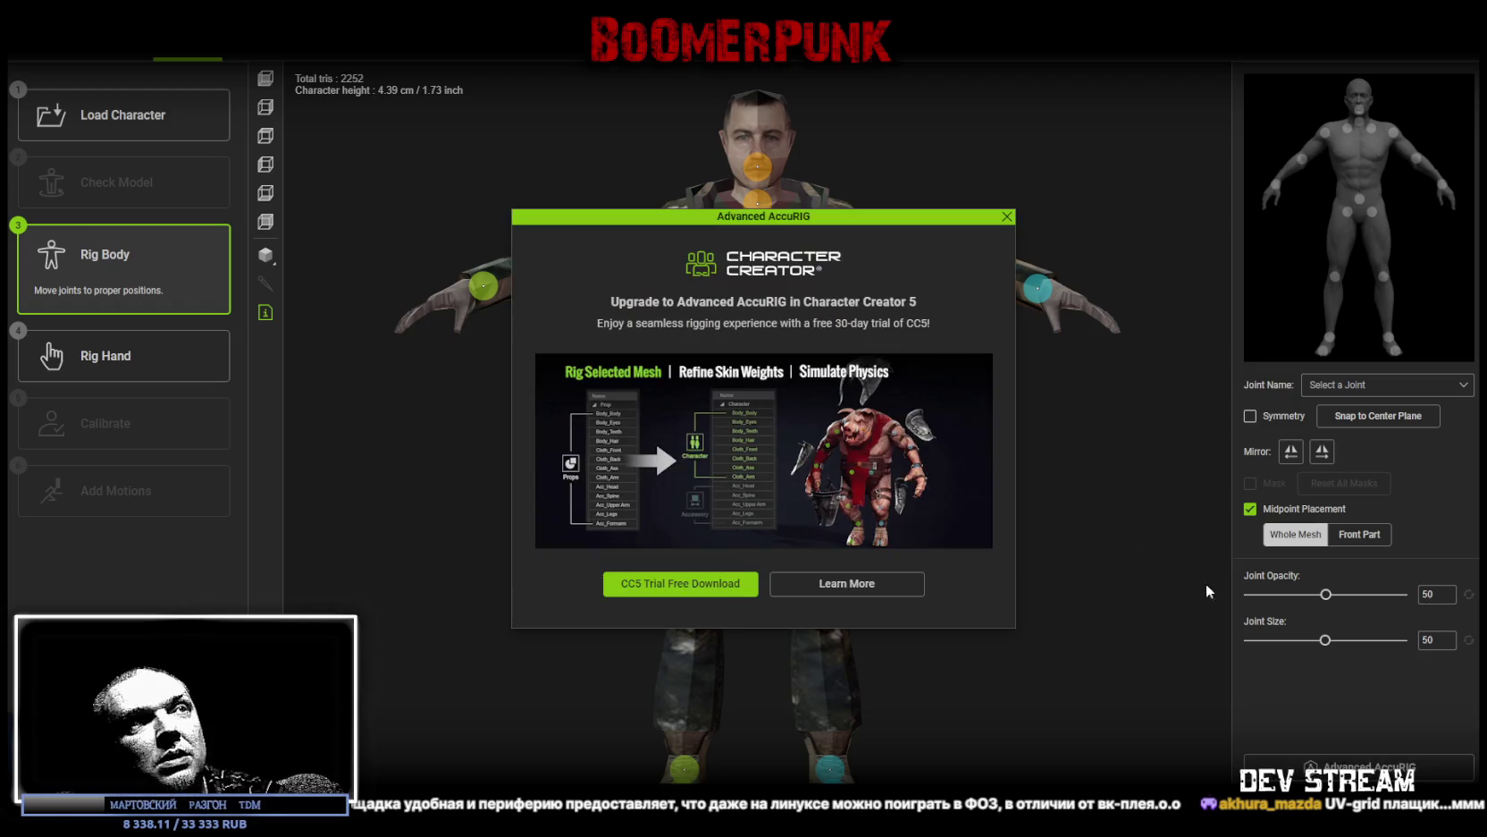
left_click(1007, 216)
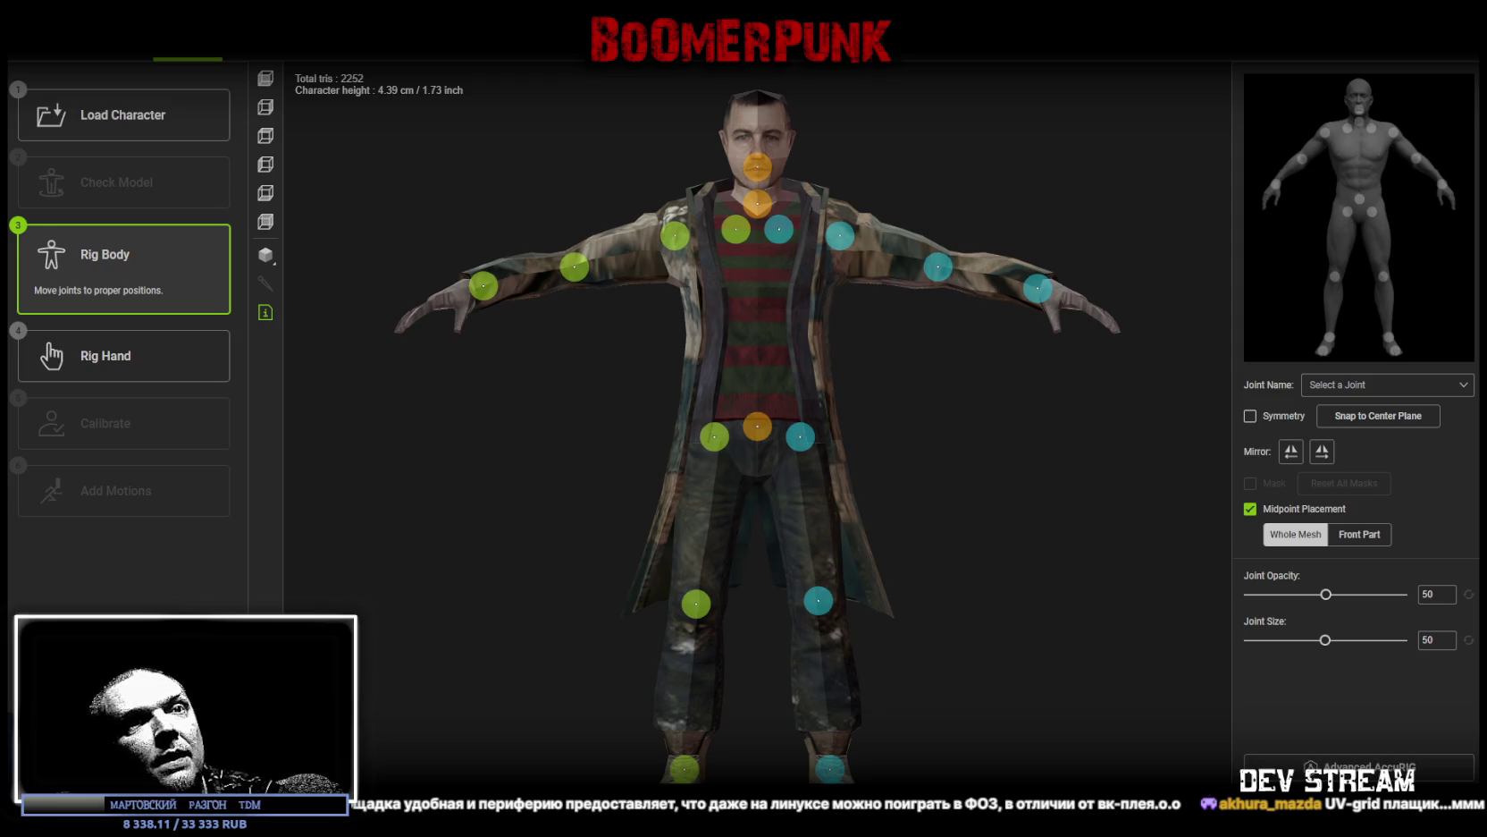
left_click(1448, 51)
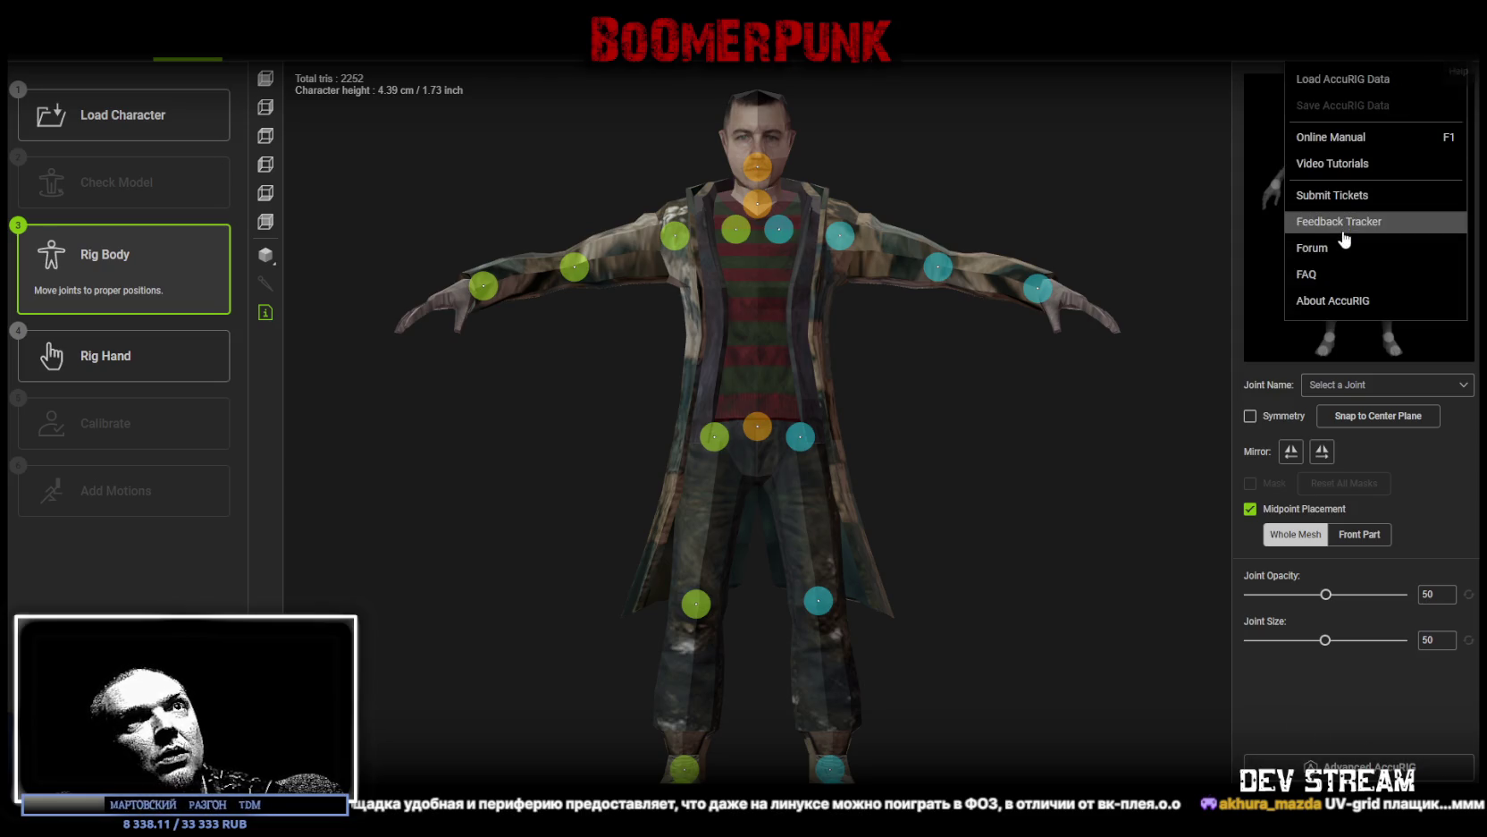
left_click(1353, 82)
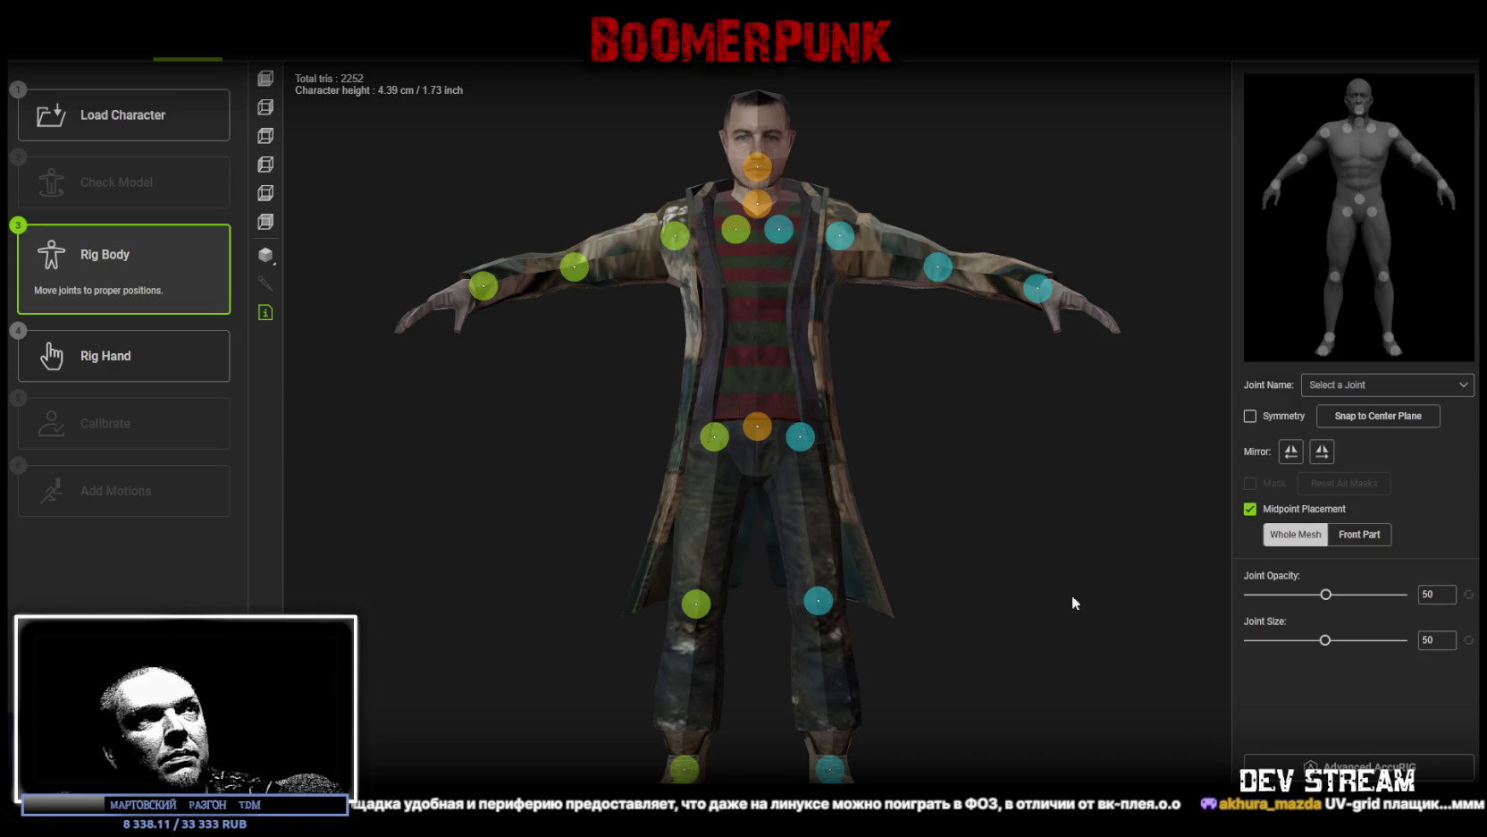
Step: Enable Symmetry so body joints are edited as mirrored pairs
mouse_move(1059, 693)
left_mouse_down()
mouse_move(1233, 774)
mouse_move(1310, 744)
mouse_move(1248, 703)
mouse_move(1421, 784)
mouse_move(1100, 682)
mouse_move(887, 678)
mouse_move(770, 715)
mouse_move(926, 701)
mouse_move(957, 611)
mouse_move(930, 643)
mouse_move(967, 654)
mouse_move(1099, 616)
left_mouse_up()
left_click_drag(959, 530, 915, 550)
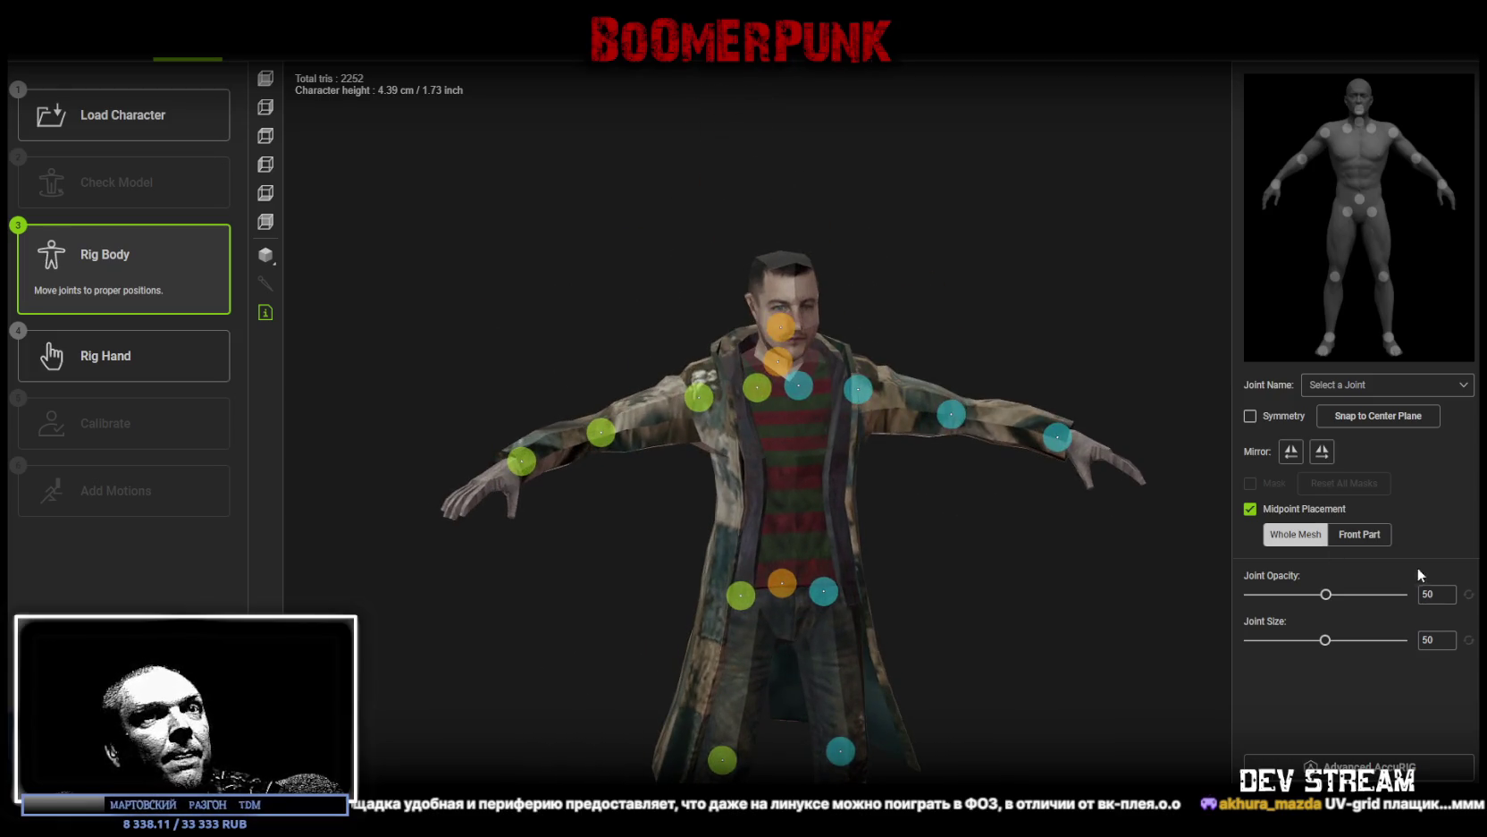
left_click(1250, 415)
Step: Nudge the Head joint slightly up, then select the Neck joint
mouse_move(1050, 535)
left_mouse_down()
mouse_move(986, 591)
mouse_move(1013, 590)
left_mouse_up()
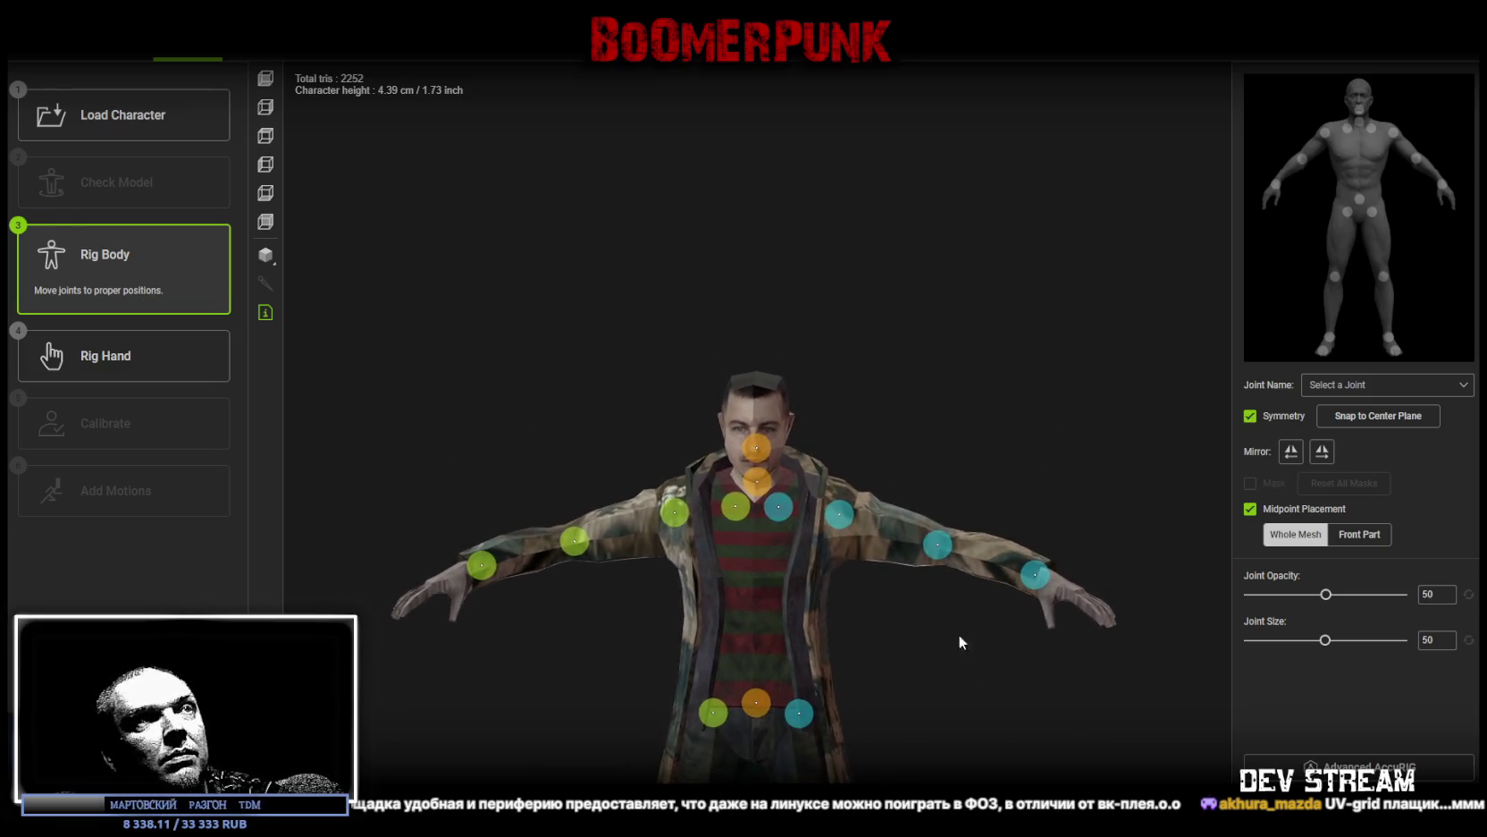
left_click(771, 442)
mouse_move(772, 445)
left_mouse_down()
mouse_move(764, 436)
mouse_move(889, 469)
mouse_move(738, 432)
mouse_move(766, 451)
mouse_move(873, 448)
mouse_move(772, 468)
left_mouse_up()
left_click(772, 468)
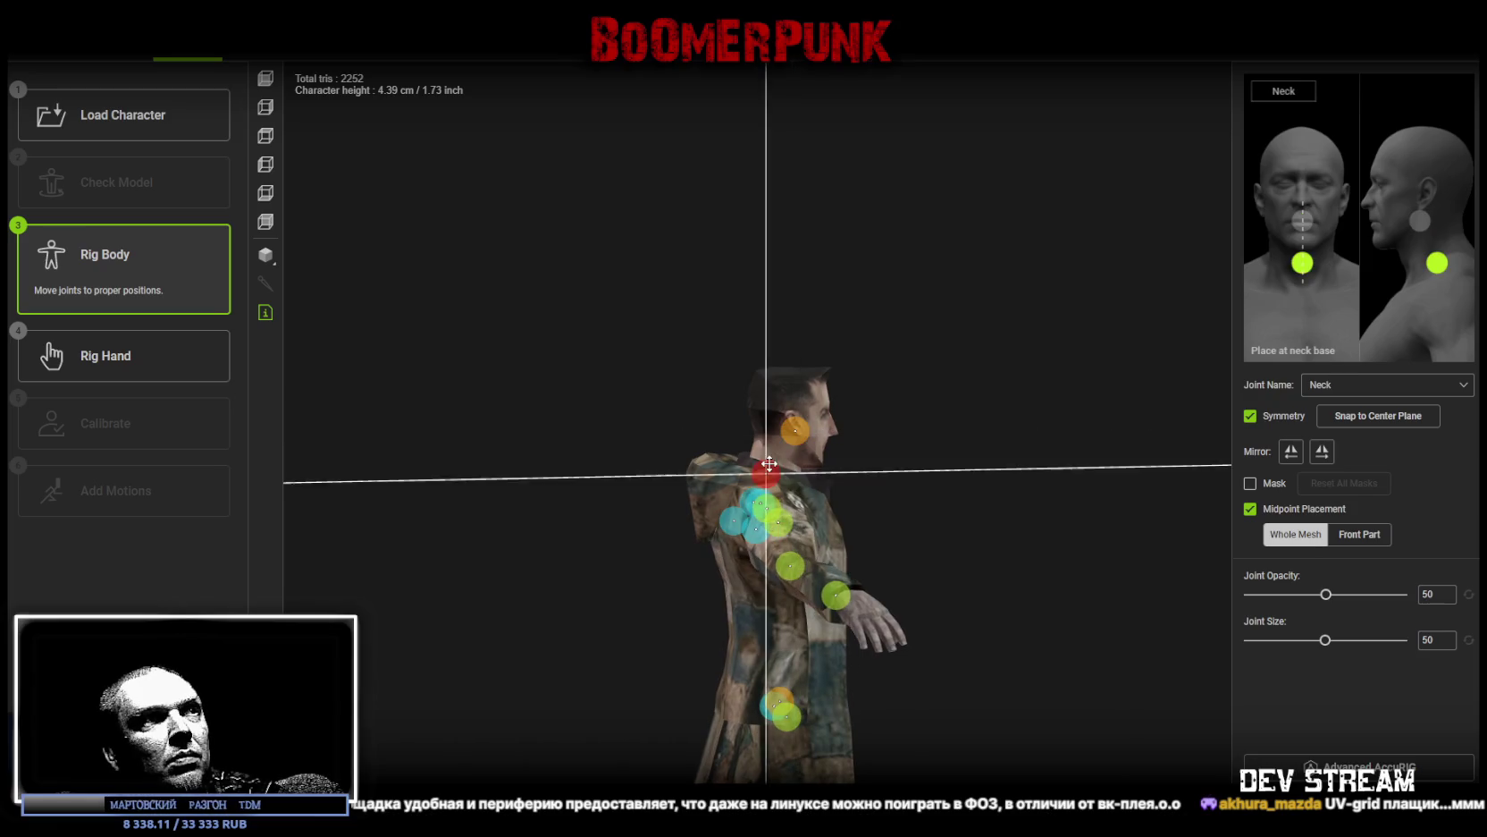
Step: Raise the mirrored clavicle joint pair up and outward toward the neck base
mouse_move(833, 514)
left_mouse_down()
mouse_move(577, 525)
mouse_move(808, 505)
mouse_move(735, 511)
mouse_move(723, 488)
mouse_move(694, 527)
mouse_move(757, 503)
left_mouse_up()
left_click_drag(867, 523, 740, 495)
left_click(759, 533)
left_click(740, 506)
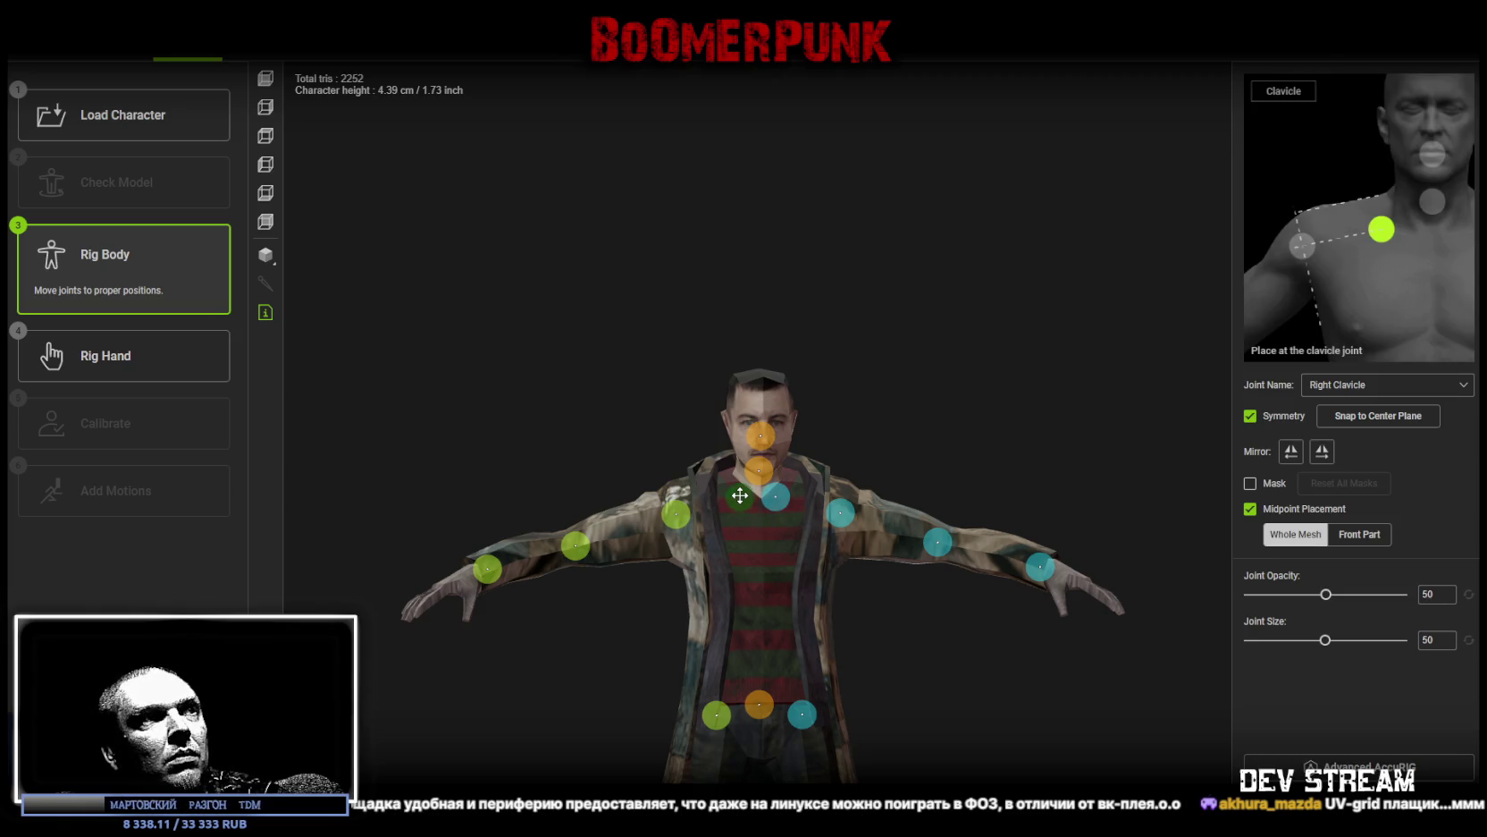
mouse_move(620, 420)
left_mouse_down()
mouse_move(946, 492)
mouse_move(1010, 418)
mouse_move(941, 430)
left_mouse_up()
mouse_move(777, 505)
left_mouse_down()
mouse_move(791, 483)
mouse_move(864, 531)
mouse_move(800, 541)
mouse_move(701, 435)
mouse_move(659, 447)
mouse_move(608, 322)
mouse_move(636, 303)
mouse_move(633, 250)
mouse_move(613, 320)
left_mouse_up()
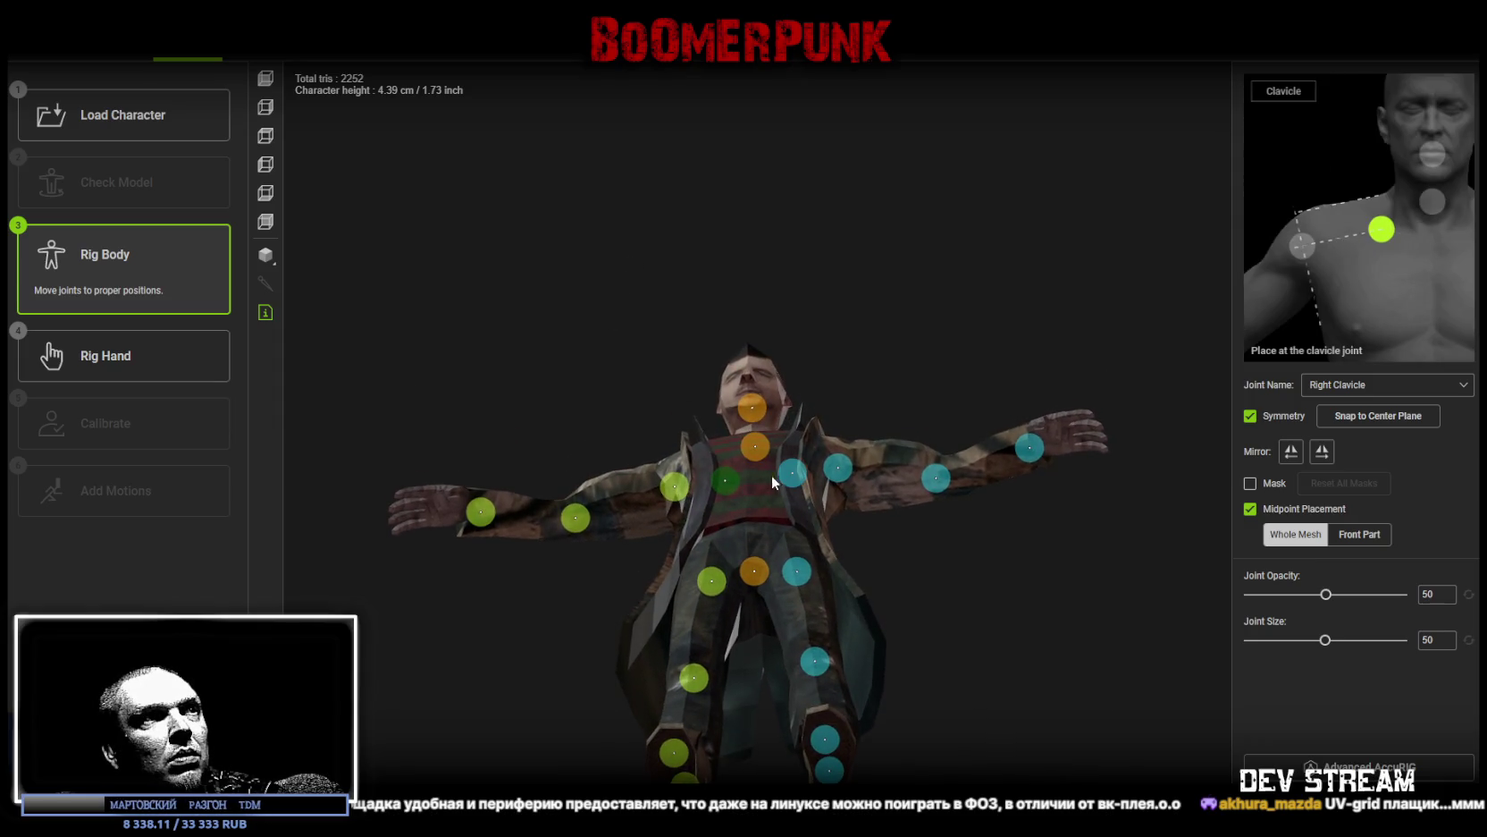
mouse_move(680, 381)
left_mouse_down()
mouse_move(691, 489)
mouse_move(715, 526)
mouse_move(657, 438)
left_mouse_up()
mouse_move(729, 520)
left_mouse_down()
mouse_move(724, 492)
mouse_move(810, 529)
mouse_move(840, 482)
mouse_move(838, 494)
mouse_move(904, 495)
left_mouse_up()
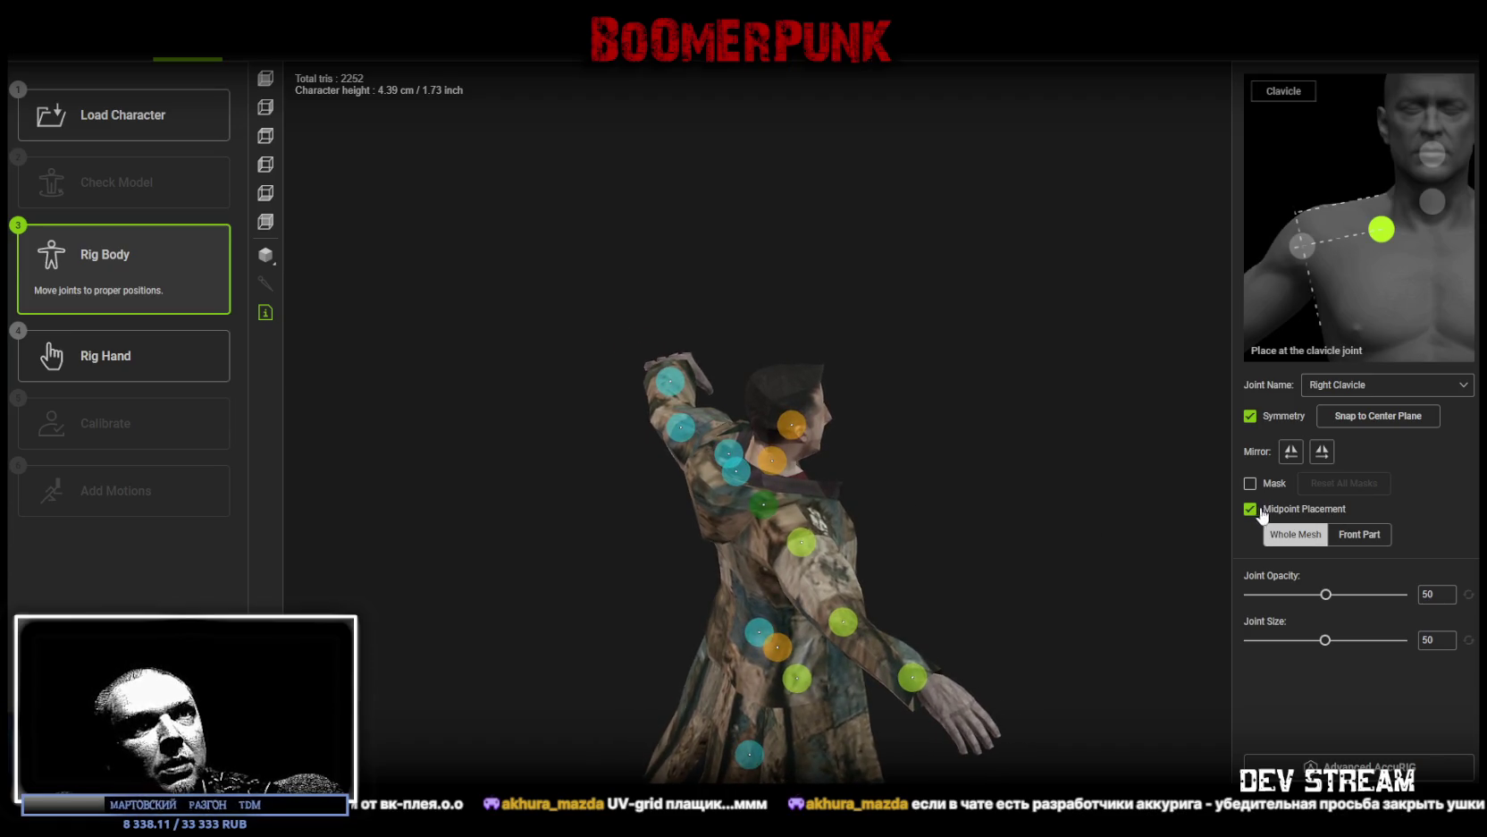
Step: Set Midpoint Placement to Front Part, fine-tune the clavicles higher, and select Right Humerus
left_click(1372, 547)
left_click_drag(1022, 465, 729, 512)
key("f")
mouse_move(711, 471)
left_mouse_down()
mouse_move(733, 518)
mouse_move(789, 569)
left_mouse_up()
key("f")
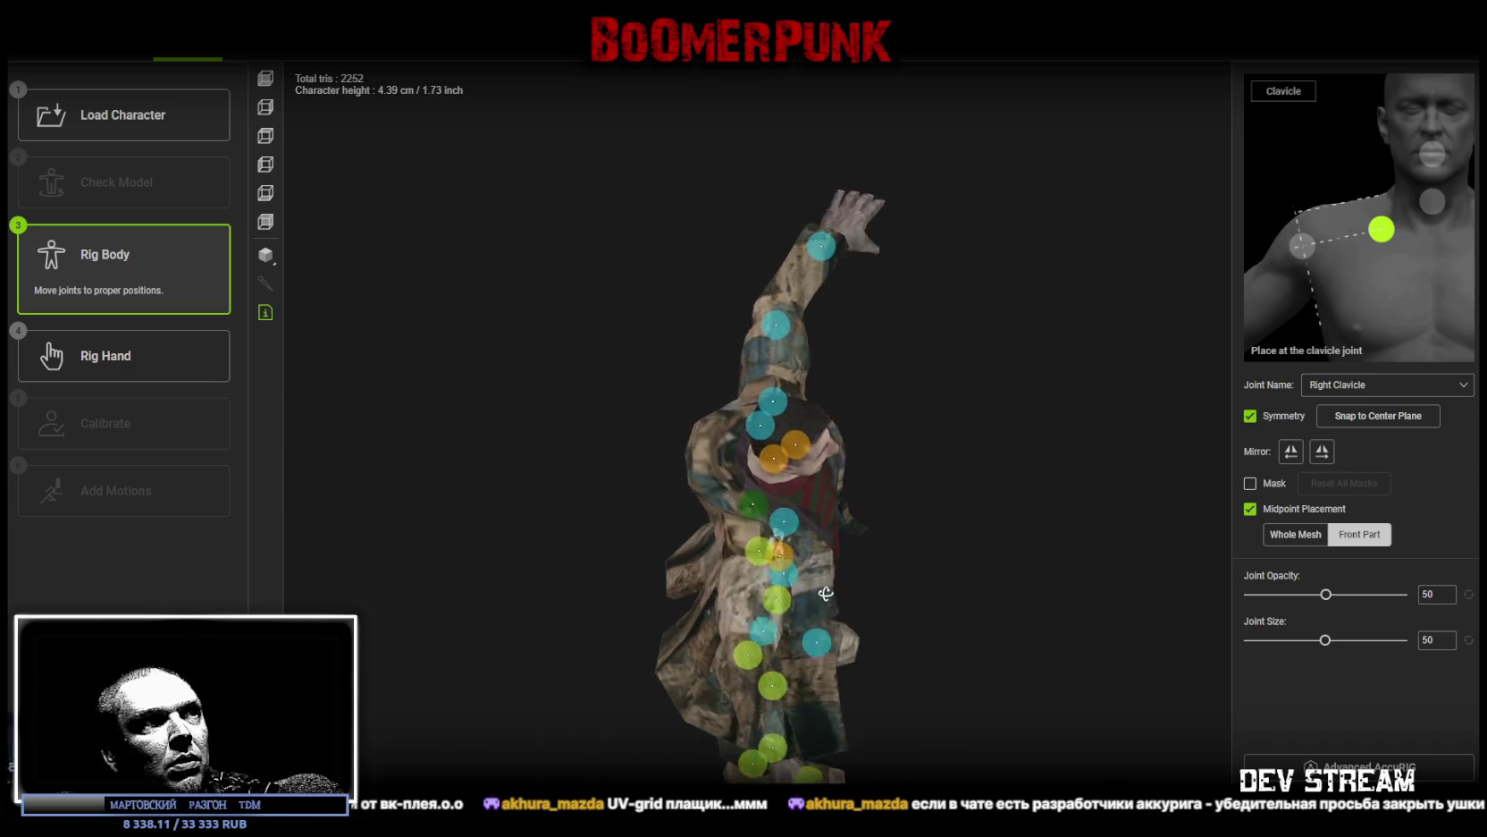
mouse_move(726, 490)
left_mouse_down()
mouse_move(726, 505)
mouse_move(726, 488)
left_mouse_up()
mouse_move(626, 419)
left_mouse_down()
mouse_move(733, 500)
mouse_move(660, 459)
mouse_move(617, 310)
left_mouse_up()
mouse_move(710, 486)
left_mouse_down()
mouse_move(723, 461)
mouse_move(706, 466)
mouse_move(709, 480)
mouse_move(724, 461)
mouse_move(652, 447)
mouse_move(688, 540)
mouse_move(729, 588)
mouse_move(654, 488)
mouse_move(598, 488)
mouse_move(757, 474)
mouse_move(687, 561)
left_mouse_up()
left_click(679, 517)
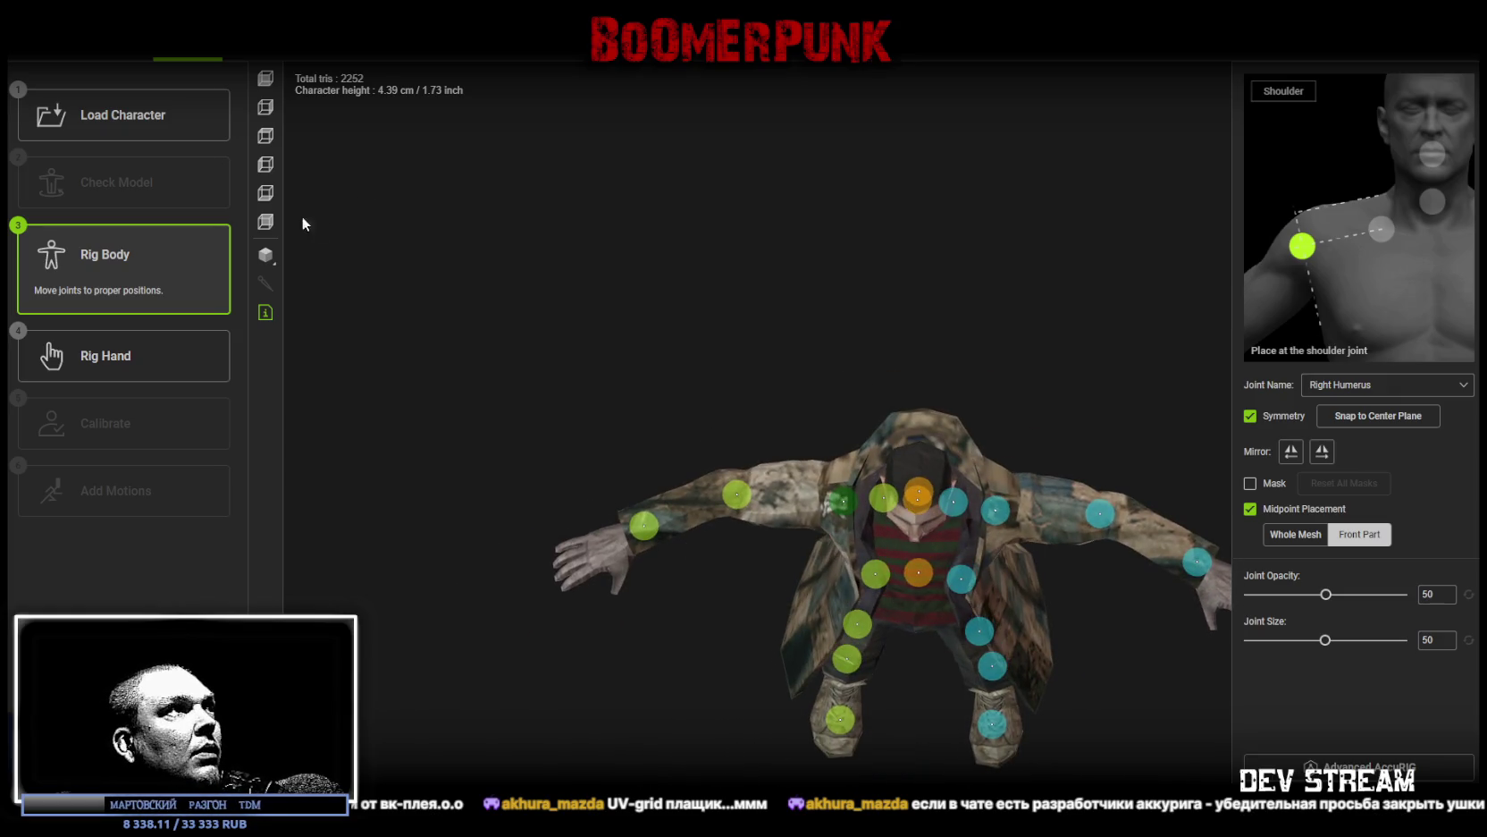
left_click(265, 255)
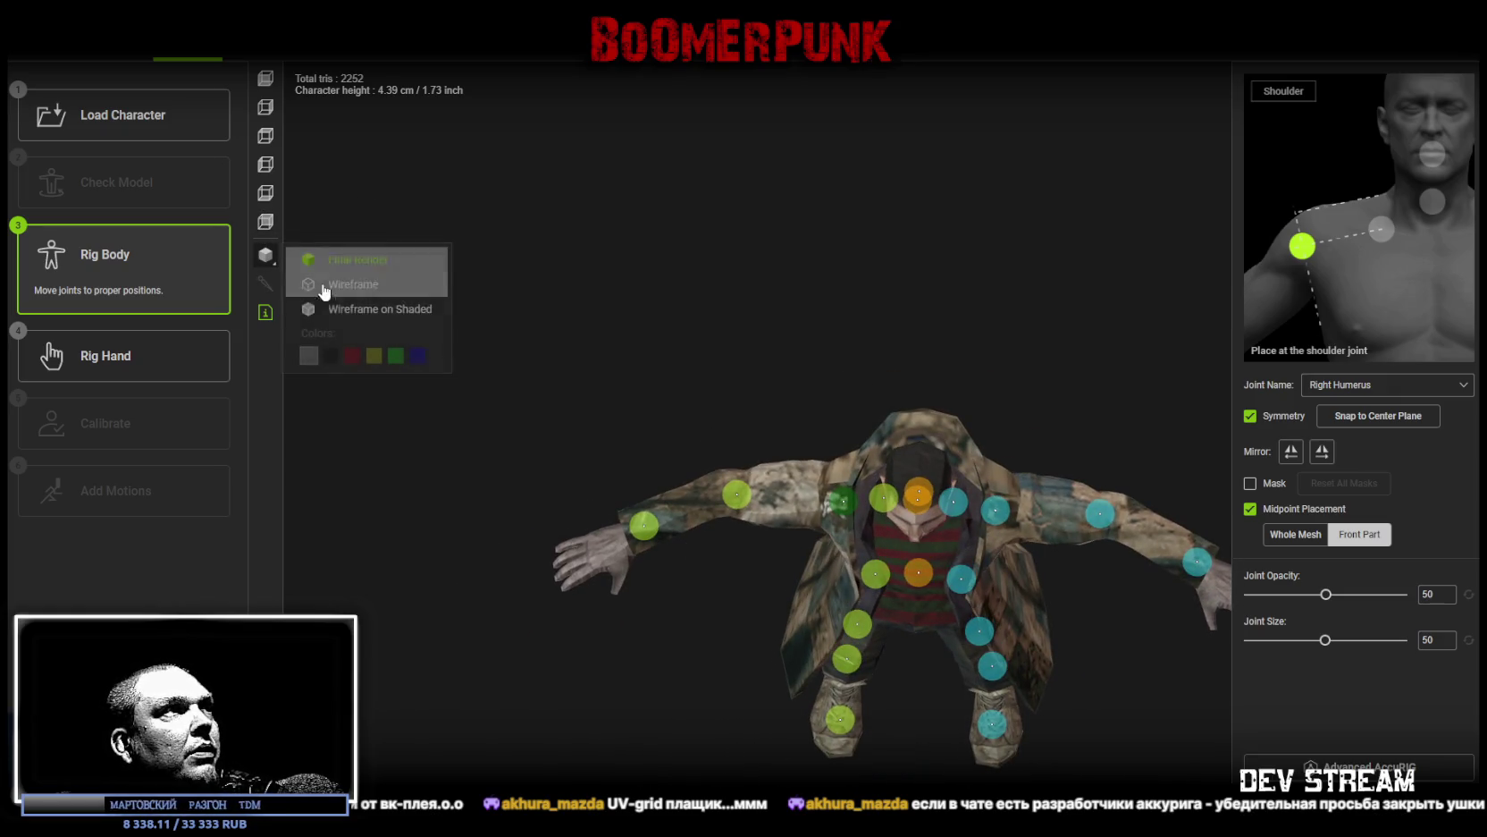
Step: Switch shading to Wireframe on Shaded, select the right wrist, and start Rig Hand with 5 fingers
left_click(367, 308)
mouse_move(662, 438)
left_mouse_down()
mouse_move(658, 452)
mouse_move(698, 398)
mouse_move(847, 521)
mouse_move(837, 510)
left_mouse_up()
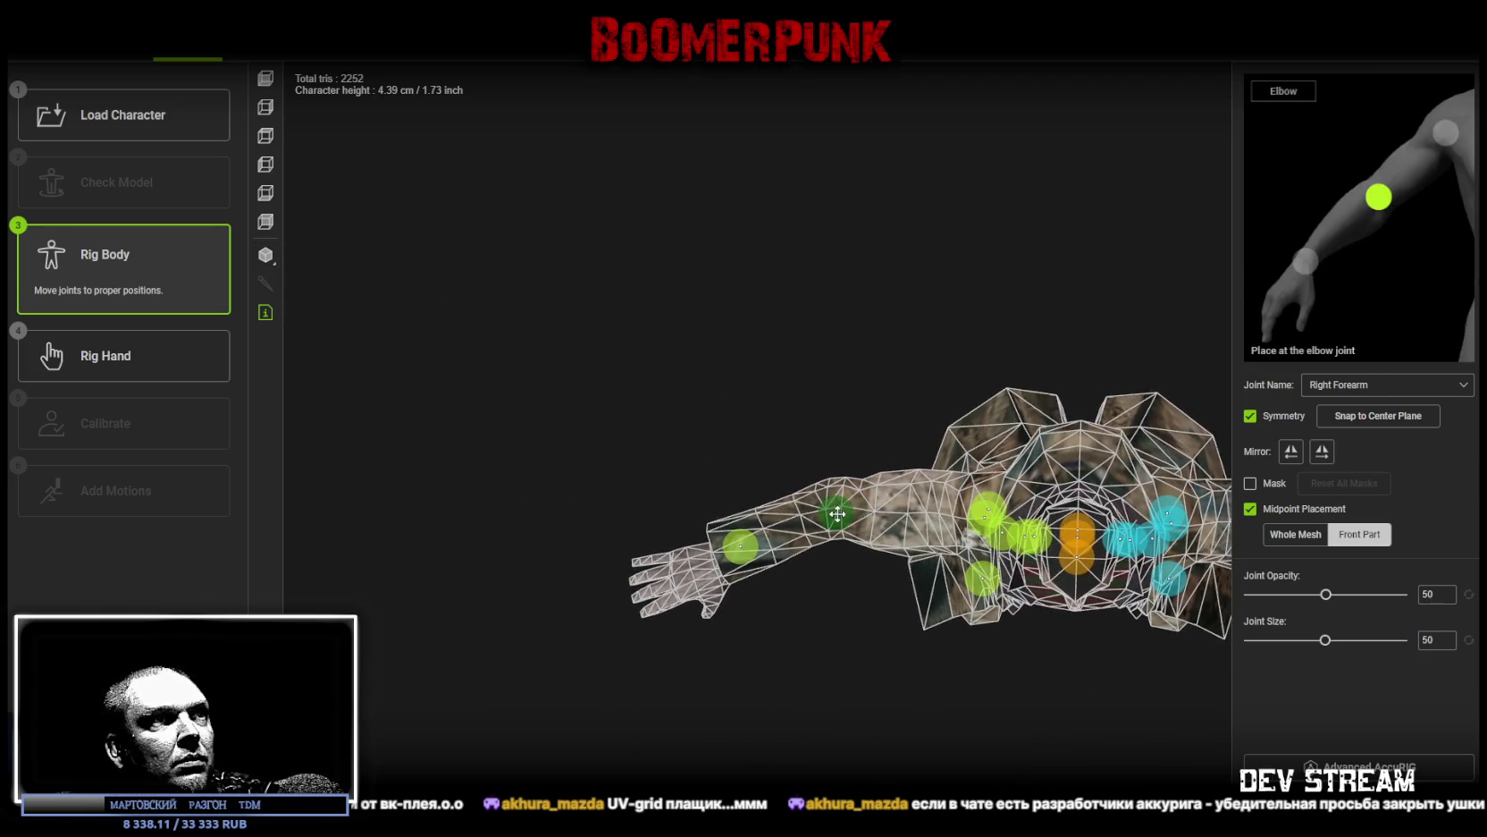
mouse_move(753, 580)
left_mouse_down()
mouse_move(858, 606)
mouse_move(879, 495)
mouse_move(832, 554)
mouse_move(850, 561)
mouse_move(680, 609)
mouse_move(579, 516)
mouse_move(666, 636)
mouse_move(771, 681)
mouse_move(707, 671)
mouse_move(1125, 684)
left_mouse_up()
left_click(845, 552)
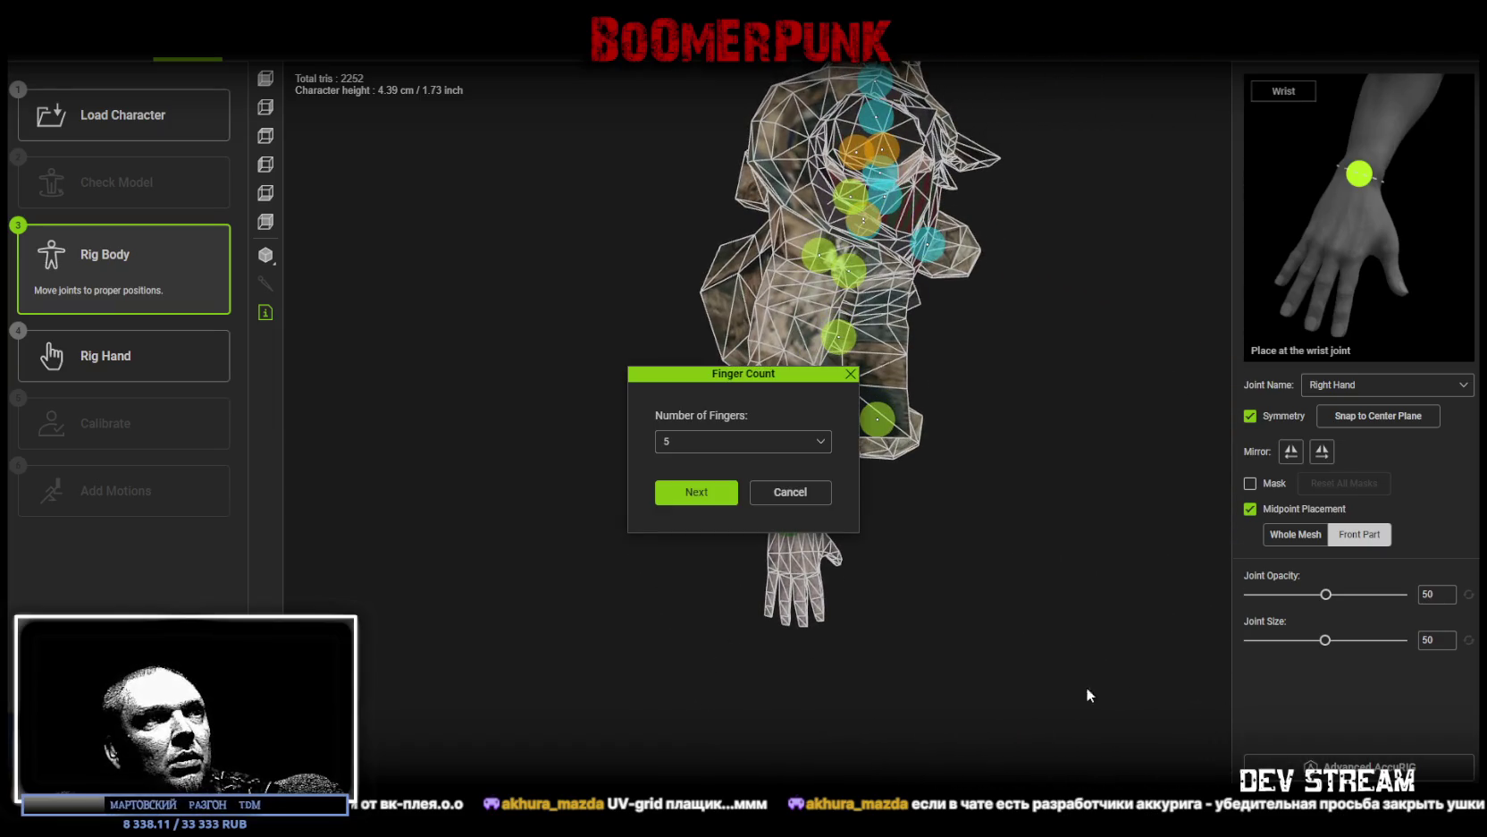
left_click(693, 490)
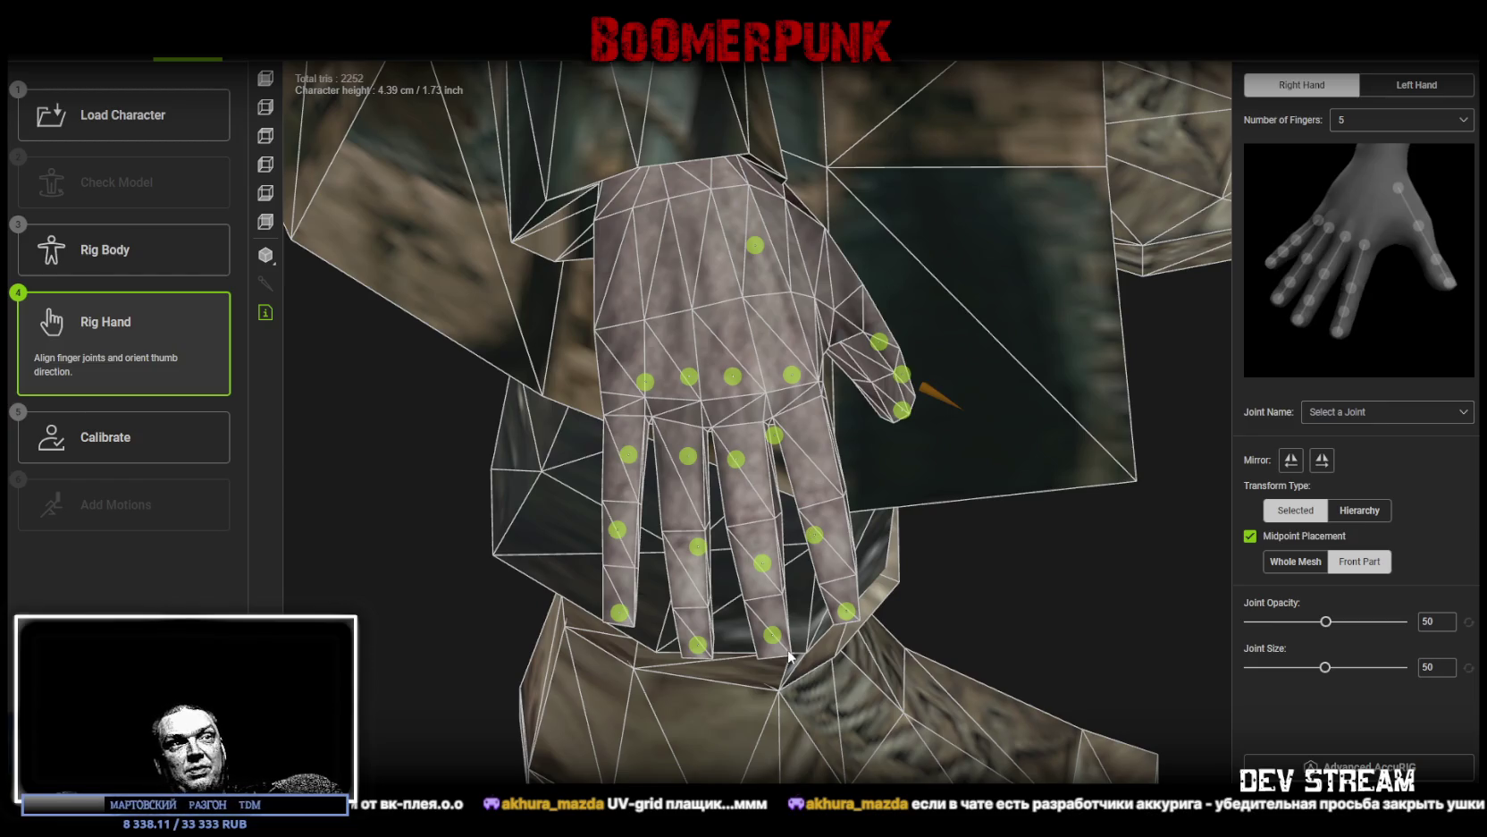
Step: Align the fingertip and third joints of the pinky, middle and index fingers onto their fingers
mouse_move(863, 623)
left_mouse_down()
mouse_move(1003, 617)
mouse_move(907, 617)
left_mouse_up()
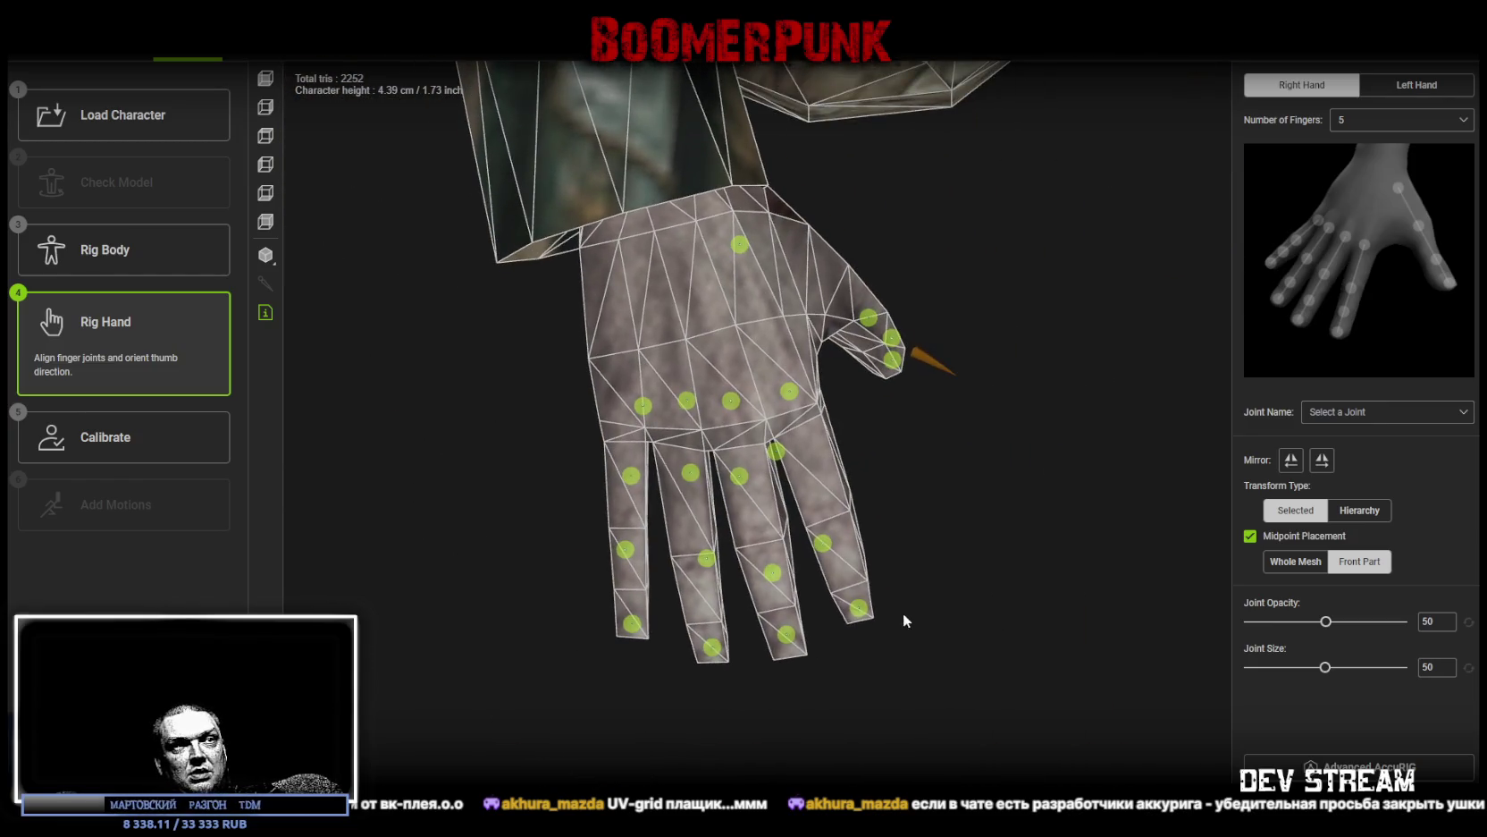
left_click(858, 610)
left_click_drag(787, 636, 790, 651)
left_click(707, 651)
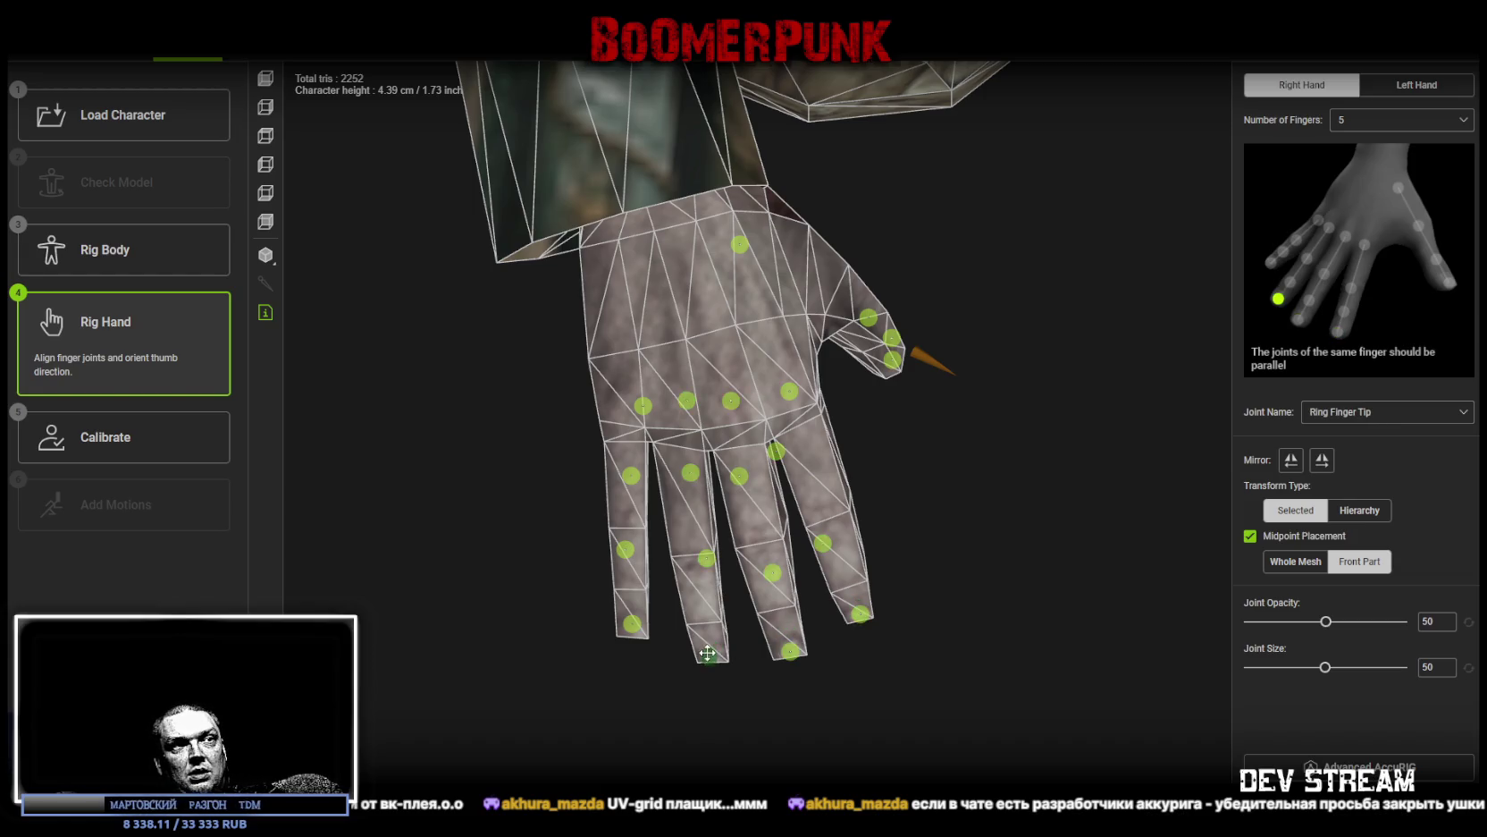
left_click(630, 625)
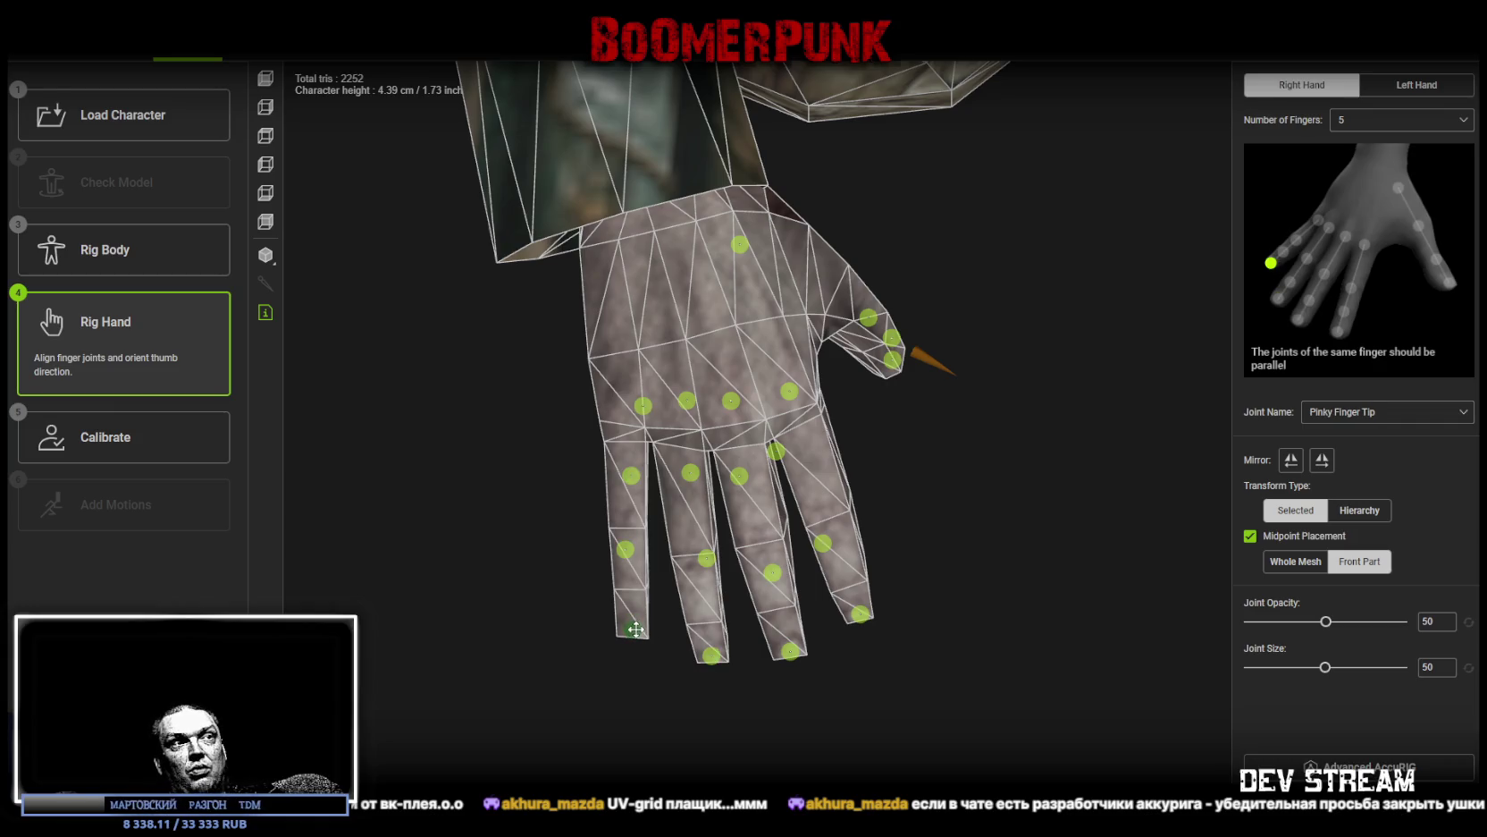
mouse_move(633, 558)
left_mouse_down()
mouse_move(635, 584)
mouse_move(705, 560)
mouse_move(703, 616)
left_mouse_up()
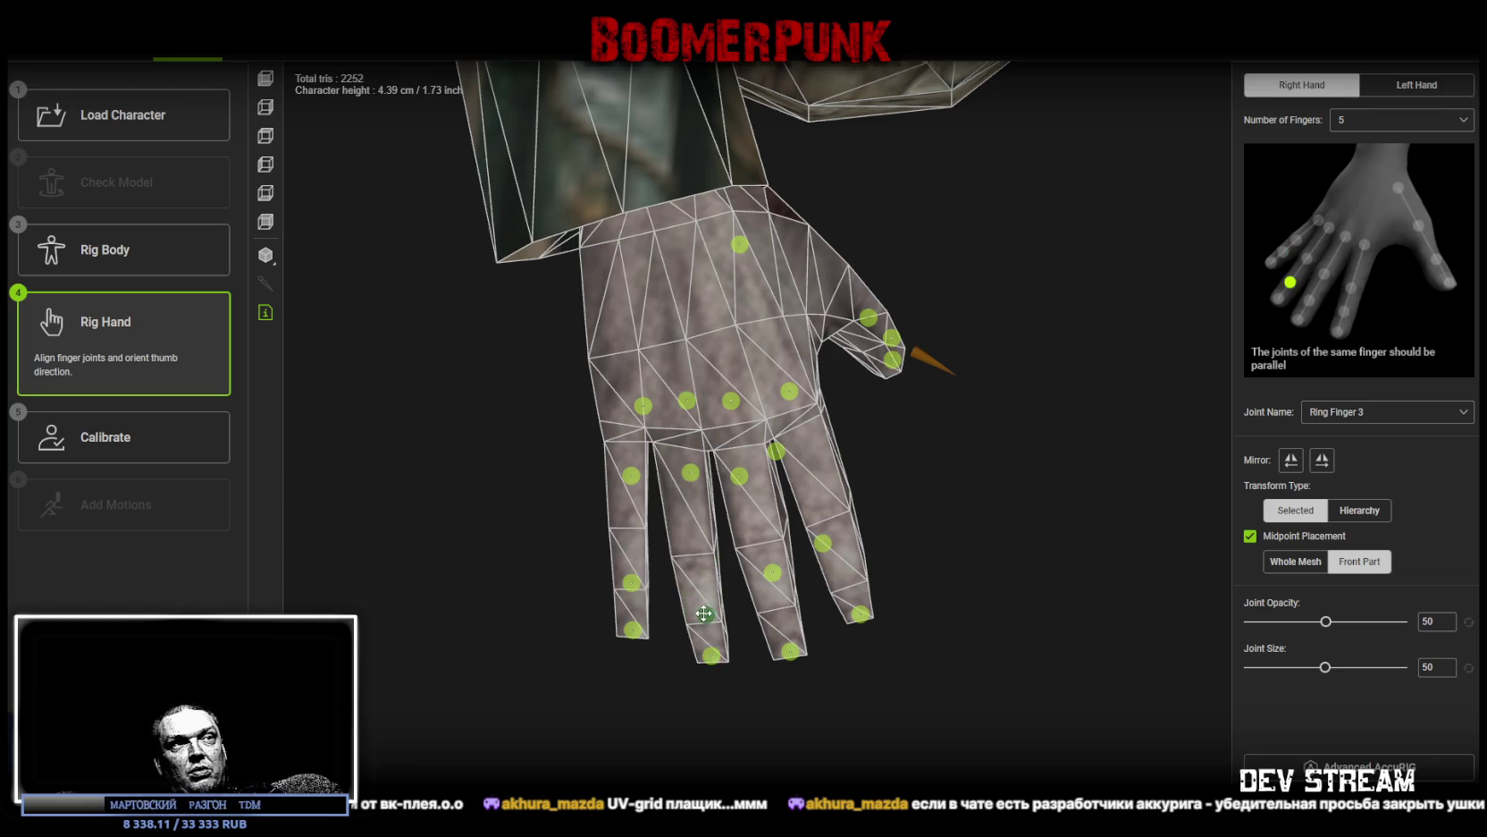
left_click(771, 572)
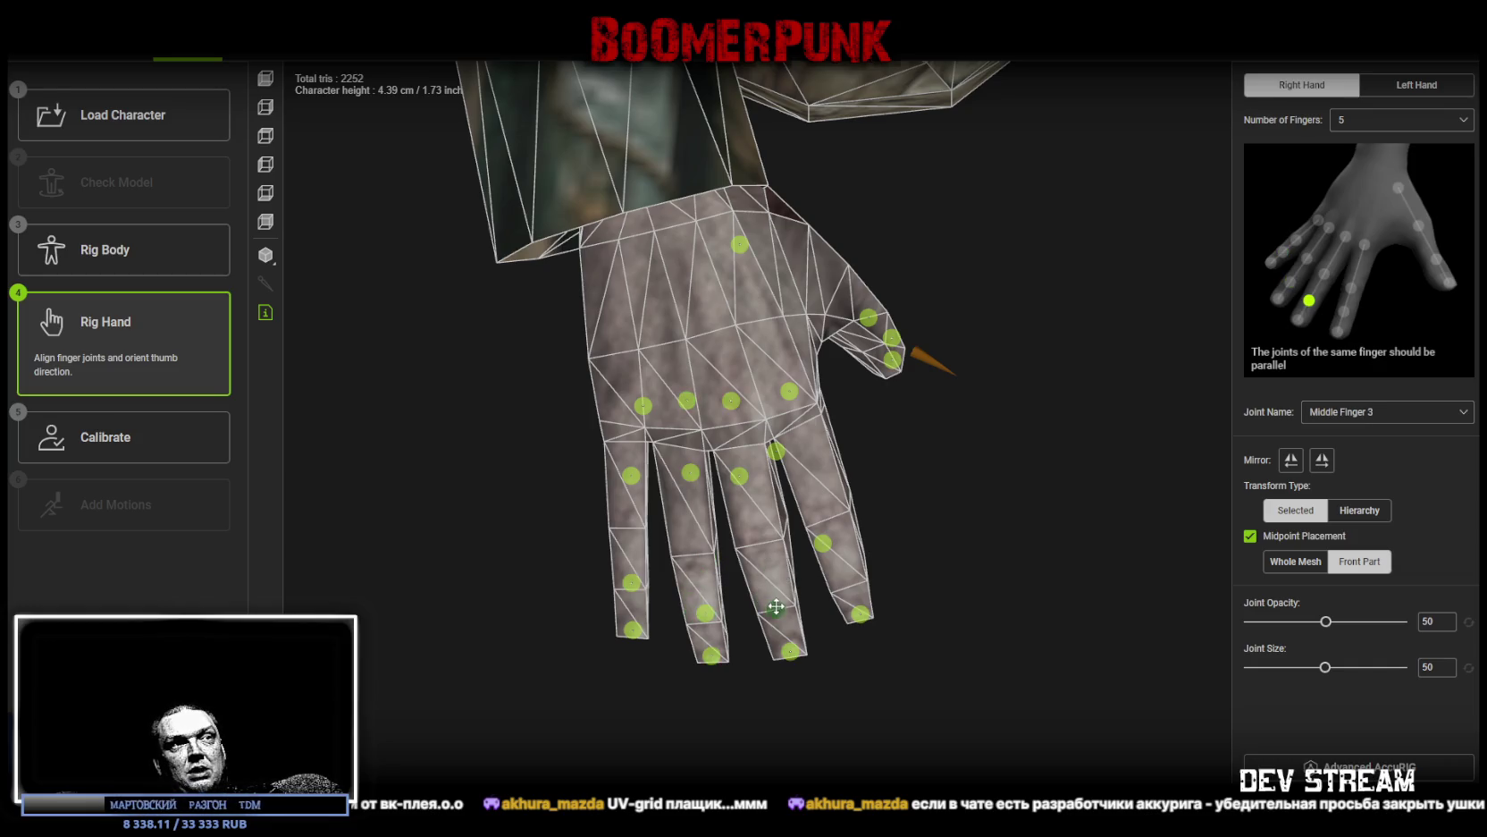
left_click_drag(822, 543, 851, 573)
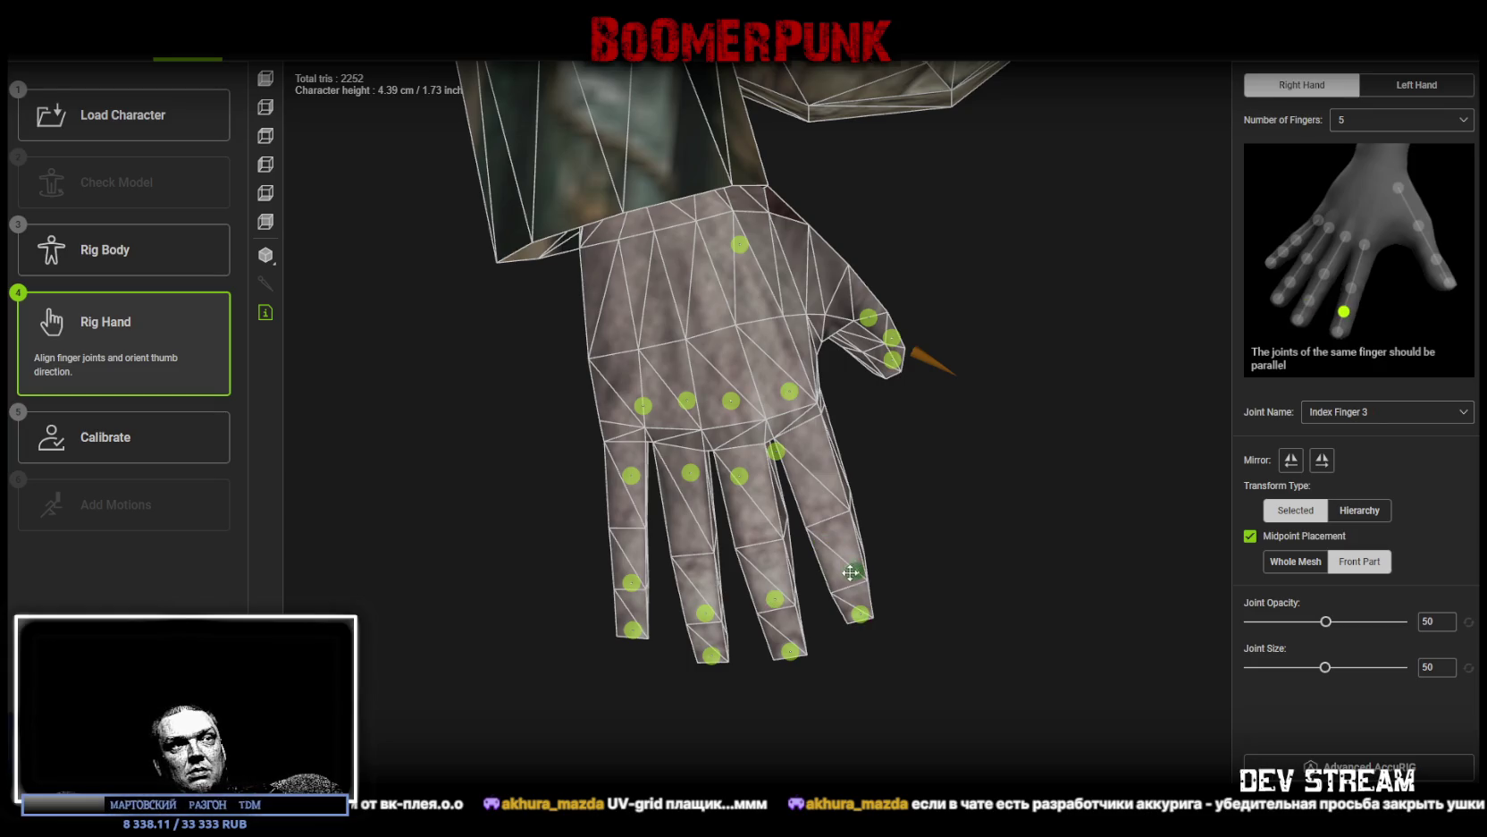
Step: Move the second and first joints of index, ring and pinky down to their knuckles
mouse_move(783, 454)
left_mouse_down()
mouse_move(823, 485)
mouse_move(740, 476)
mouse_move(763, 530)
left_mouse_up()
left_click_drag(692, 472, 695, 538)
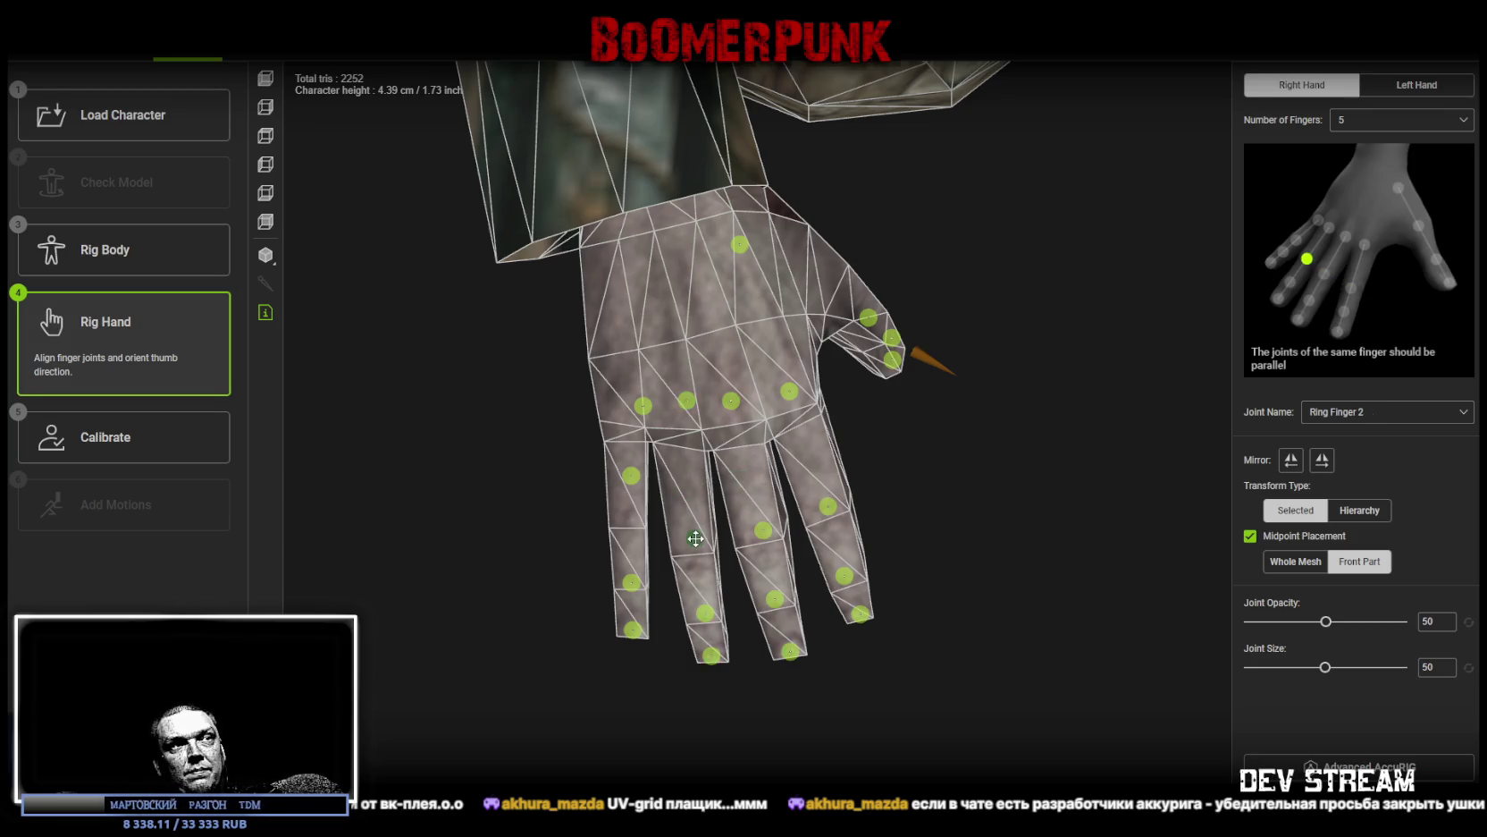
left_click_drag(631, 478, 628, 501)
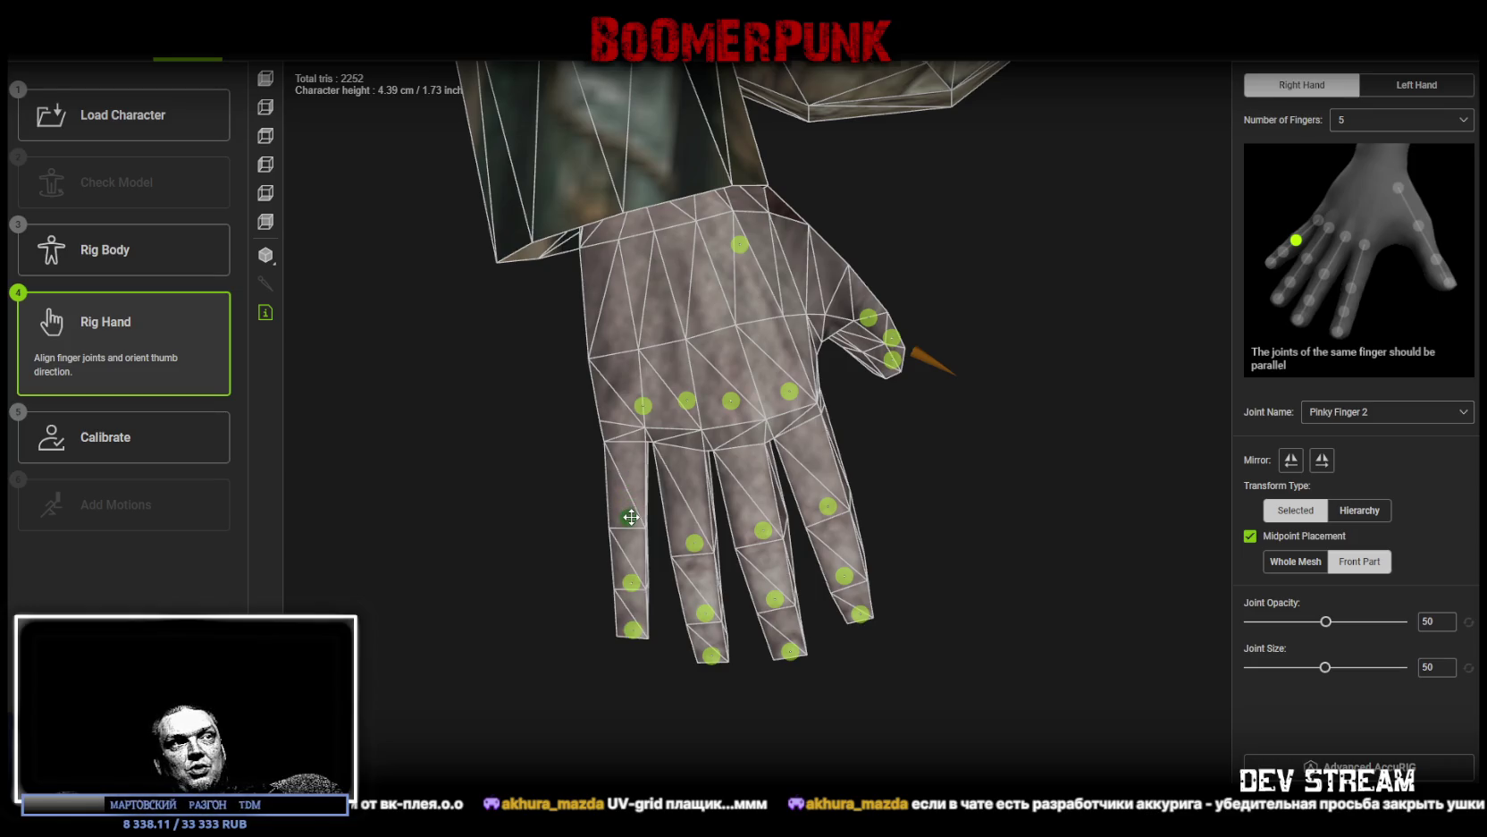
left_click_drag(643, 405, 621, 434)
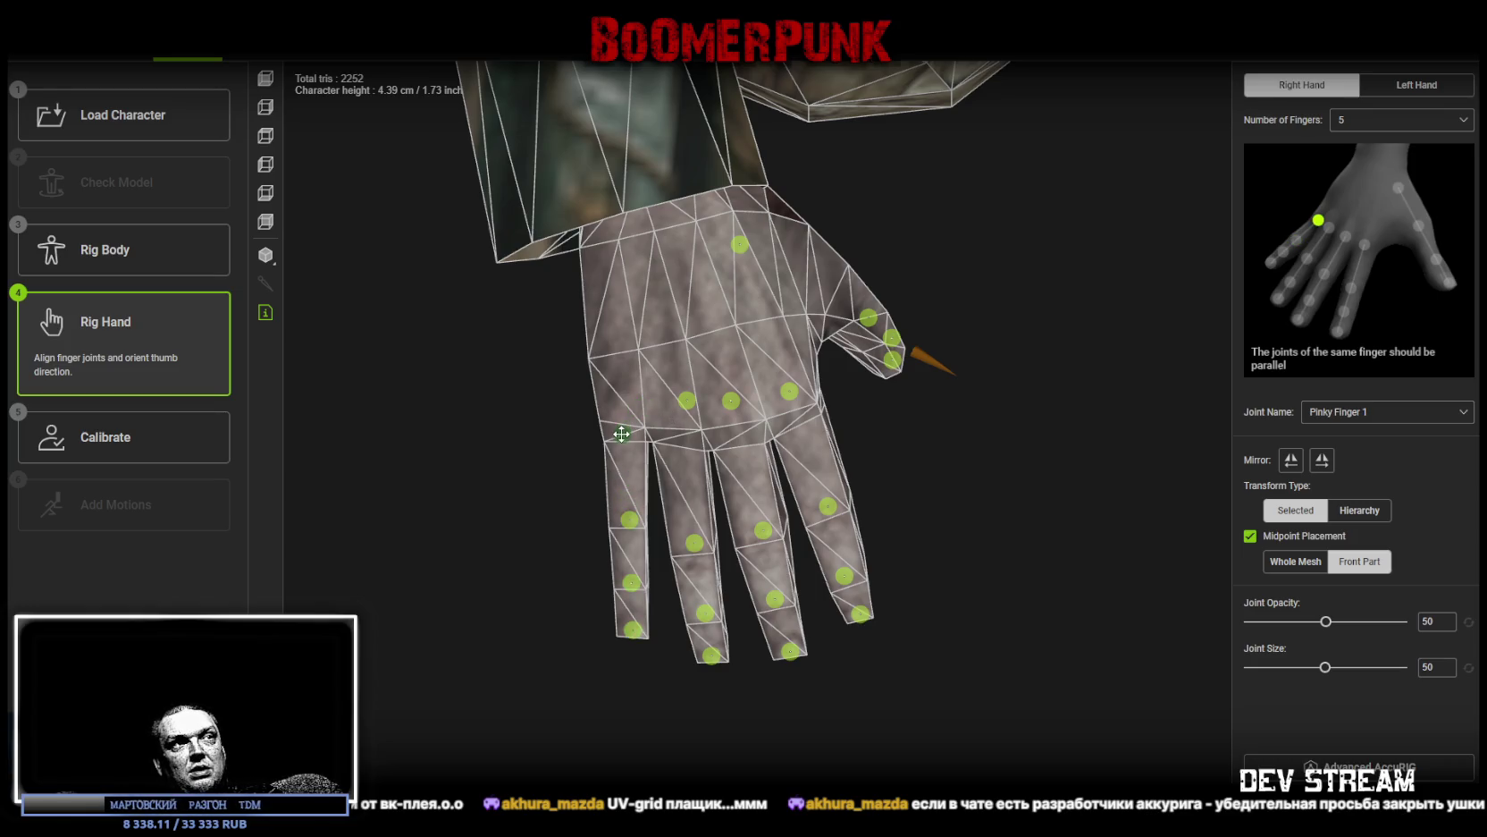
mouse_move(694, 404)
left_mouse_down()
mouse_move(679, 435)
mouse_move(731, 432)
left_mouse_up()
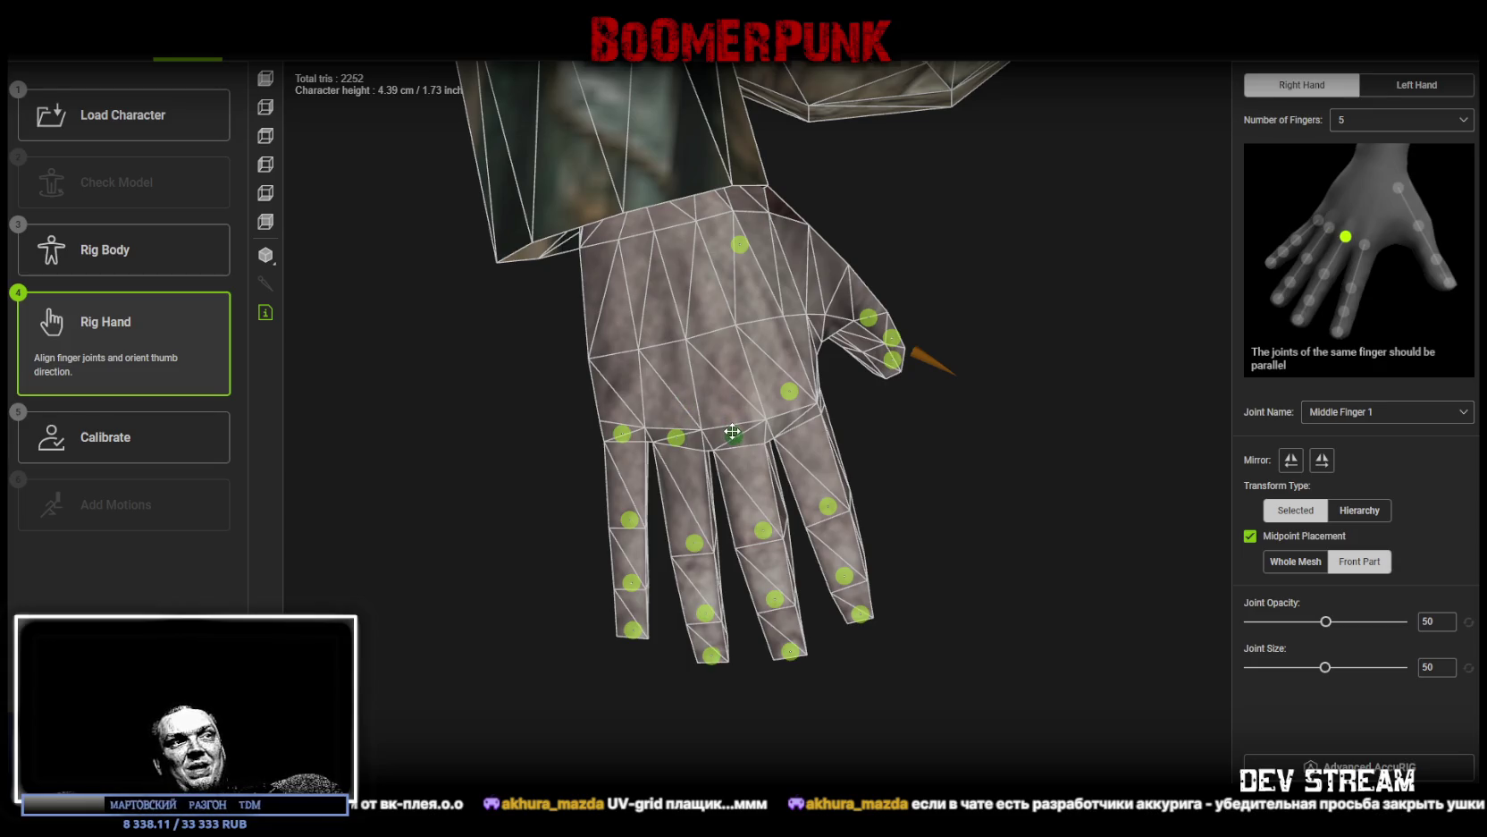
left_click_drag(791, 392, 792, 411)
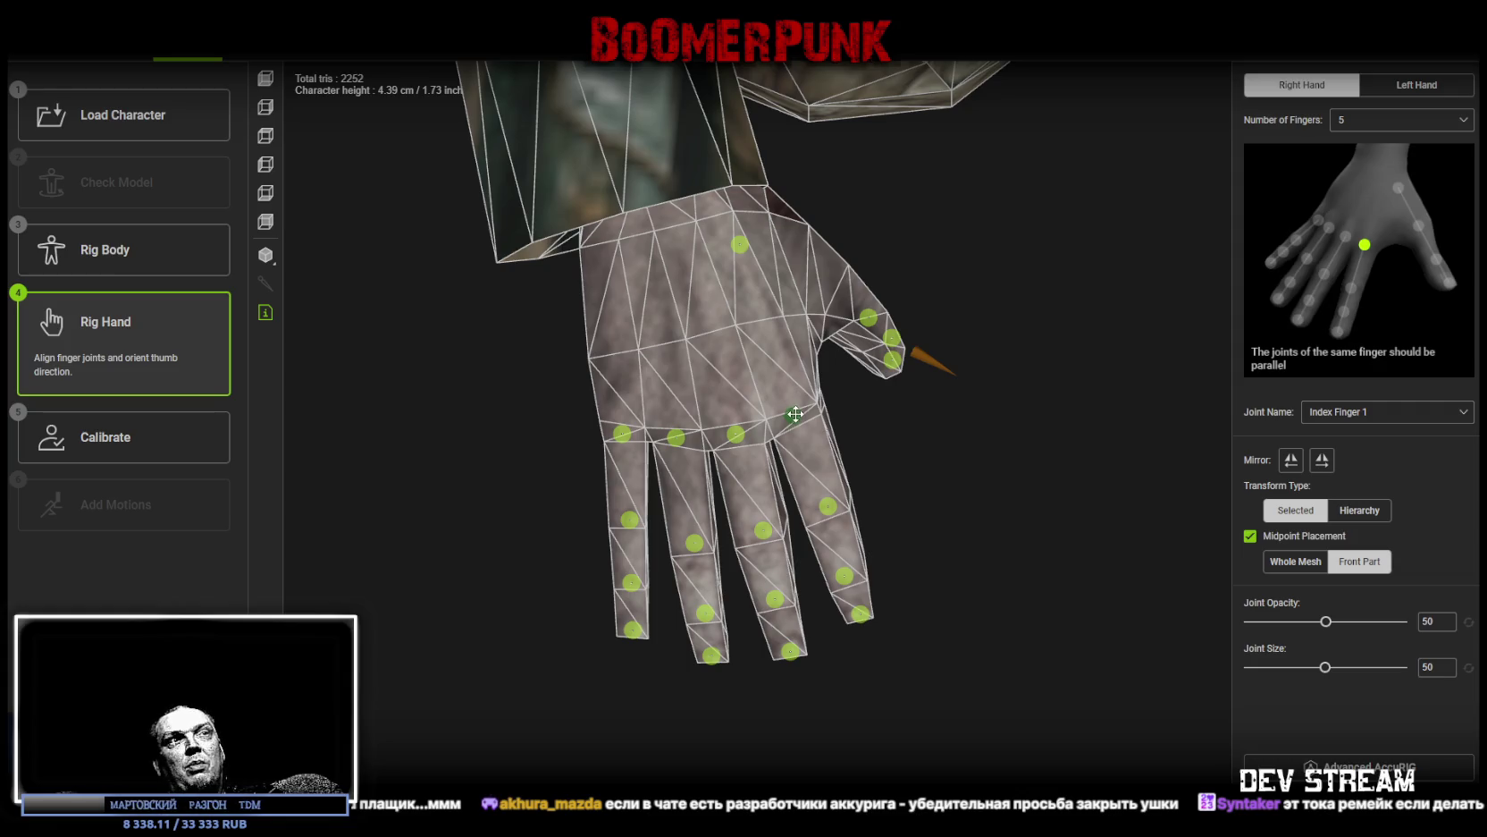
Step: Shift the Thumb Finger 1 joint toward the thumb base and inspect the hand
left_click_drag(747, 242, 776, 240)
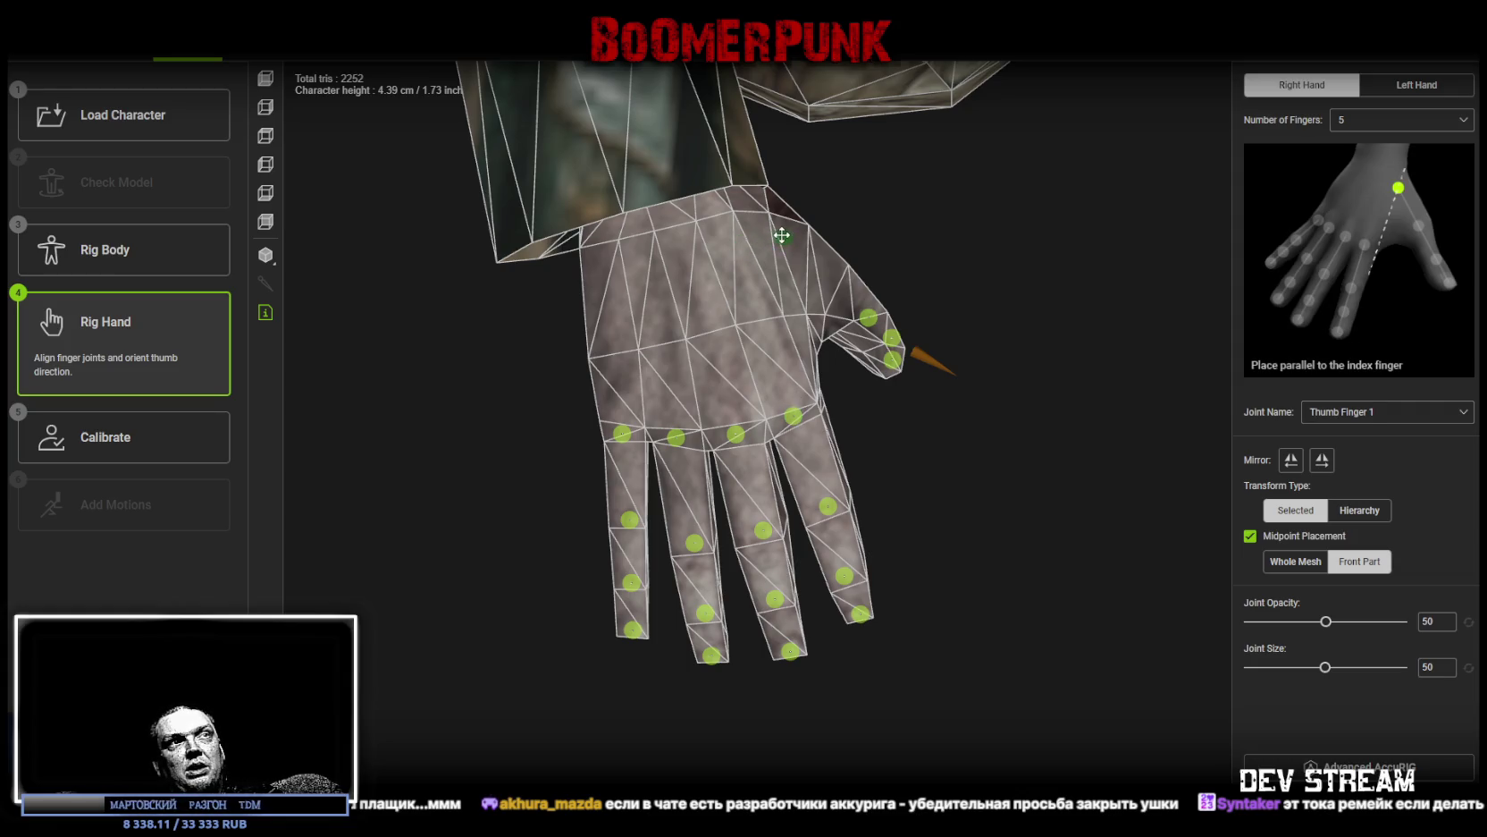
left_click_drag(974, 486, 915, 440)
mouse_move(1015, 606)
left_mouse_down()
mouse_move(1039, 513)
mouse_move(996, 521)
mouse_move(959, 432)
left_mouse_up()
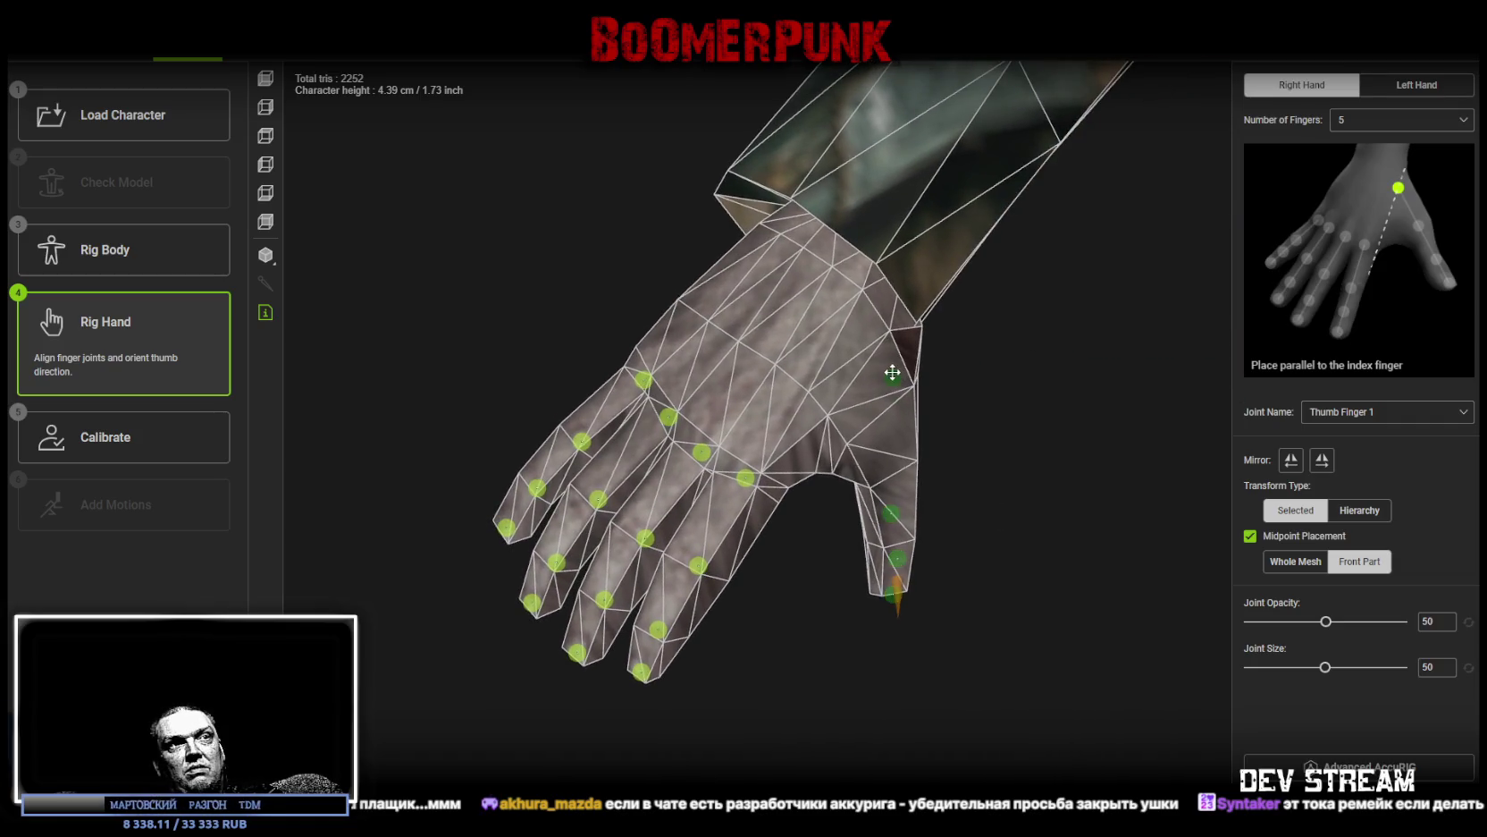
Step: Move Thumb Finger 2 up along the thumb and check the thumb's upper joints
mouse_move(1022, 519)
left_mouse_down()
mouse_move(930, 506)
mouse_move(888, 519)
mouse_move(895, 451)
mouse_move(993, 491)
mouse_move(887, 538)
mouse_move(980, 497)
mouse_move(975, 452)
left_mouse_up()
left_click(888, 539)
mouse_move(964, 601)
left_mouse_down()
mouse_move(943, 624)
mouse_move(899, 531)
mouse_move(959, 507)
mouse_move(949, 494)
mouse_move(969, 547)
mouse_move(878, 714)
left_mouse_up()
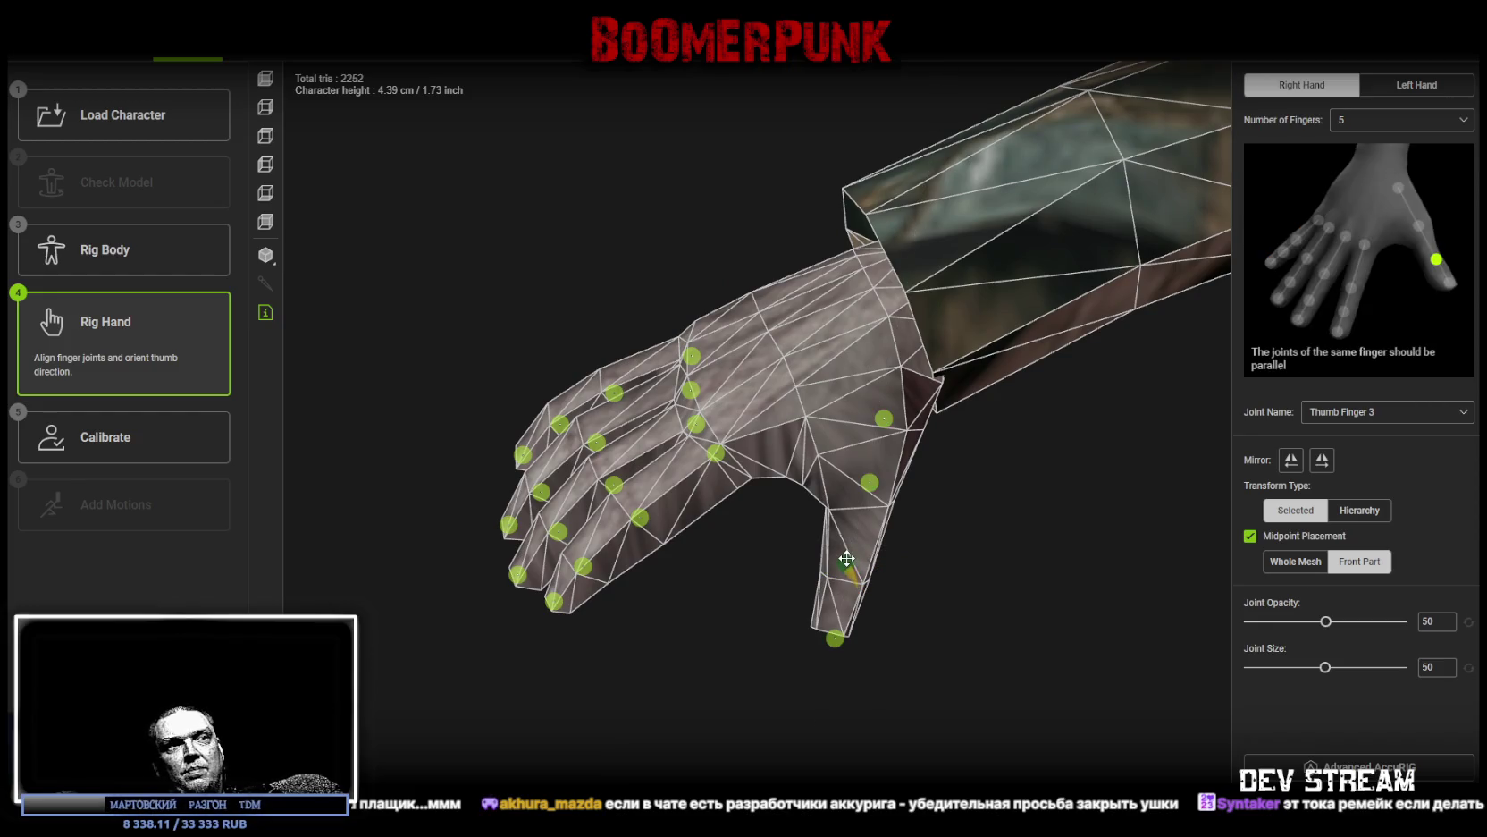
left_click(835, 613)
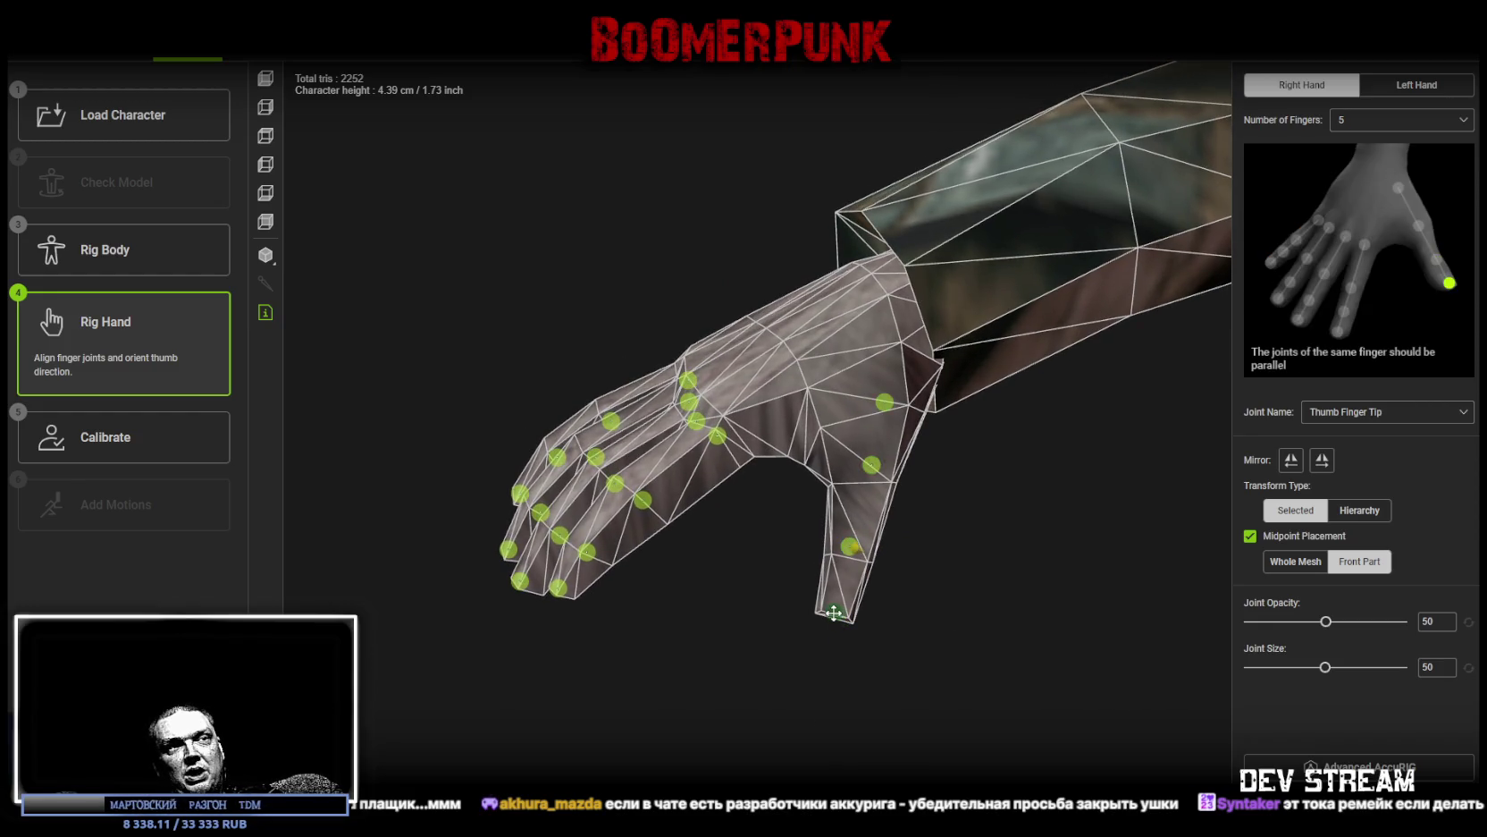
mouse_move(918, 617)
left_mouse_down()
mouse_move(982, 655)
mouse_move(939, 612)
mouse_move(986, 597)
mouse_move(798, 514)
mouse_move(634, 297)
mouse_move(546, 268)
mouse_move(568, 326)
mouse_move(555, 330)
mouse_move(987, 363)
mouse_move(938, 453)
mouse_move(723, 651)
mouse_move(865, 525)
left_mouse_up()
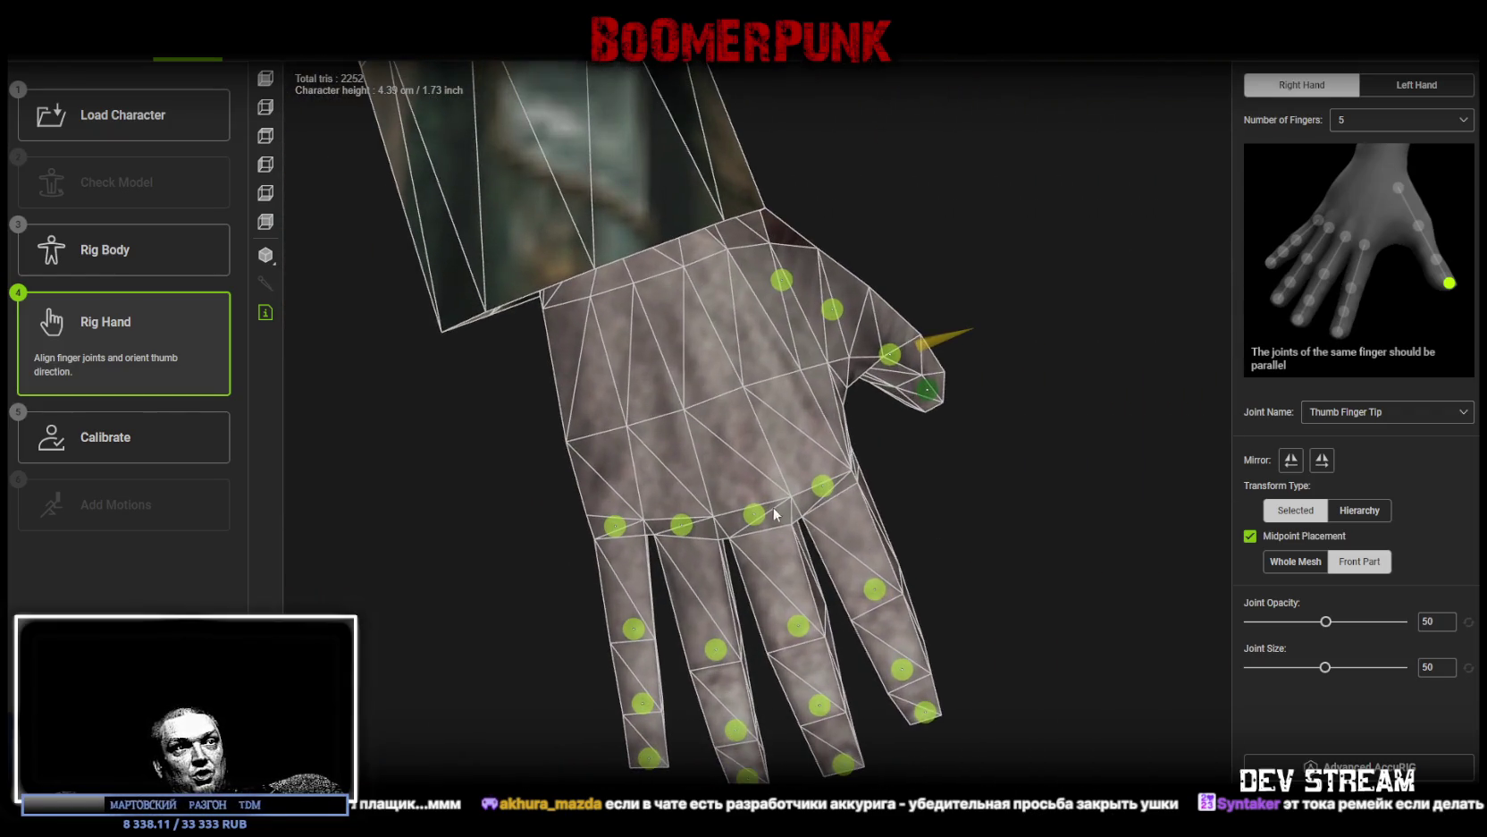
Step: Raise the ring and index base joints to the knuckles, then mirror the right hand onto the left
left_click(755, 508)
left_click_drag(693, 523, 690, 505)
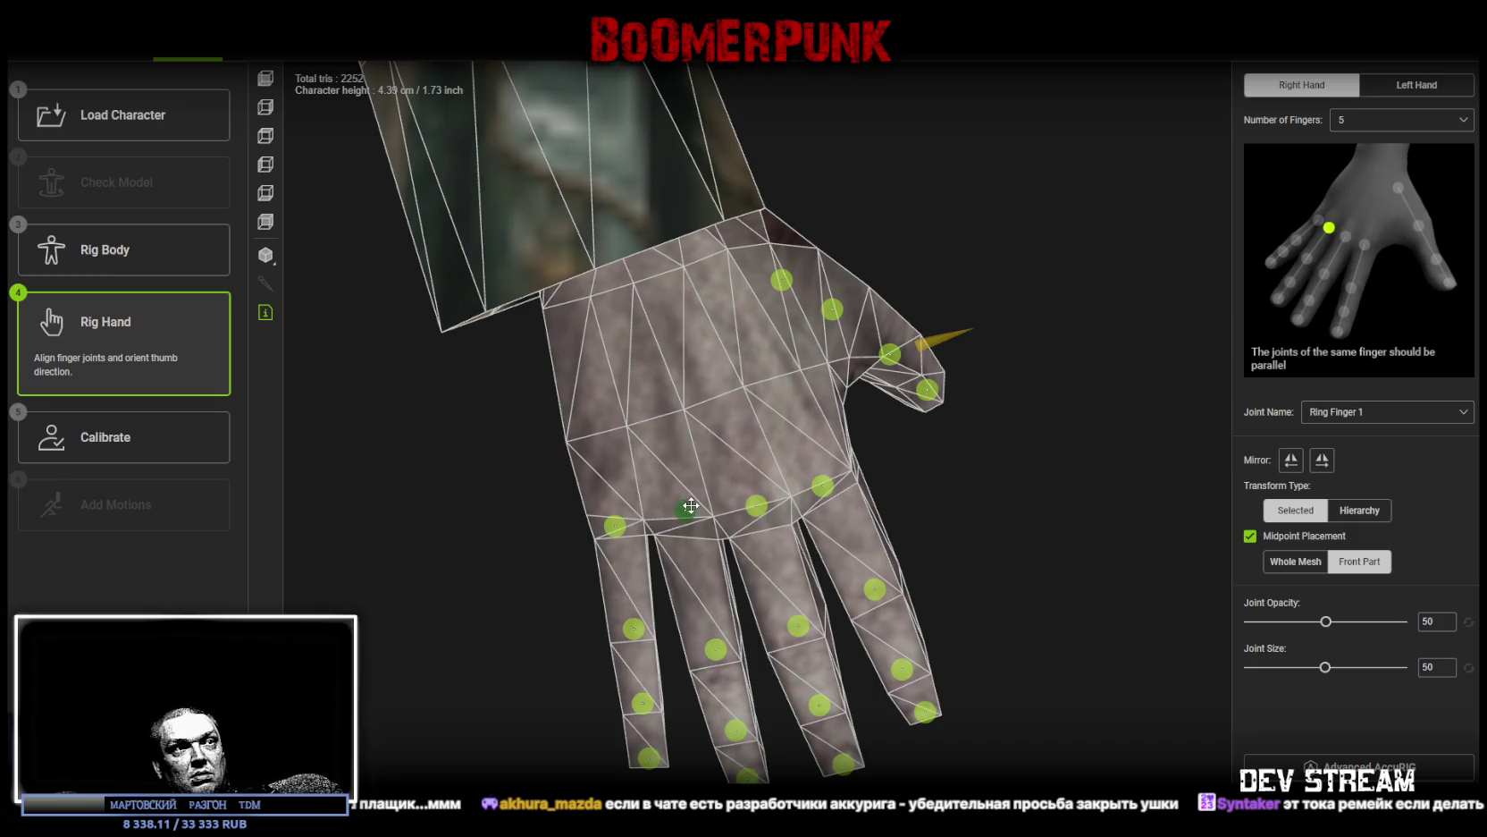
left_click_drag(826, 486, 826, 474)
left_click(619, 519)
mouse_move(617, 512)
left_mouse_down()
mouse_move(697, 405)
mouse_move(739, 384)
mouse_move(1030, 593)
mouse_move(1055, 582)
left_mouse_up()
left_click(1322, 461)
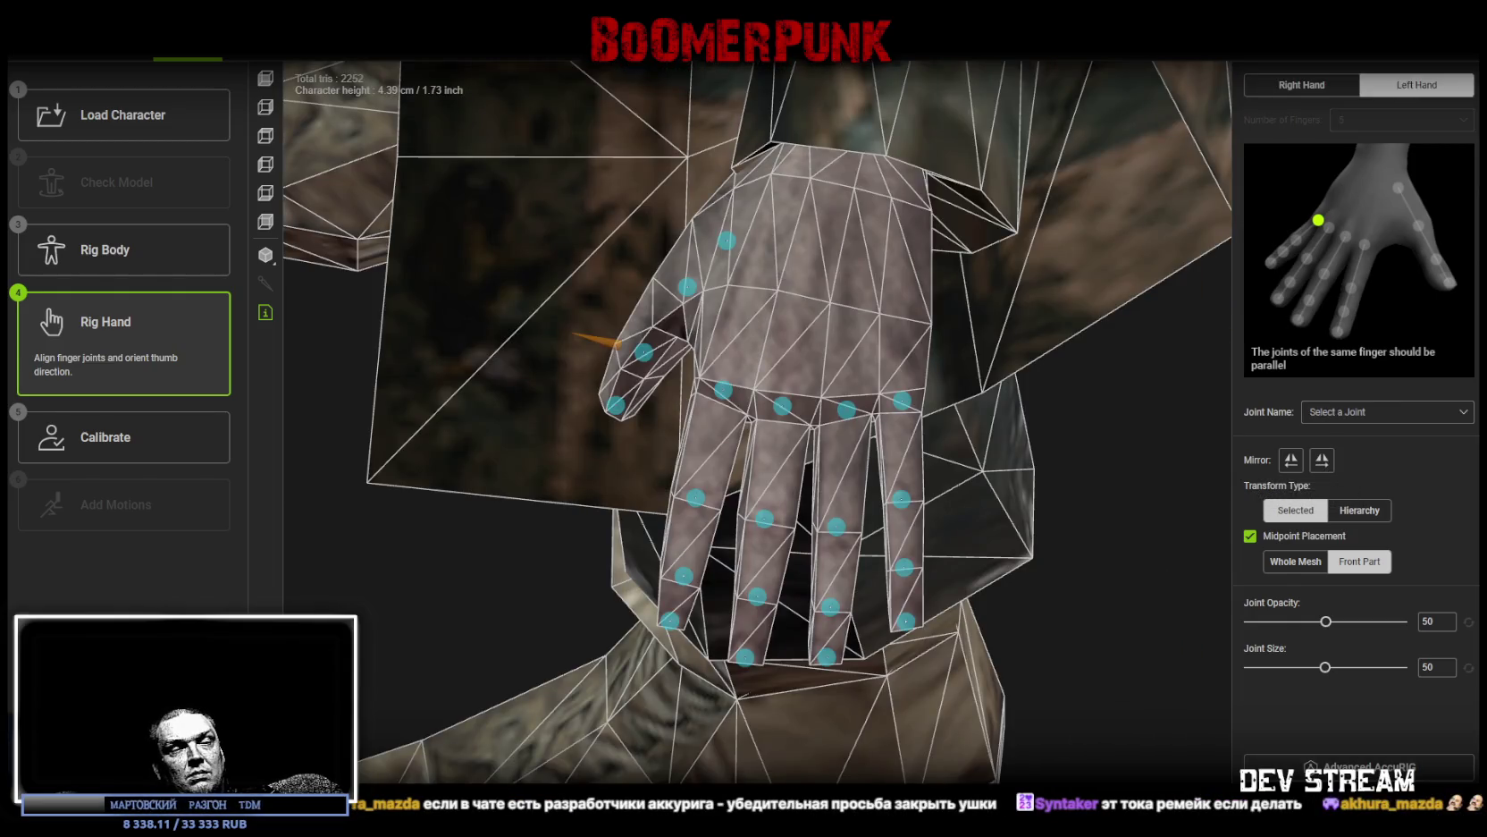
Step: Run Calibrate to compute rigid skin weights for the T-posed character
left_click(124, 436)
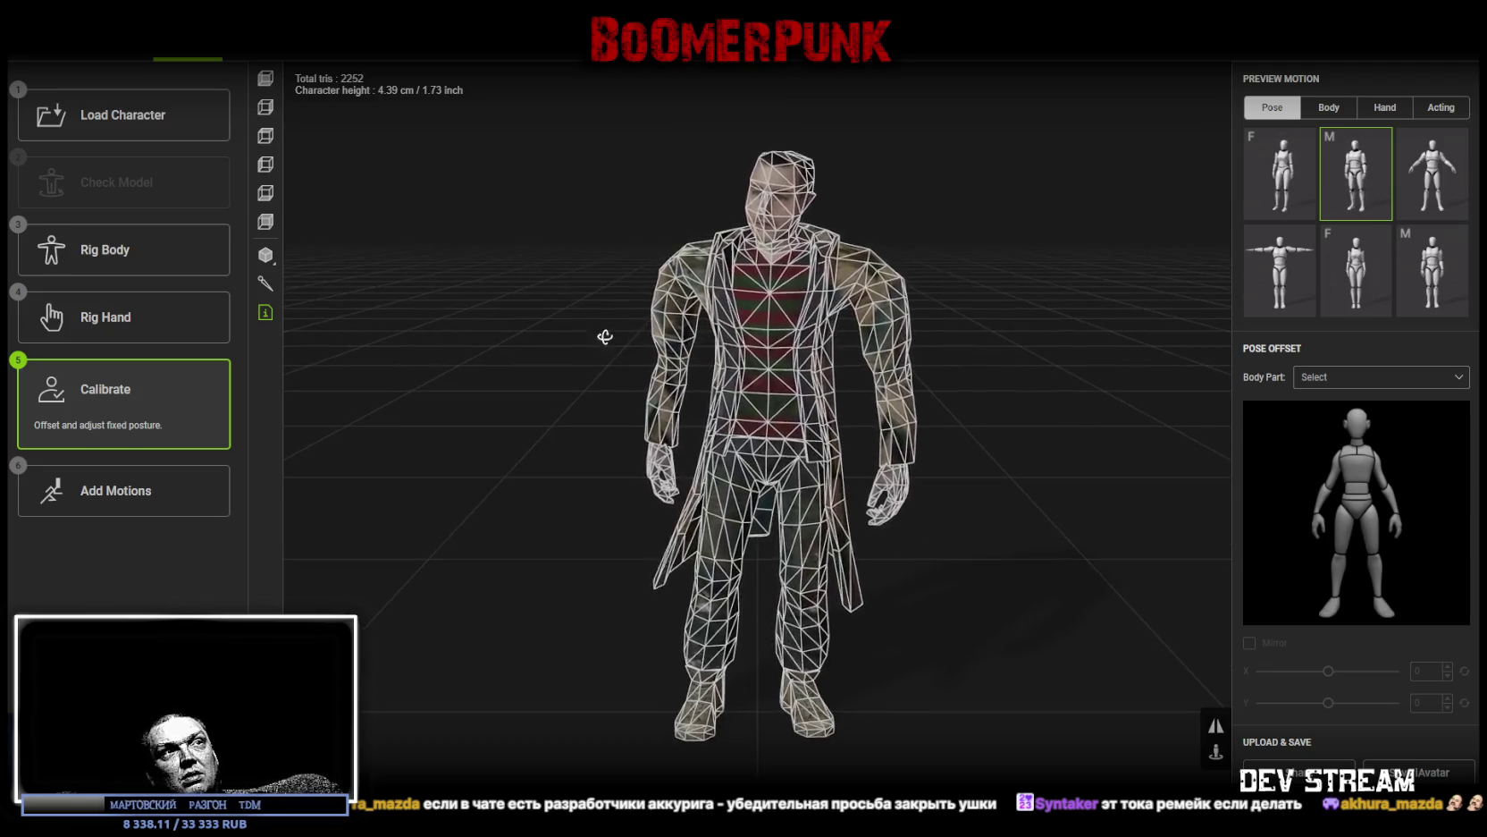
Step: Show the skeleton bones inside the wireframe character and return to the Rig Body step
mouse_move(605, 337)
left_mouse_down()
mouse_move(886, 345)
mouse_move(873, 322)
mouse_move(508, 329)
mouse_move(591, 335)
left_mouse_up()
left_click(266, 283)
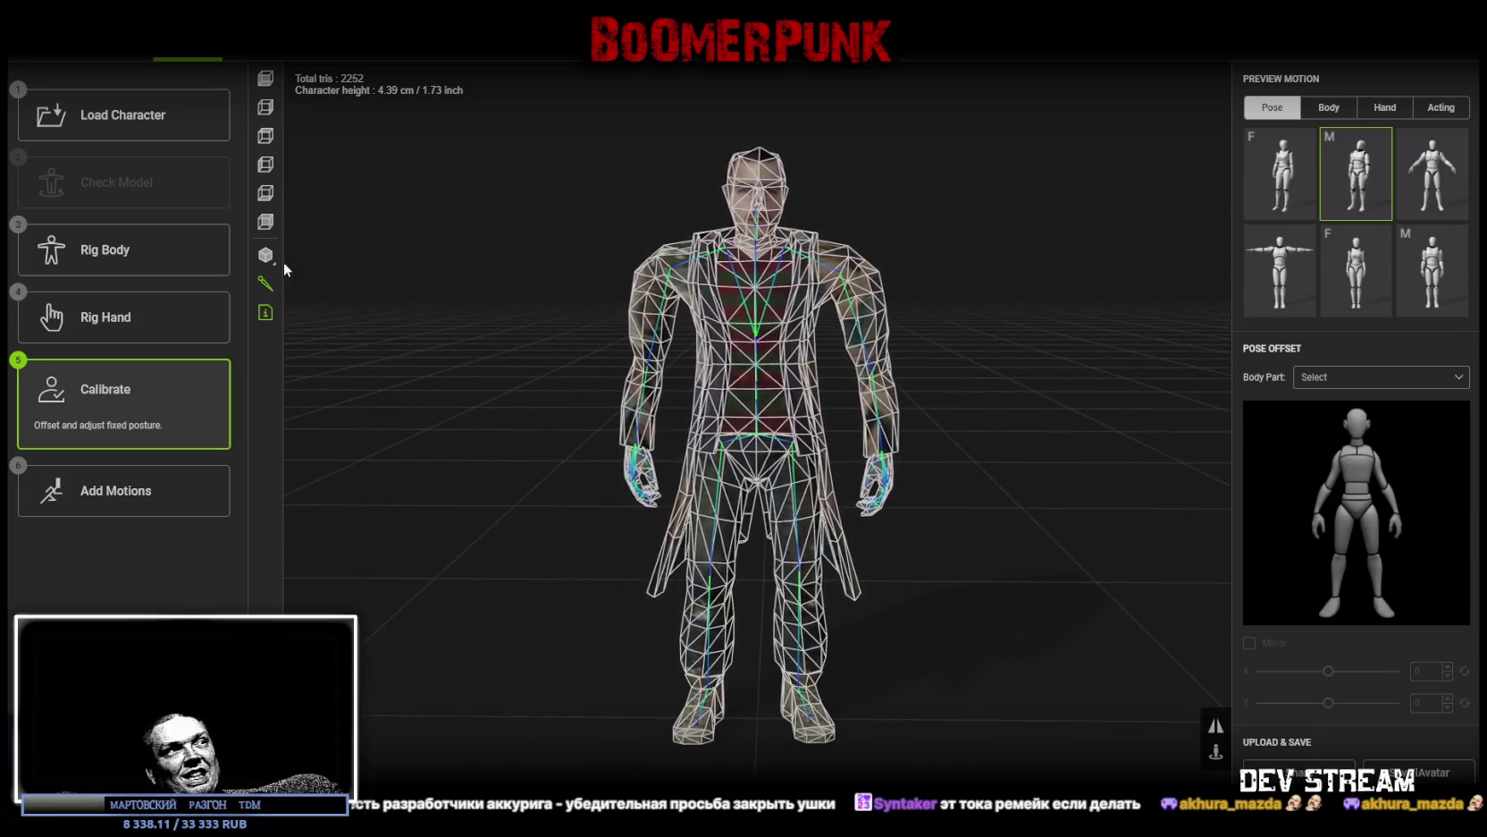
left_click(123, 254)
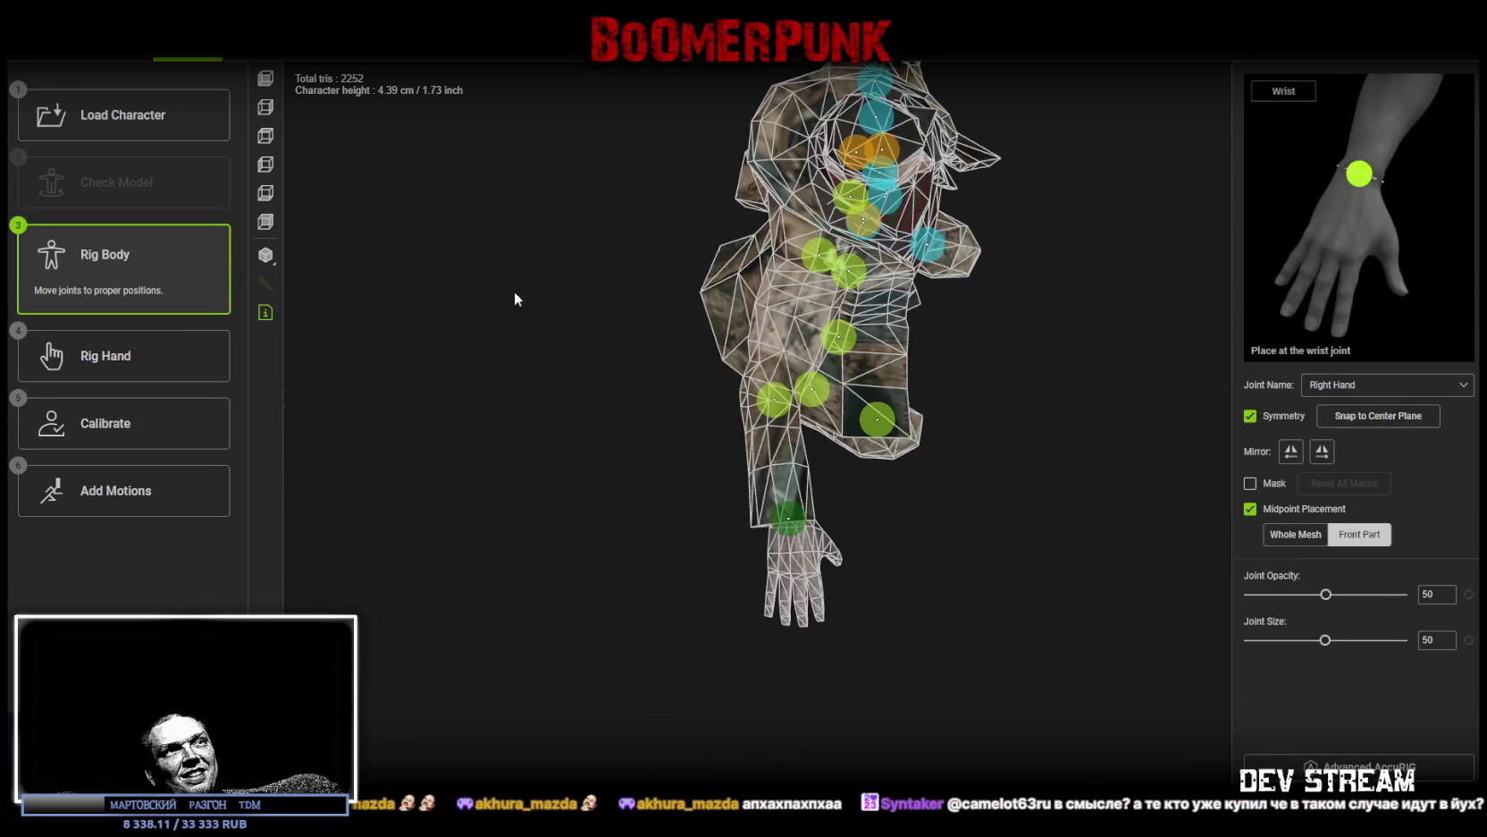
Step: Move the Right Humerus joint up onto the shoulder
mouse_move(969, 637)
left_mouse_down()
mouse_move(806, 617)
mouse_move(808, 581)
left_mouse_up()
mouse_move(875, 514)
left_mouse_down()
mouse_move(880, 454)
mouse_move(862, 460)
mouse_move(925, 537)
mouse_move(948, 541)
left_mouse_up()
left_click_drag(933, 422, 791, 435)
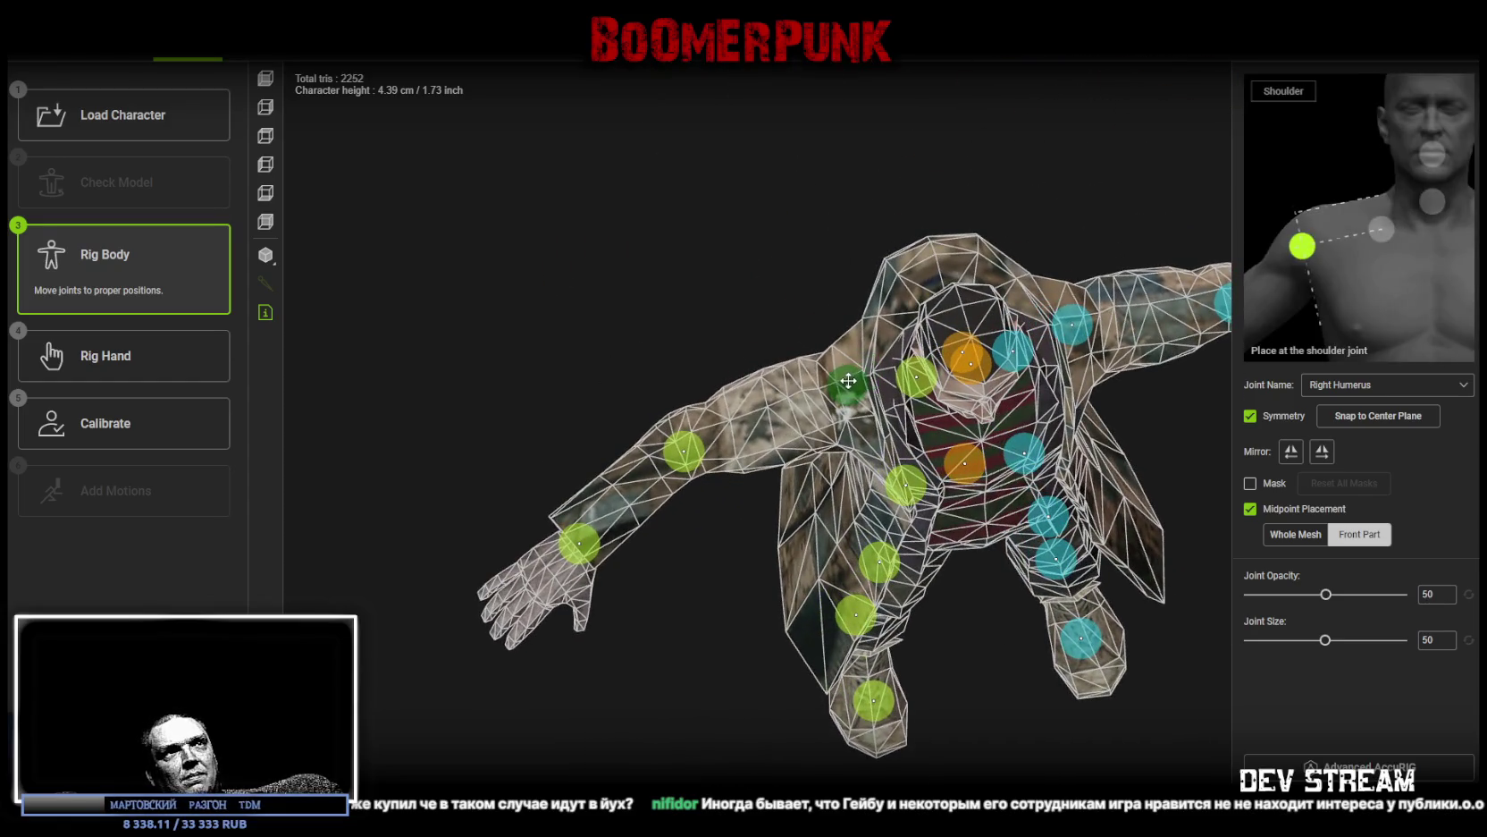
mouse_move(768, 345)
left_mouse_down()
mouse_move(714, 216)
mouse_move(815, 377)
left_mouse_up()
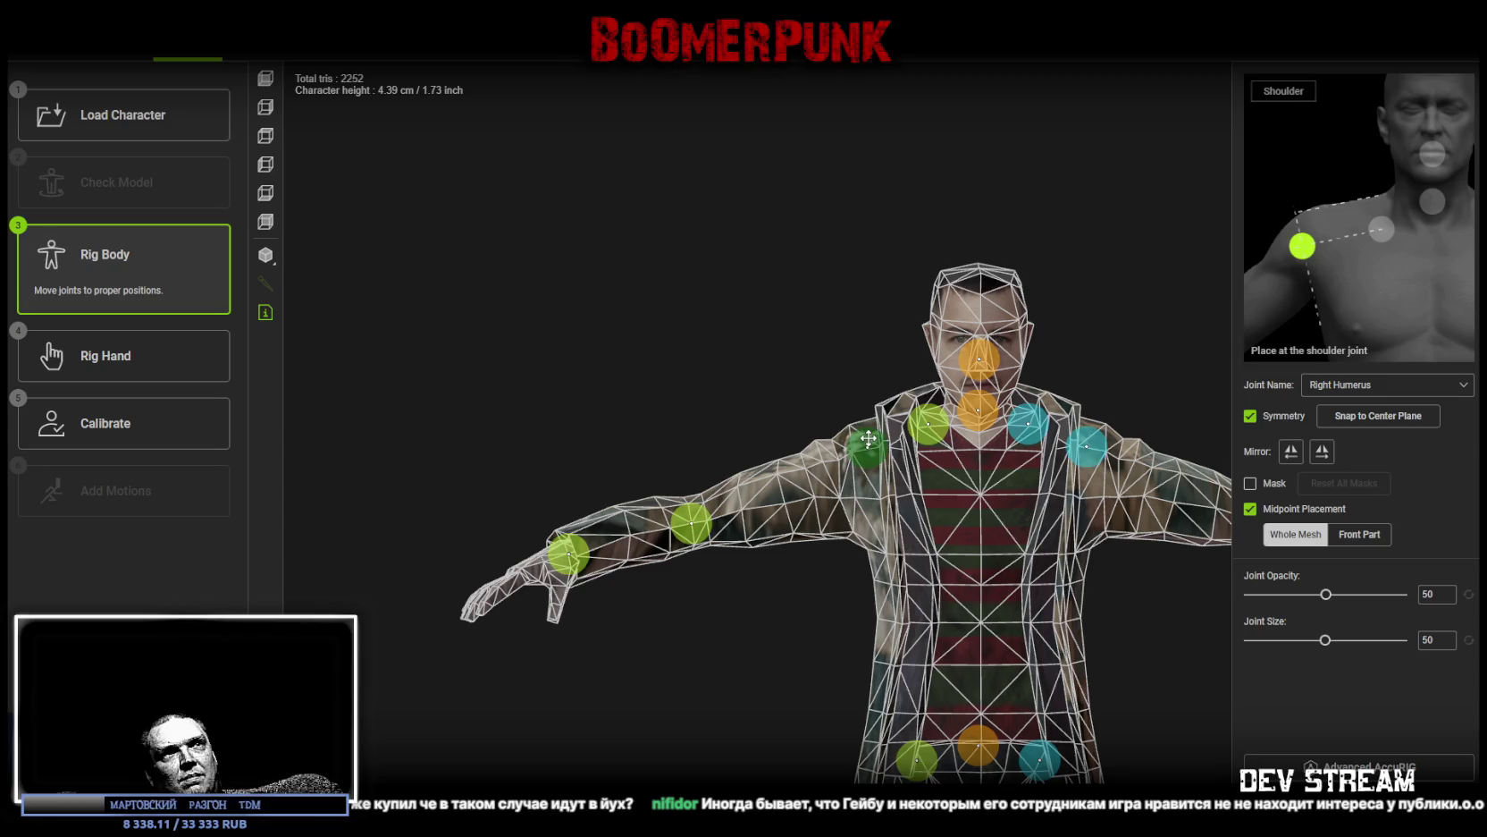
Step: Nudge the Right Clavicle joint slightly down, check placement from front view, and continue to Rig Hand
mouse_move(869, 439)
left_mouse_down()
mouse_move(795, 547)
mouse_move(999, 458)
mouse_move(1026, 399)
mouse_move(956, 362)
mouse_move(825, 341)
mouse_move(697, 355)
mouse_move(631, 412)
mouse_move(742, 364)
mouse_move(917, 432)
mouse_move(820, 348)
mouse_move(758, 329)
left_mouse_up()
mouse_move(918, 441)
left_mouse_down()
mouse_move(784, 376)
mouse_move(946, 468)
mouse_move(943, 481)
mouse_move(1036, 494)
mouse_move(962, 382)
mouse_move(869, 409)
mouse_move(715, 393)
mouse_move(525, 311)
mouse_move(657, 394)
mouse_move(601, 345)
mouse_move(455, 296)
mouse_move(621, 341)
left_mouse_up()
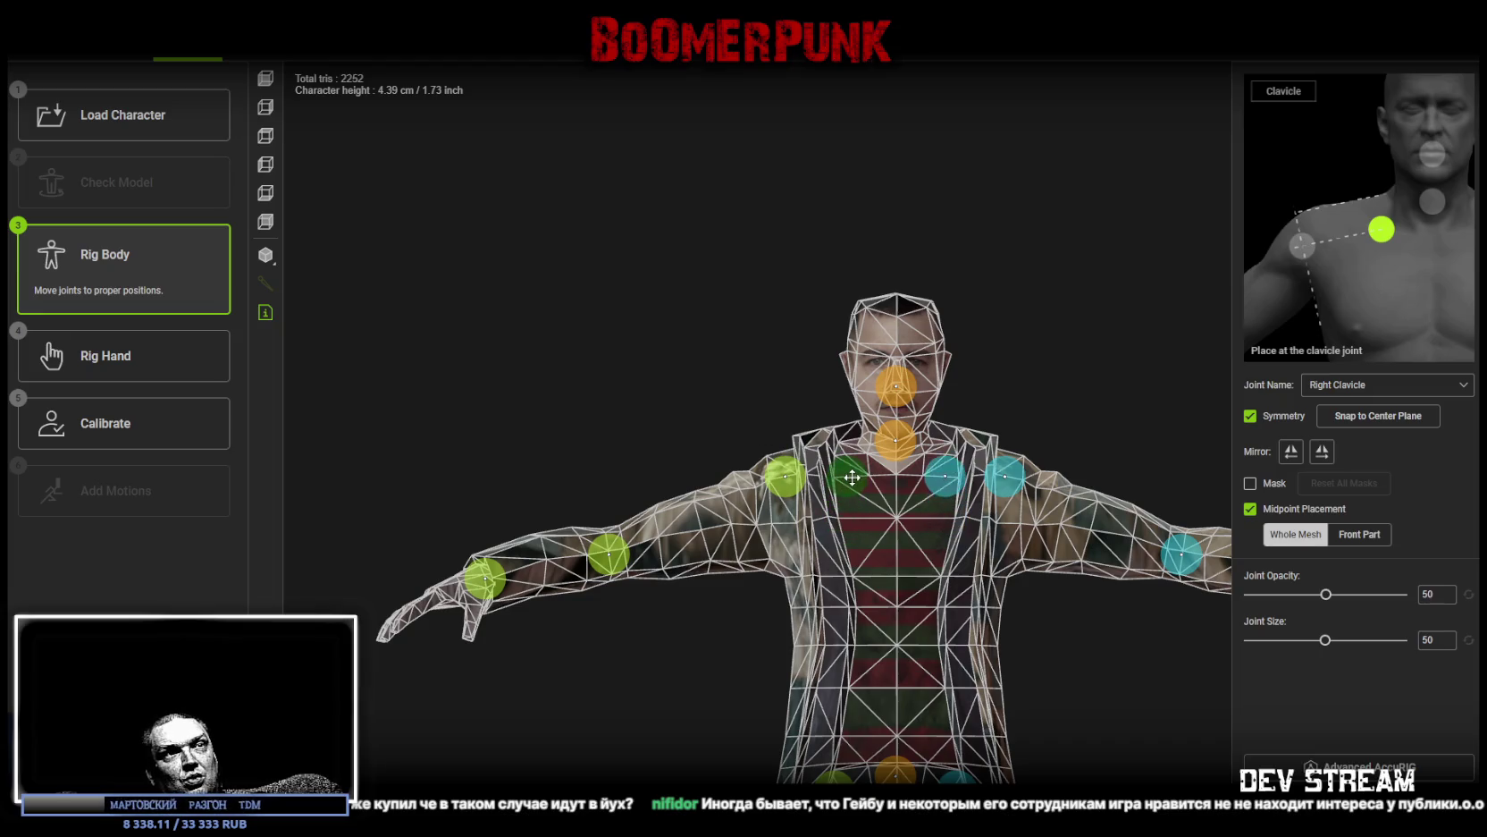
left_click_drag(715, 375, 748, 357)
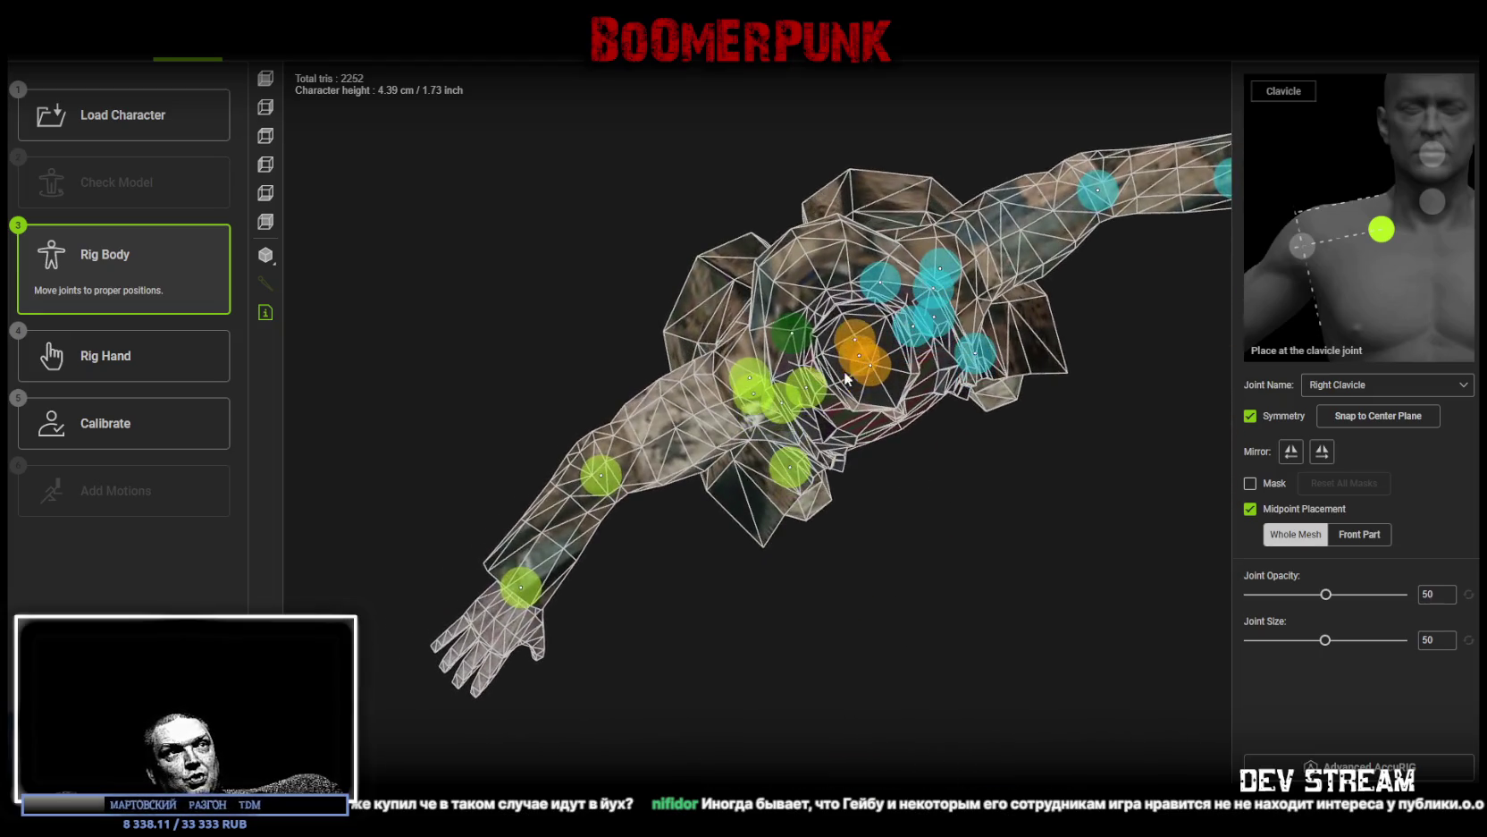
mouse_move(858, 653)
left_mouse_down()
mouse_move(979, 598)
mouse_move(1005, 526)
mouse_move(964, 577)
mouse_move(579, 569)
left_mouse_up()
mouse_move(845, 513)
left_mouse_down()
mouse_move(1023, 585)
mouse_move(1079, 641)
mouse_move(970, 505)
mouse_move(772, 393)
left_mouse_up()
key("f")
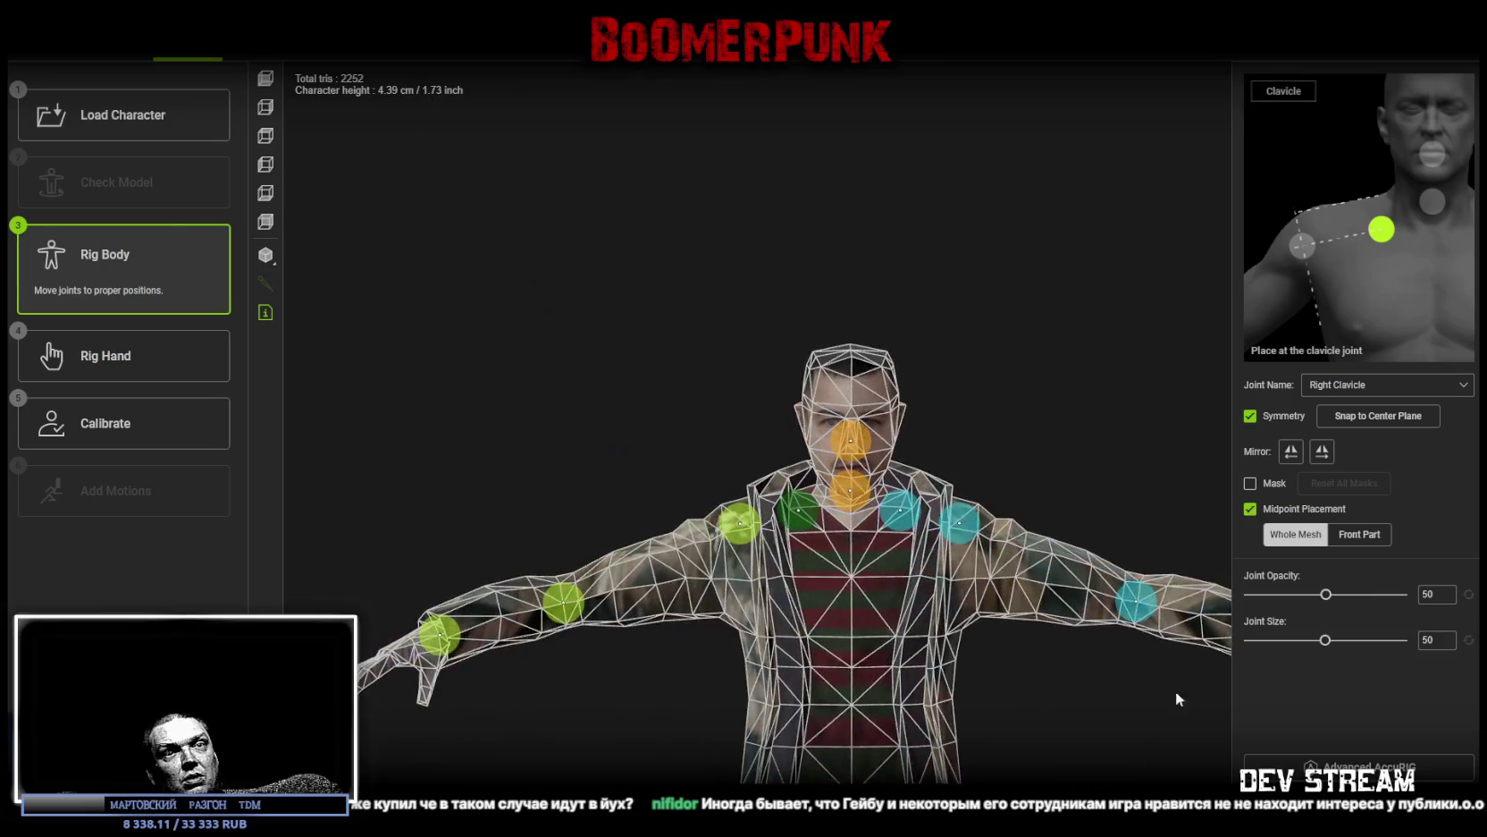
left_click(1359, 800)
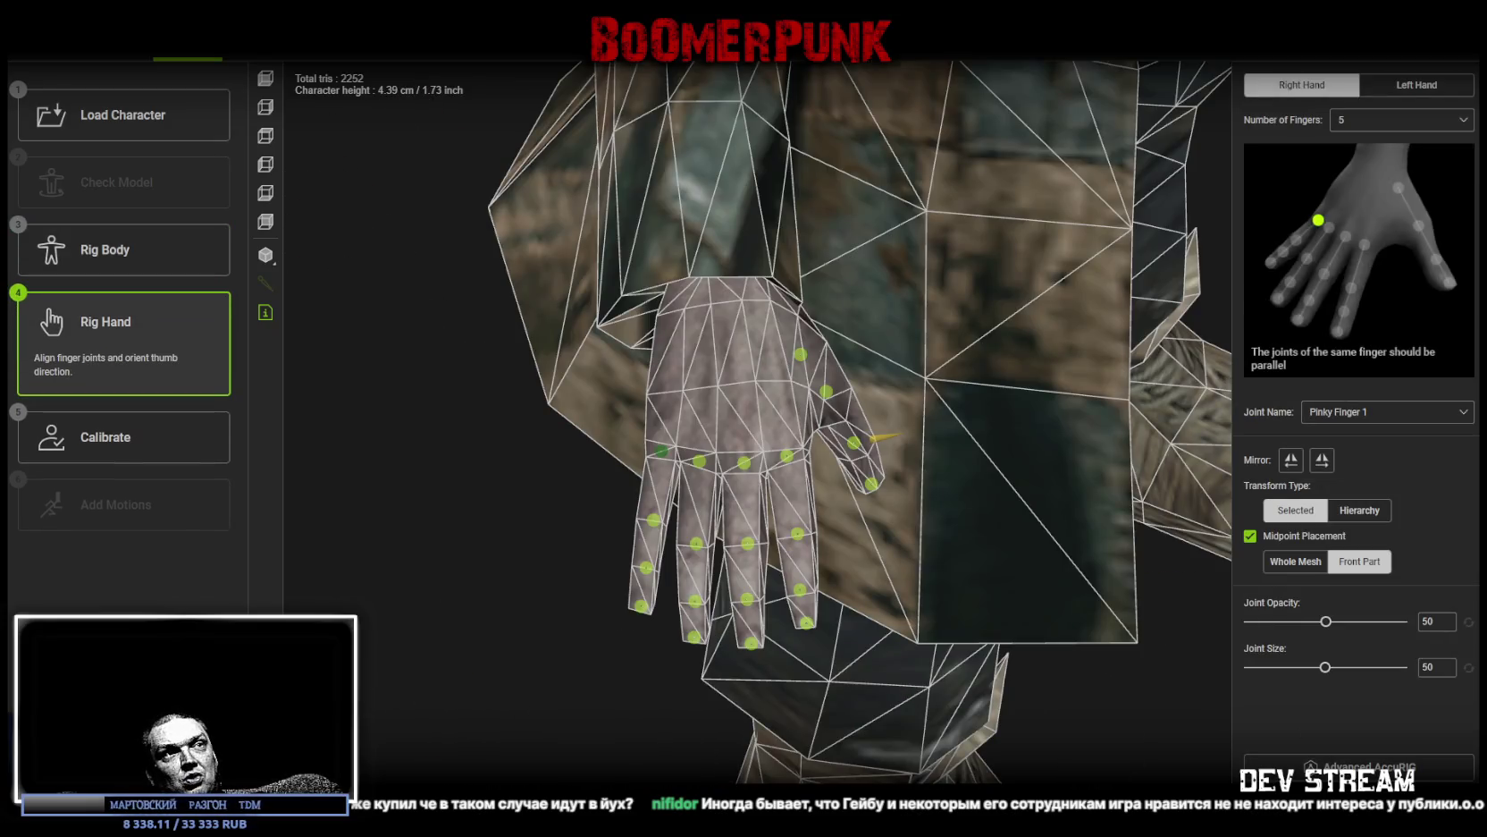
Step: Review the Left Hand joints, then recalculate skin weights at the Calibrate step
left_click(1417, 85)
left_click(1359, 800)
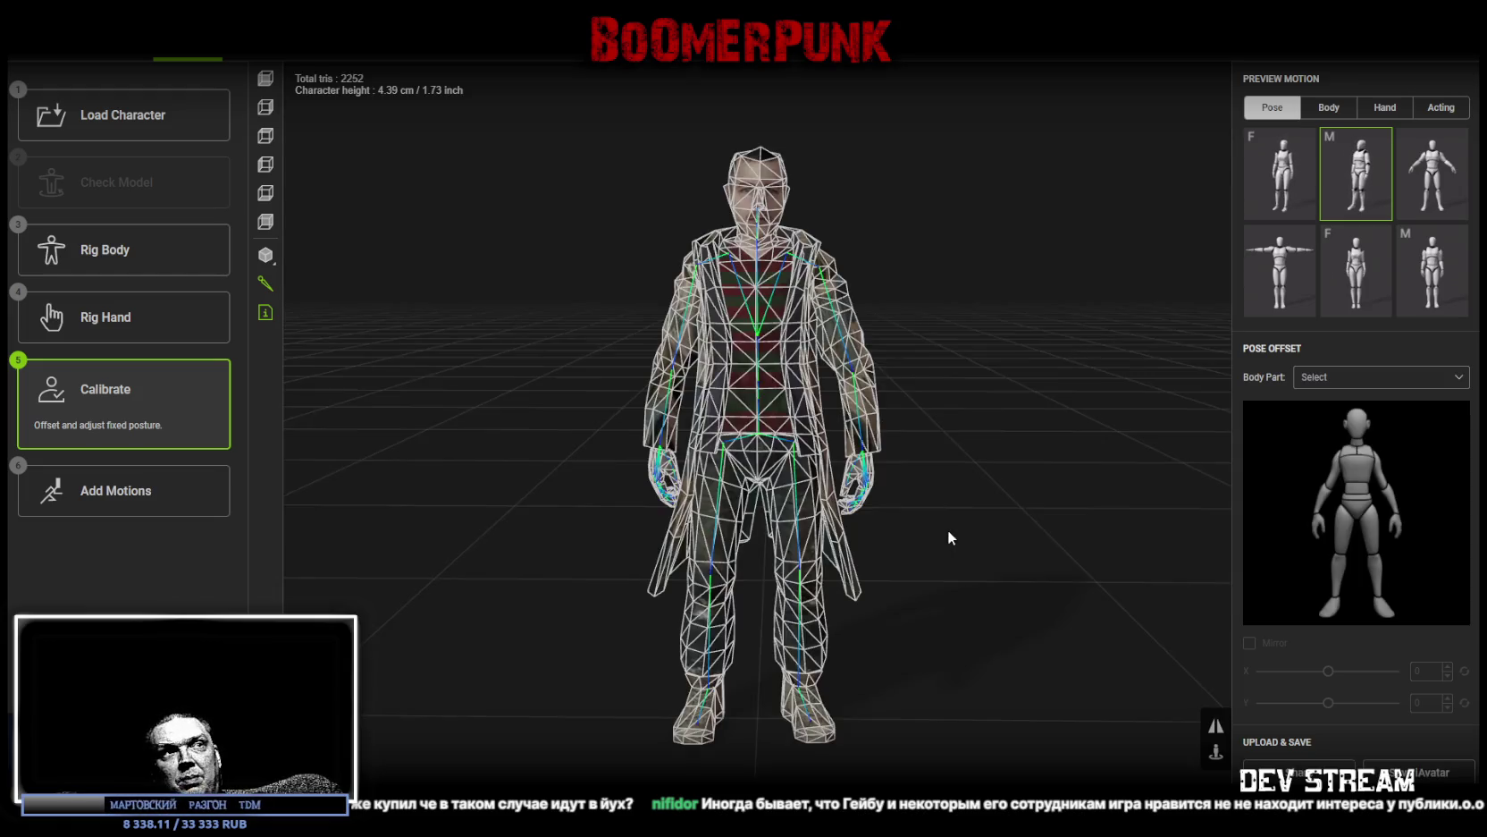
Step: Zoom in to inspect the recalibrated rig, then return to the Rig Body step
scroll(933, 460, "up", 2)
mouse_move(934, 459)
left_mouse_down()
mouse_move(1007, 408)
mouse_move(538, 422)
mouse_move(915, 464)
mouse_move(912, 492)
mouse_move(1152, 454)
mouse_move(1174, 492)
mouse_move(1156, 505)
mouse_move(1072, 432)
mouse_move(1246, 438)
mouse_move(1250, 451)
mouse_move(1122, 418)
mouse_move(963, 422)
left_mouse_up()
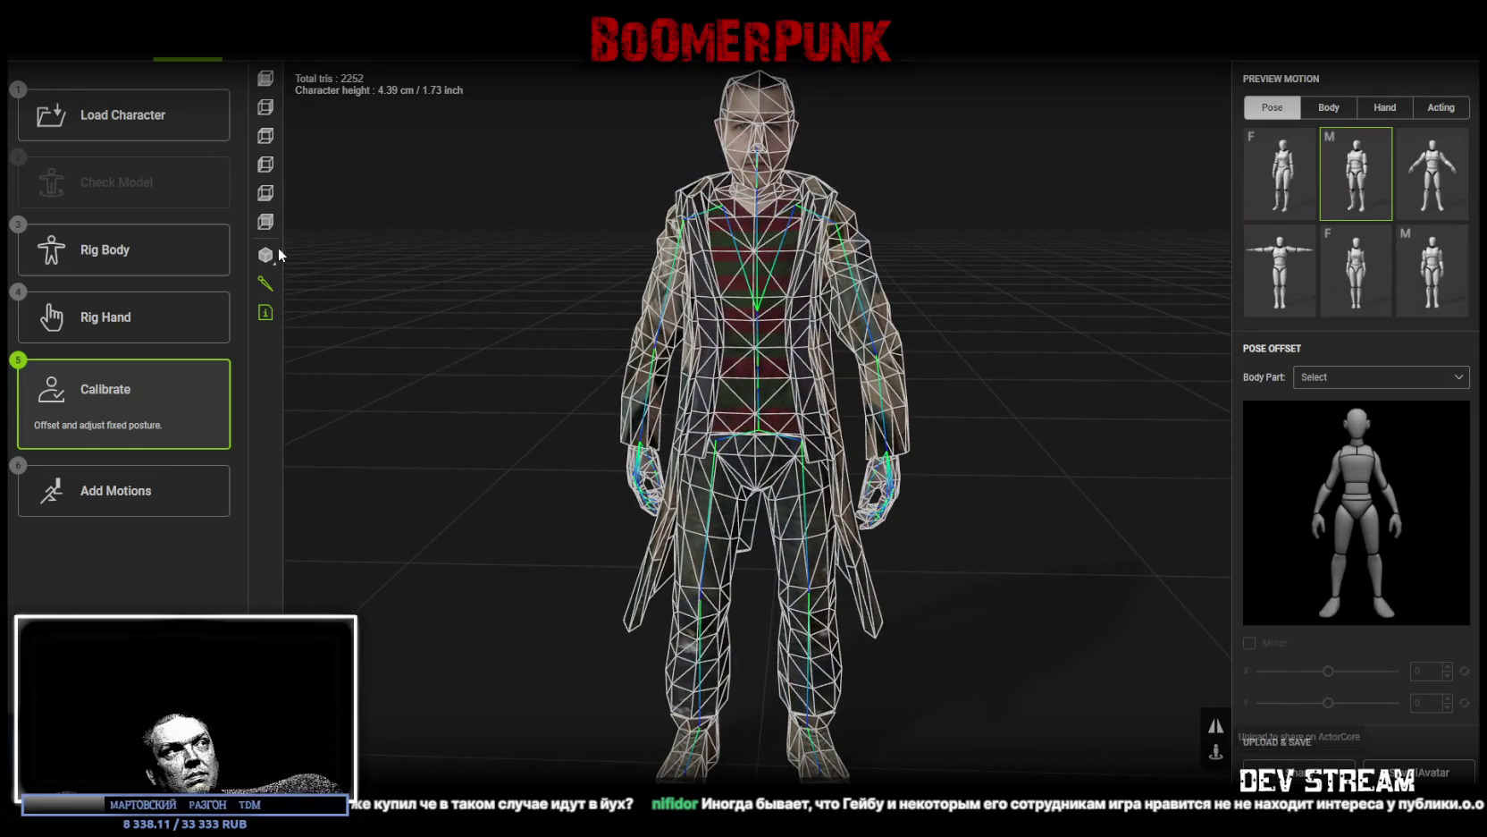
left_click(130, 255)
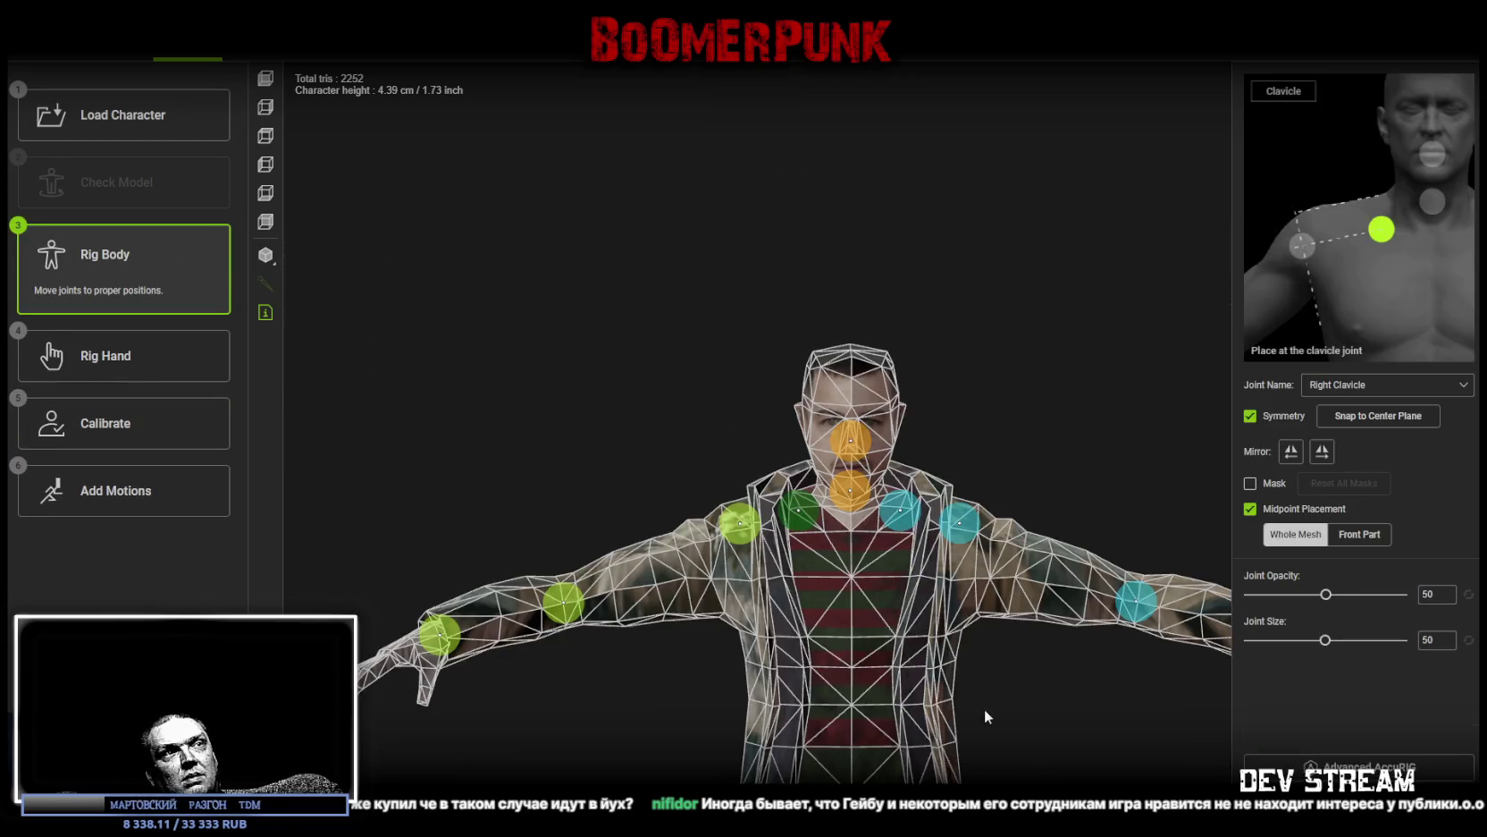
Step: Orbit the calibrated character through top-down, front and side views to check the shoulder joints
mouse_move(982, 658)
left_mouse_down()
mouse_move(982, 608)
mouse_move(985, 777)
mouse_move(976, 594)
mouse_move(1004, 615)
mouse_move(997, 605)
mouse_move(1106, 571)
mouse_move(958, 464)
mouse_move(1005, 440)
mouse_move(1042, 503)
left_mouse_up()
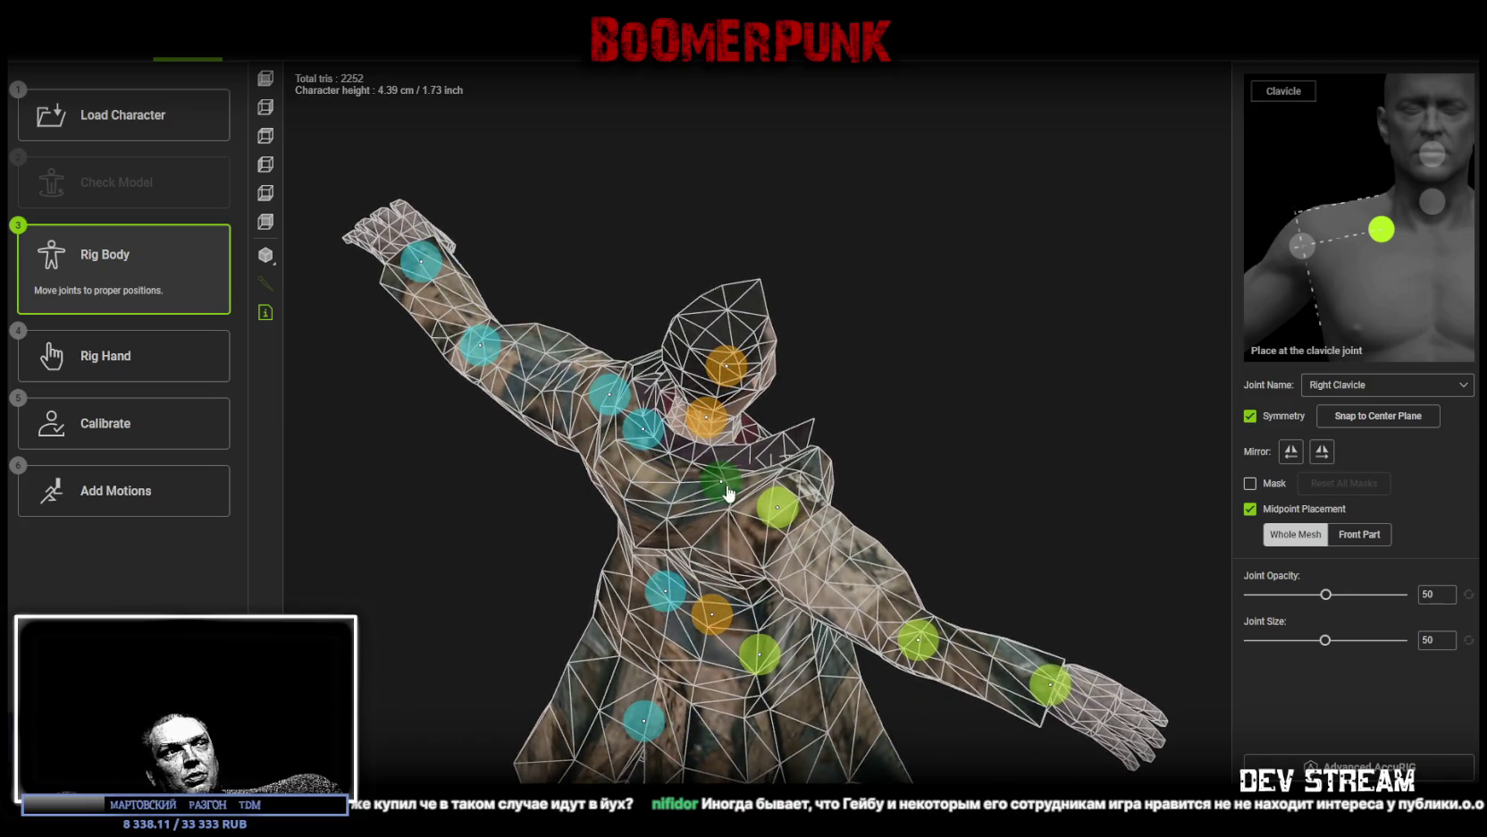
left_click_drag(942, 445, 744, 400)
mouse_move(916, 499)
left_mouse_down()
mouse_move(747, 438)
mouse_move(804, 465)
mouse_move(858, 519)
mouse_move(601, 312)
left_mouse_up()
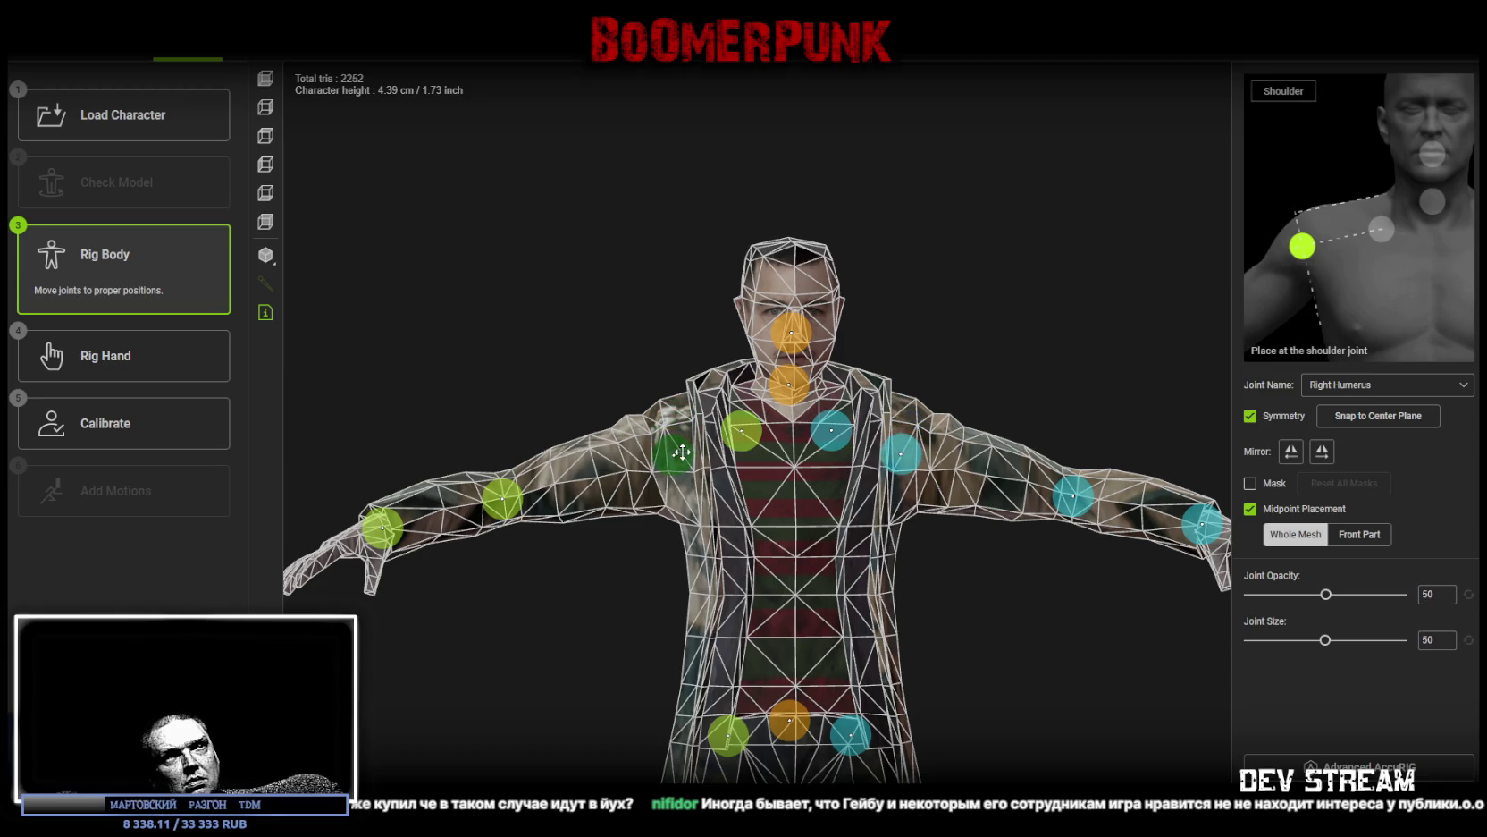
mouse_move(684, 458)
left_mouse_down()
mouse_move(804, 501)
mouse_move(874, 469)
mouse_move(883, 391)
mouse_move(989, 376)
mouse_move(972, 345)
mouse_move(731, 420)
mouse_move(597, 497)
mouse_move(604, 509)
mouse_move(632, 430)
left_mouse_up()
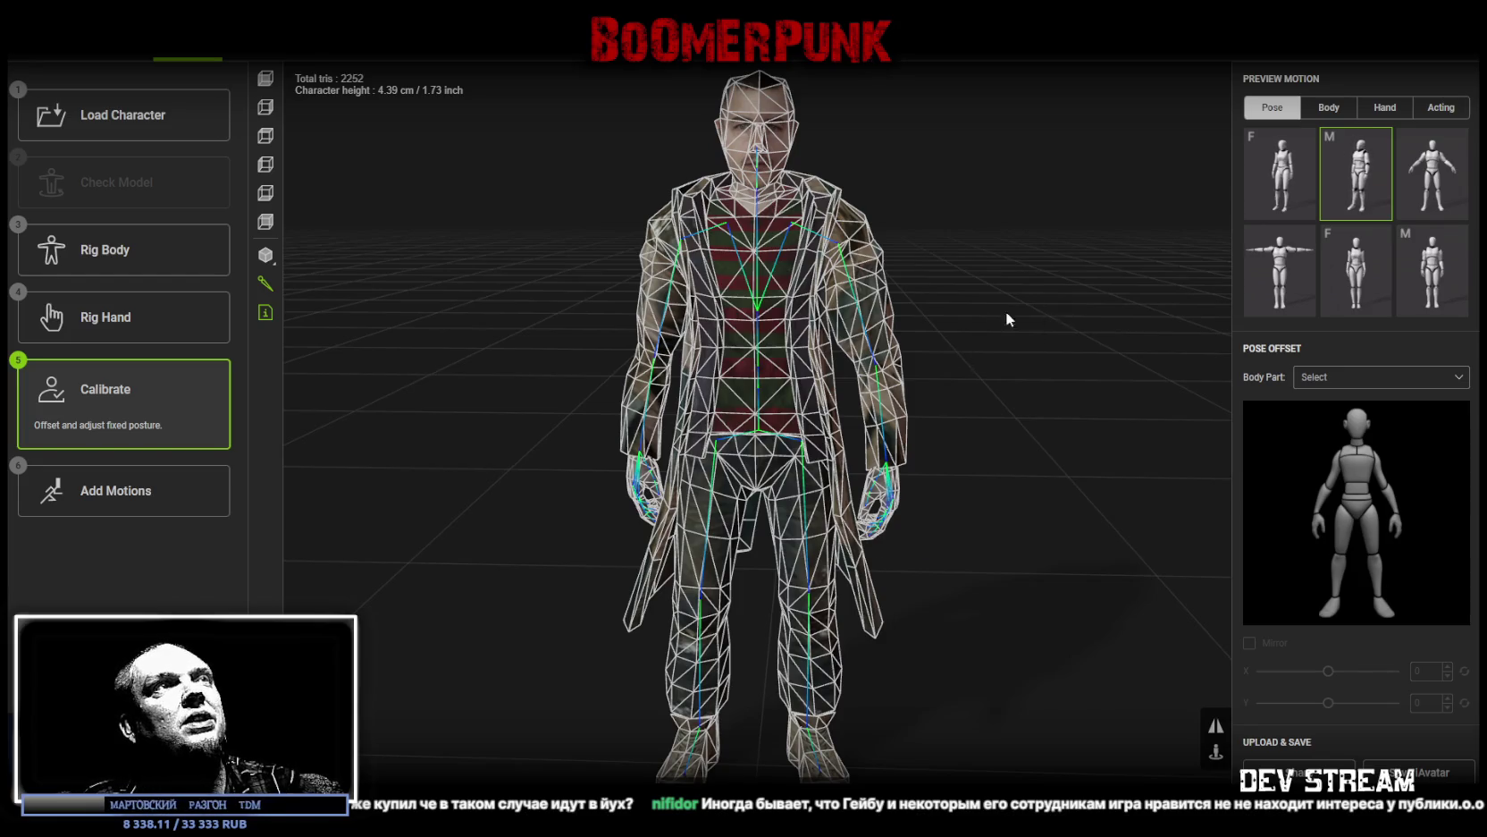
mouse_move(1006, 319)
left_mouse_down()
mouse_move(1062, 355)
mouse_move(1003, 398)
mouse_move(942, 346)
mouse_move(943, 331)
mouse_move(1016, 358)
mouse_move(1022, 333)
left_mouse_up()
Step: Reset the view and preview the character in the M-pose and then the arms-out A-pose
left_click(1222, 722)
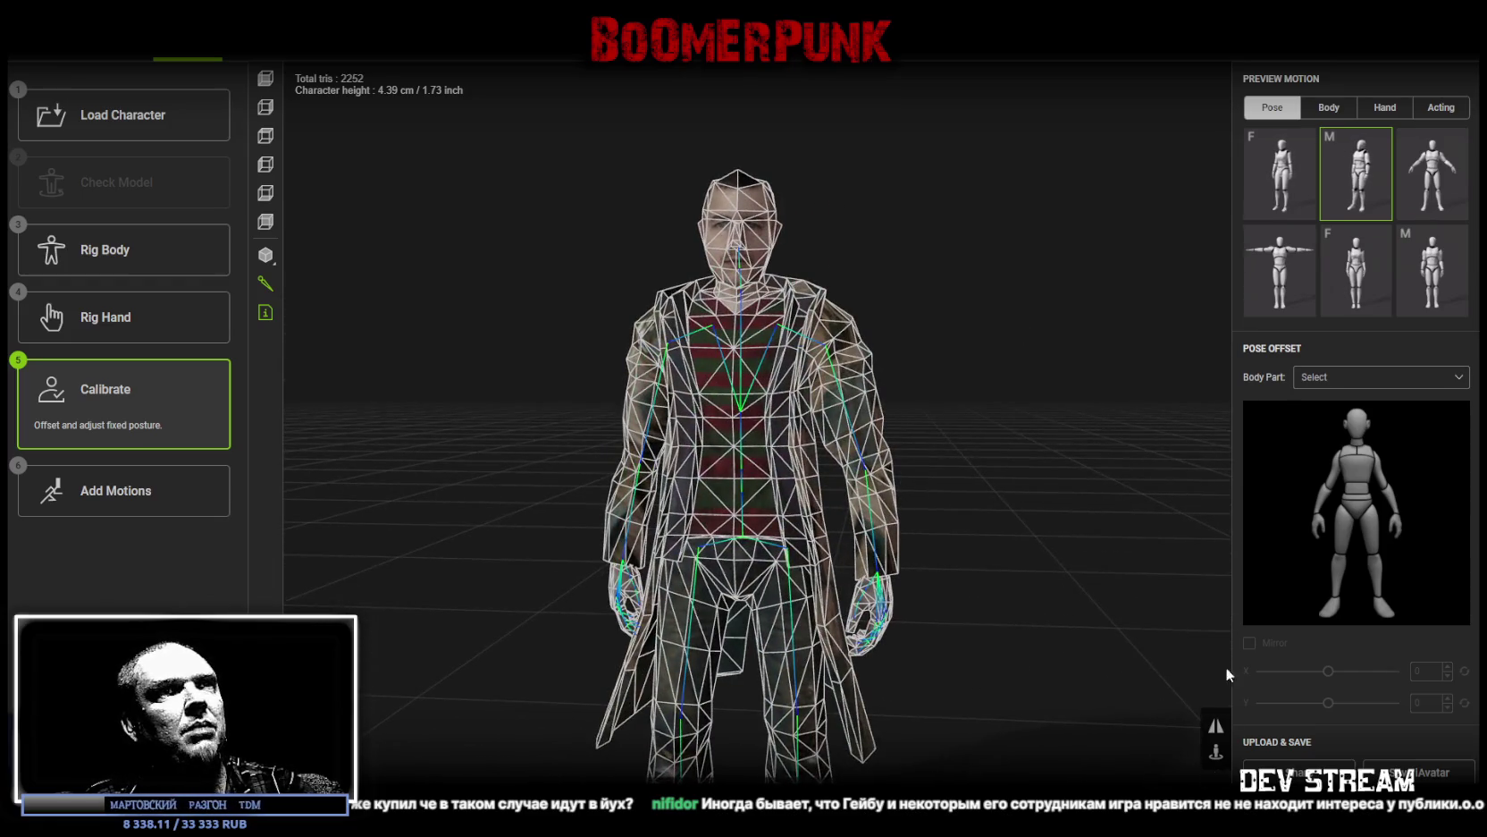
left_click(1255, 209)
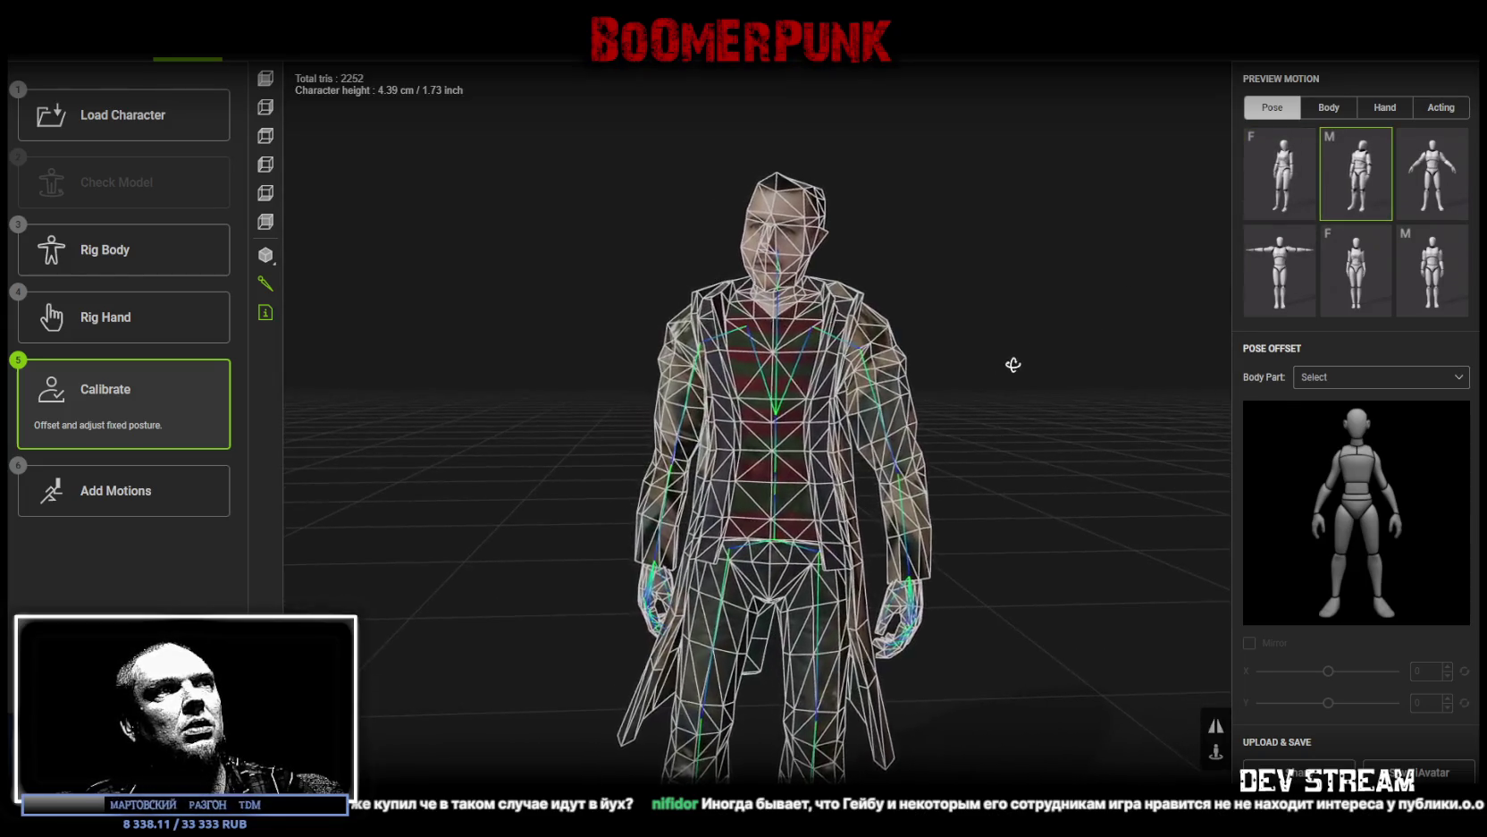
left_click(1431, 183)
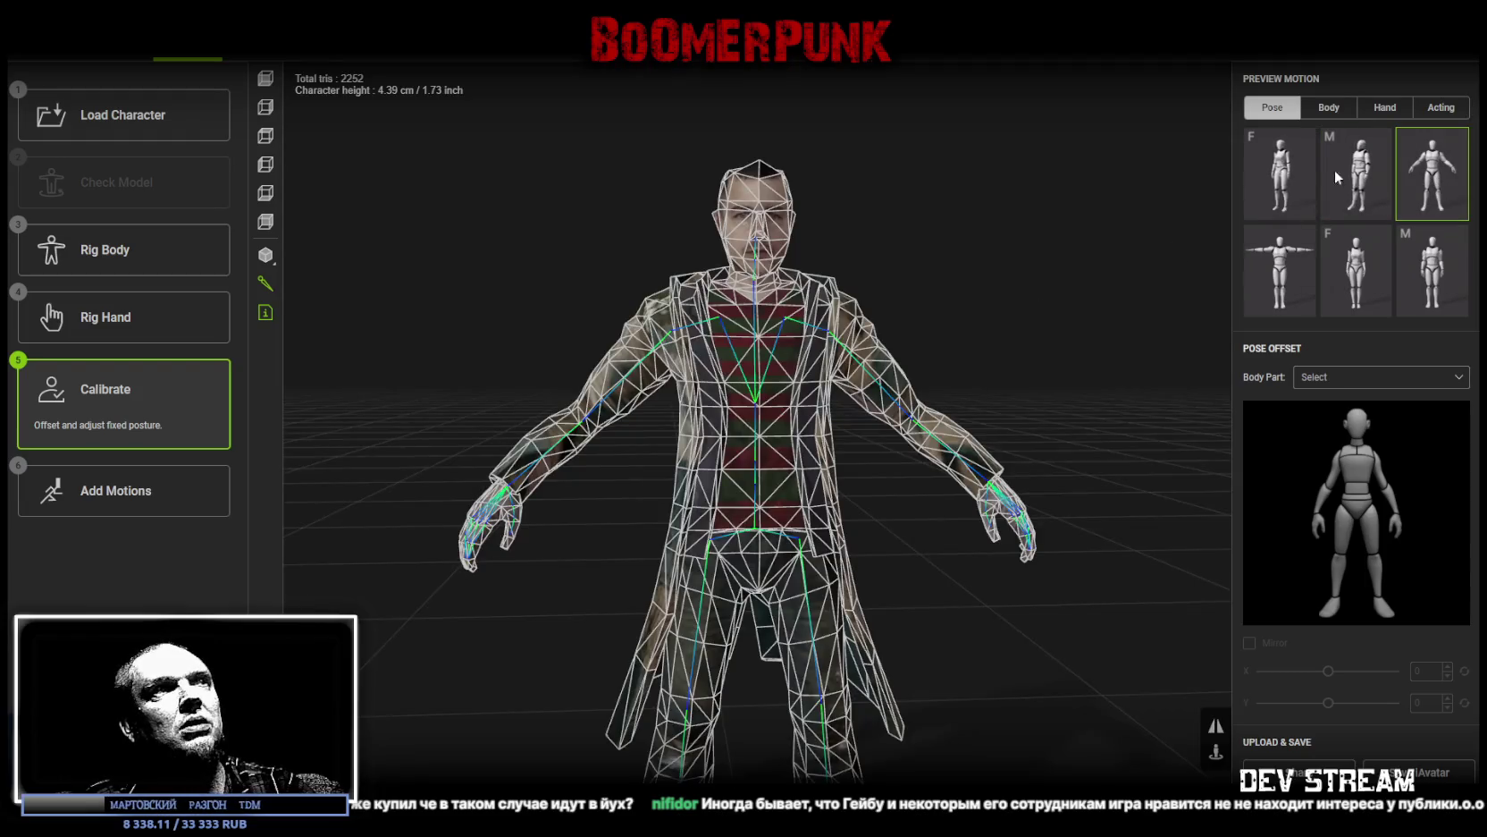
Step: Preview the first Body motion on the character and orbit around it from side, rear and front
left_click(1327, 111)
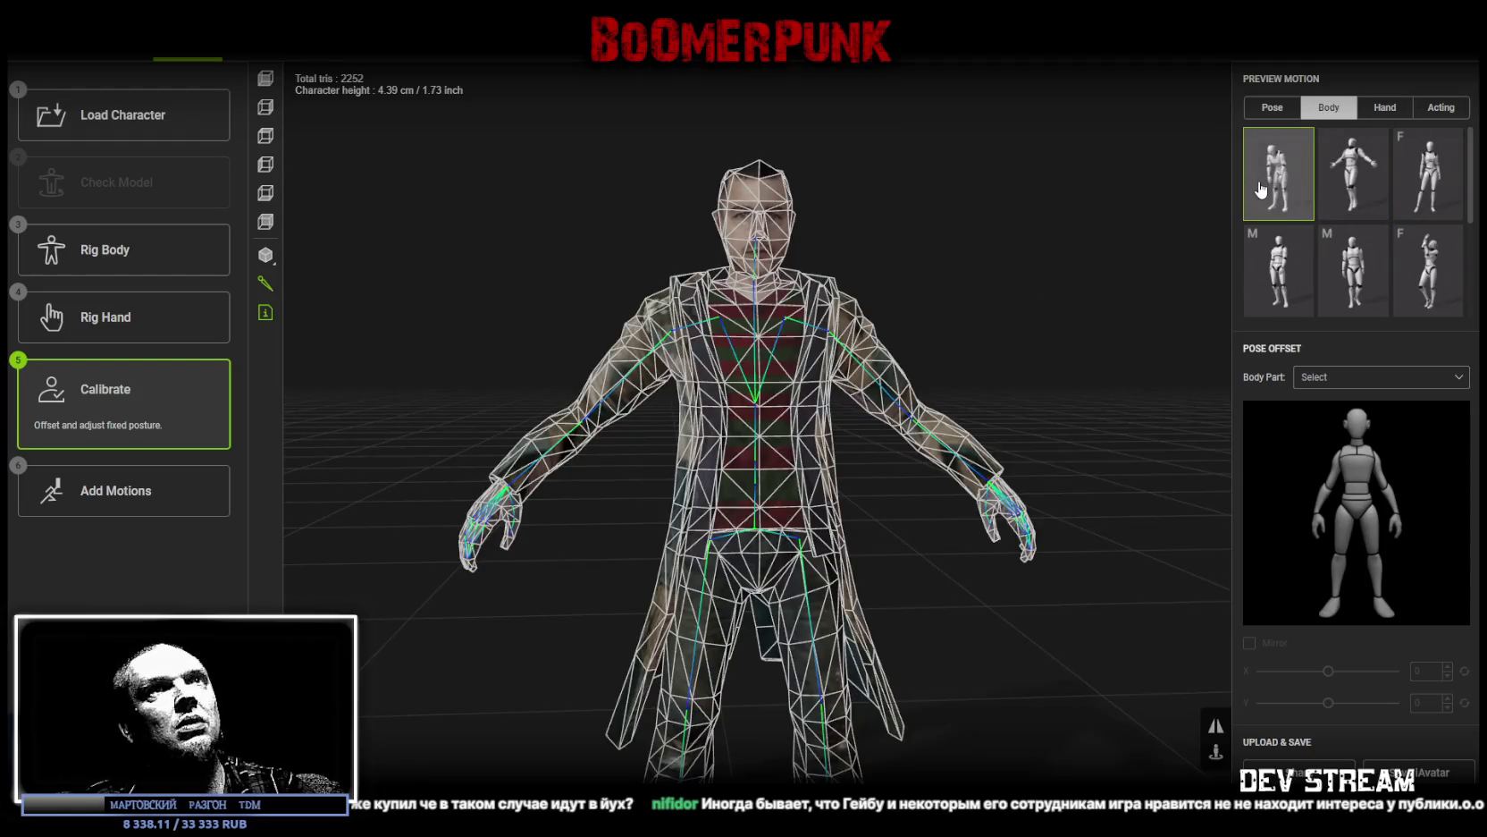
left_click(1278, 174)
mouse_move(918, 379)
left_mouse_down()
mouse_move(1109, 438)
mouse_move(1122, 395)
mouse_move(1154, 388)
mouse_move(940, 325)
mouse_move(877, 343)
left_mouse_up()
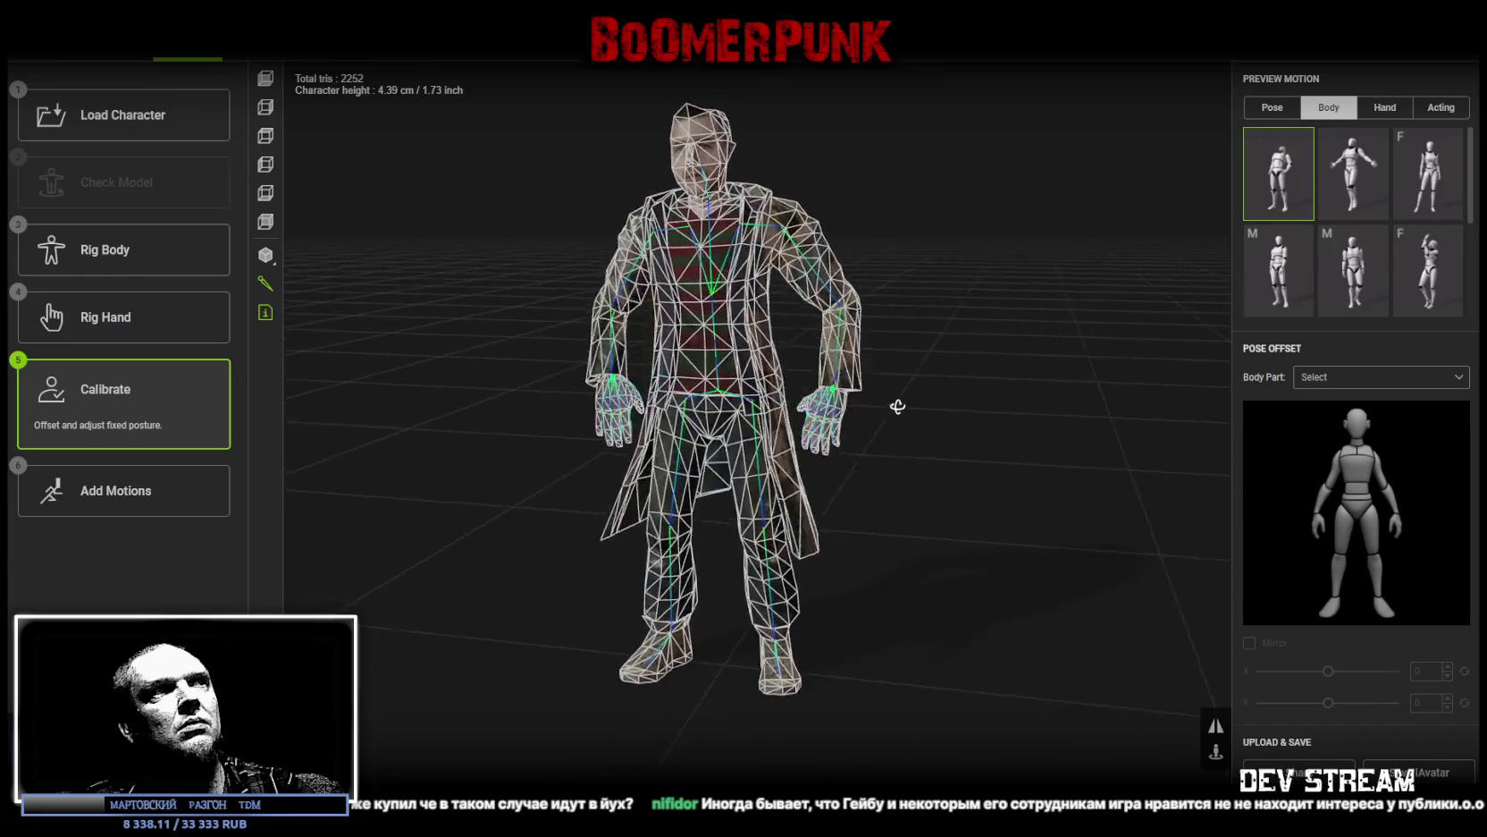
mouse_move(907, 403)
left_mouse_down()
mouse_move(574, 372)
mouse_move(616, 452)
left_mouse_up()
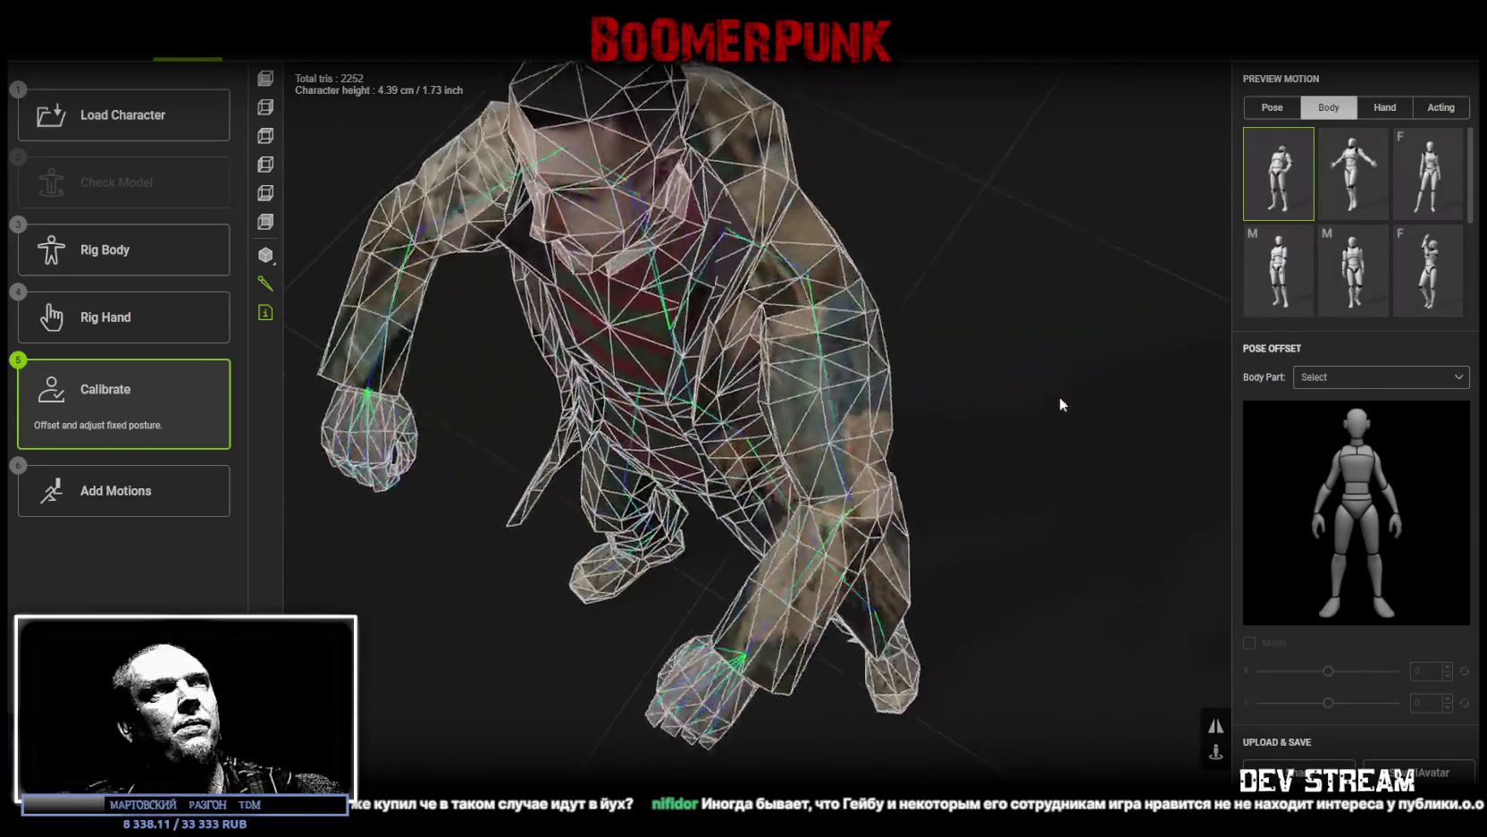
mouse_move(1044, 391)
left_mouse_down()
mouse_move(1028, 394)
mouse_move(1073, 319)
mouse_move(1015, 414)
mouse_move(949, 478)
mouse_move(940, 445)
mouse_move(577, 448)
mouse_move(707, 471)
mouse_move(962, 469)
mouse_move(956, 481)
mouse_move(1254, 610)
left_mouse_up()
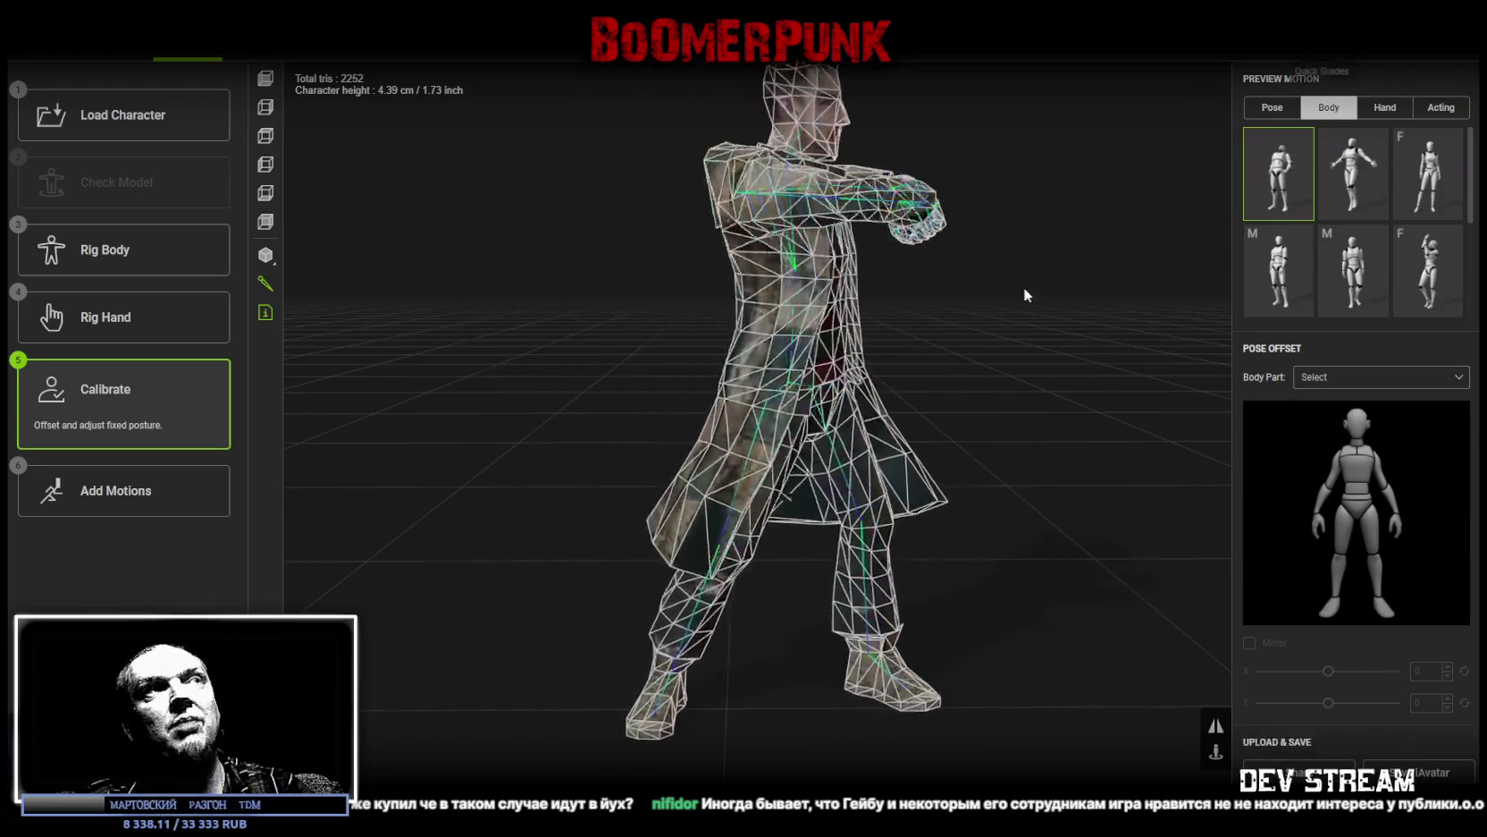
Step: Switch the model display to Shaded and turn Show Bone off
left_click(265, 255)
left_click(354, 259)
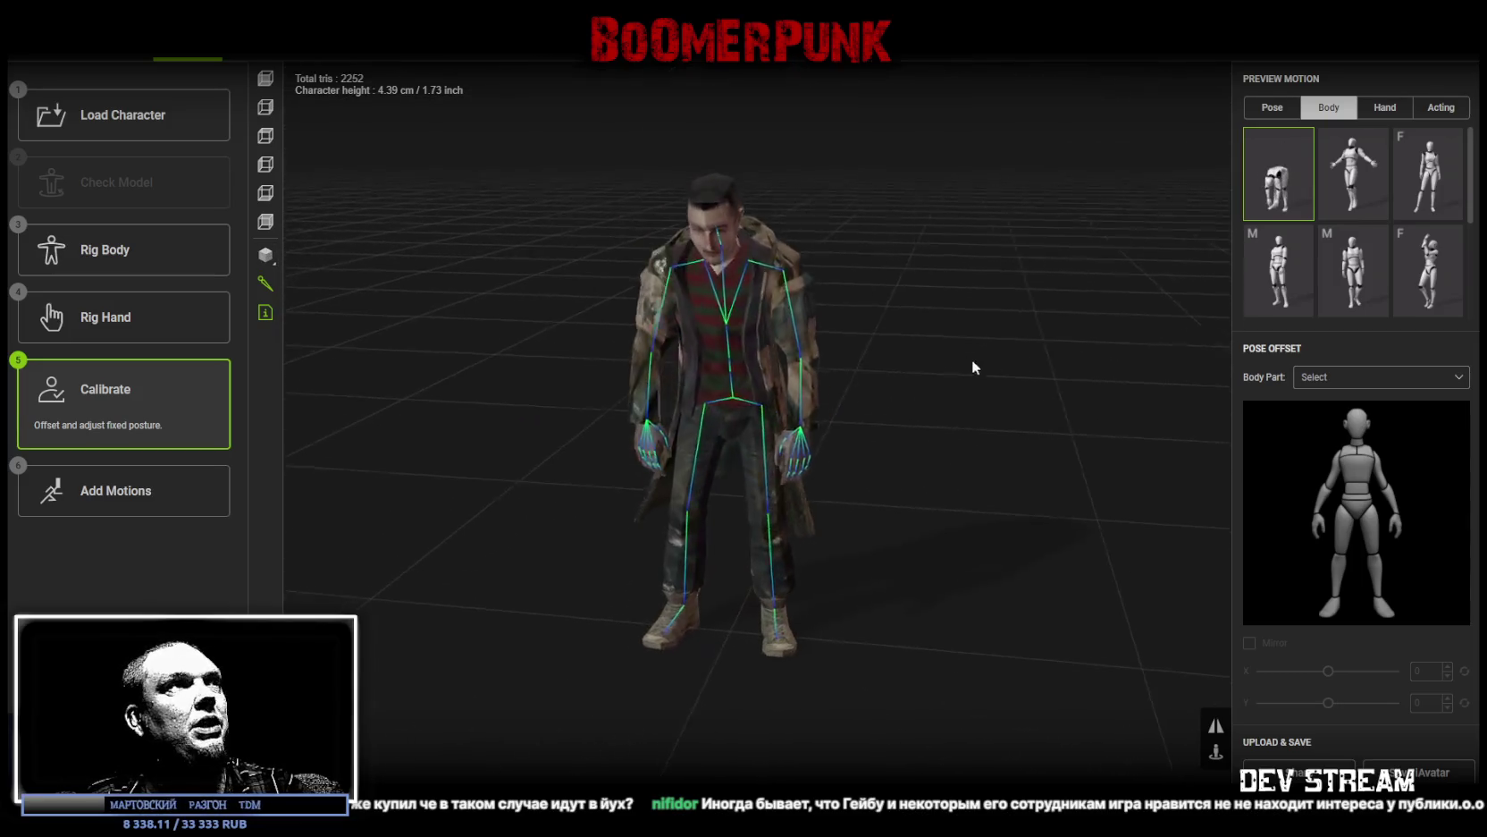
left_click(266, 286)
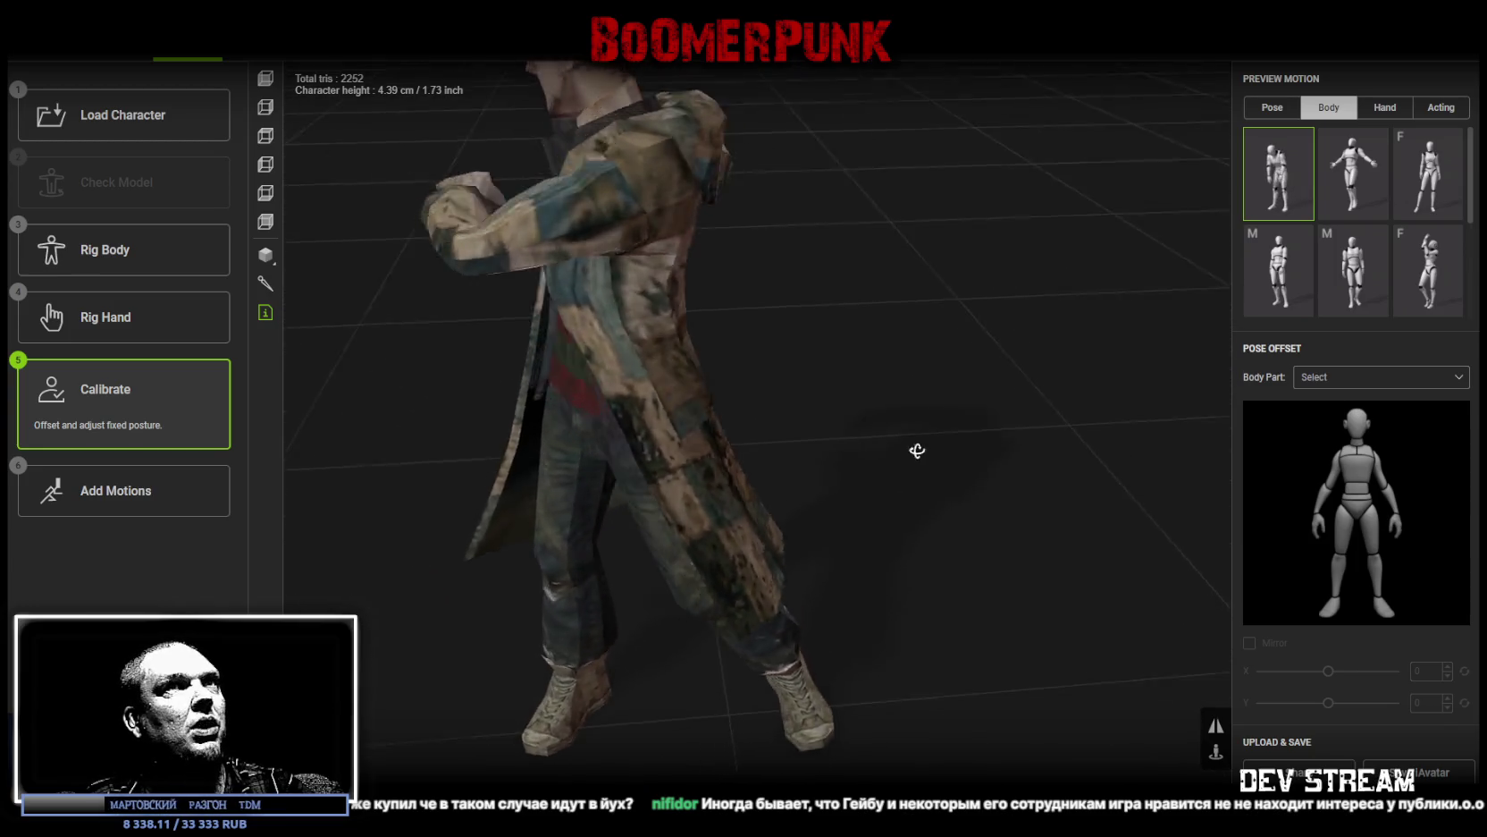
Step: Preview the first Hand animation on the character and view it from above
left_click(1385, 108)
left_click(1280, 175)
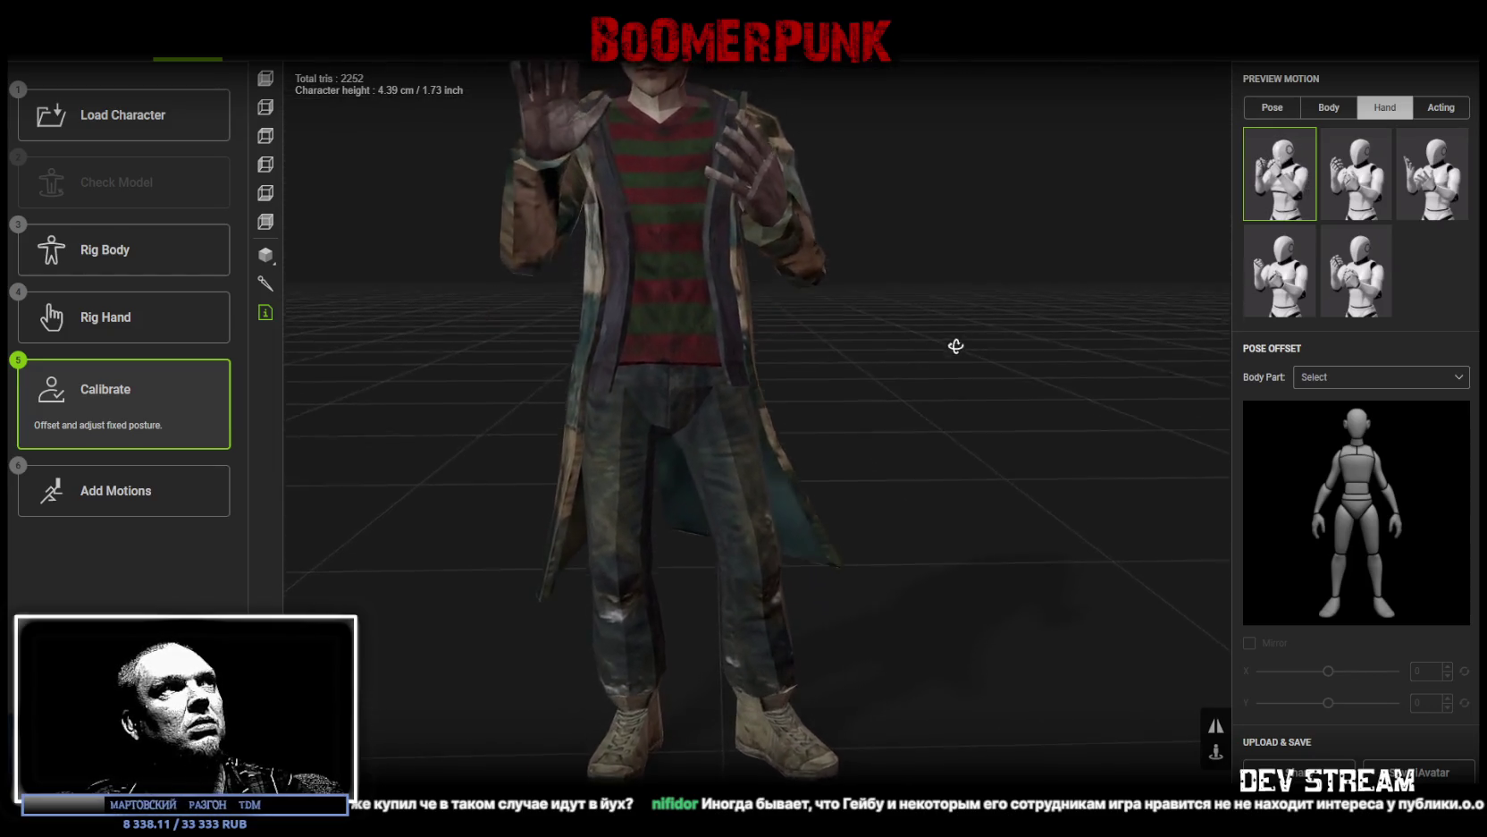
mouse_move(944, 375)
left_mouse_down()
mouse_move(1075, 427)
mouse_move(990, 424)
mouse_move(966, 448)
mouse_move(983, 411)
left_mouse_up()
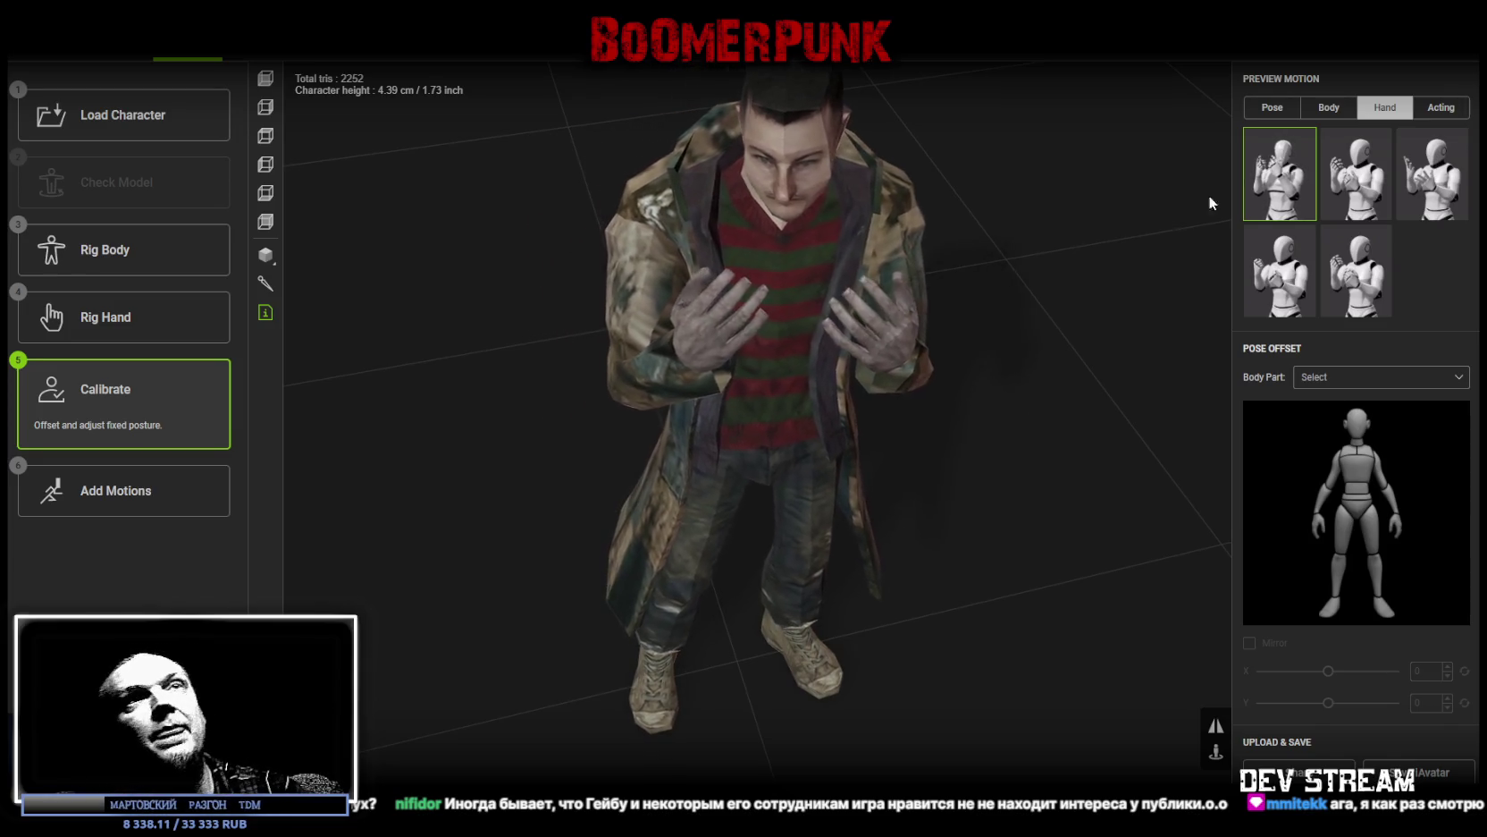
Step: Save the character as an iAvatar via Upload & Save and dismiss the account popup
left_click(1458, 71)
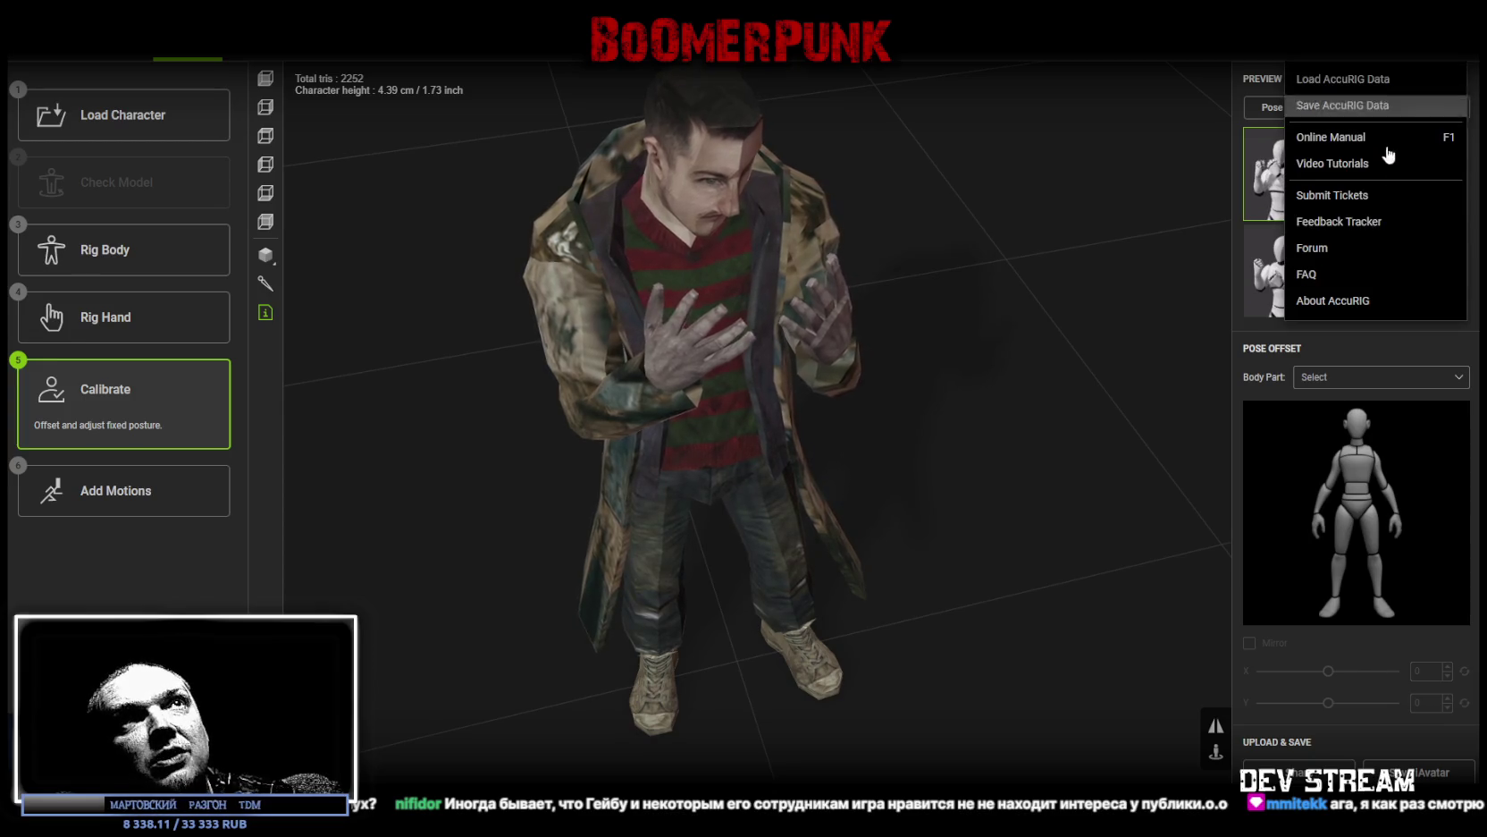
left_click(1123, 342)
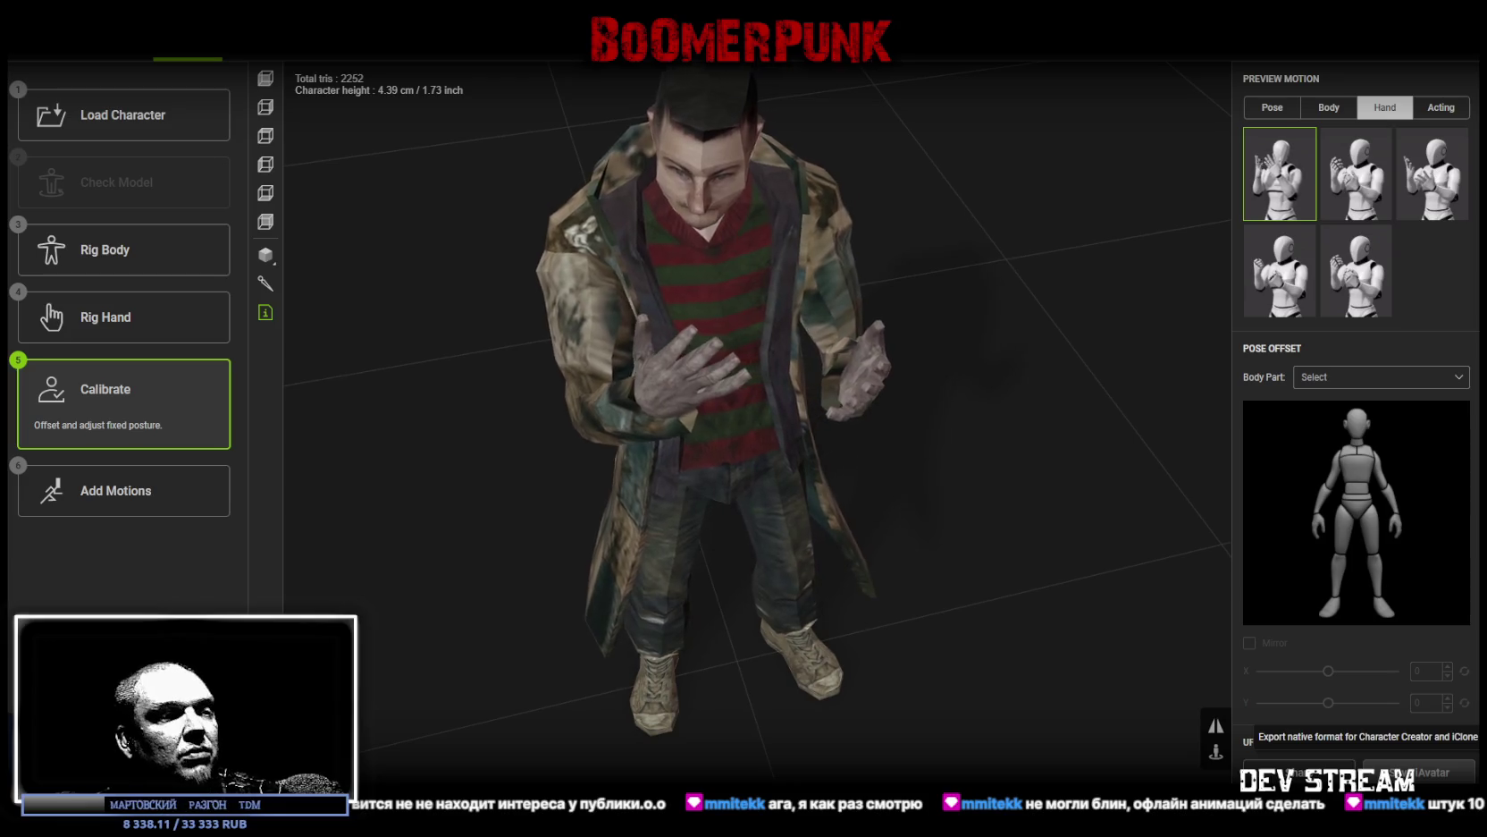
left_click(1416, 771)
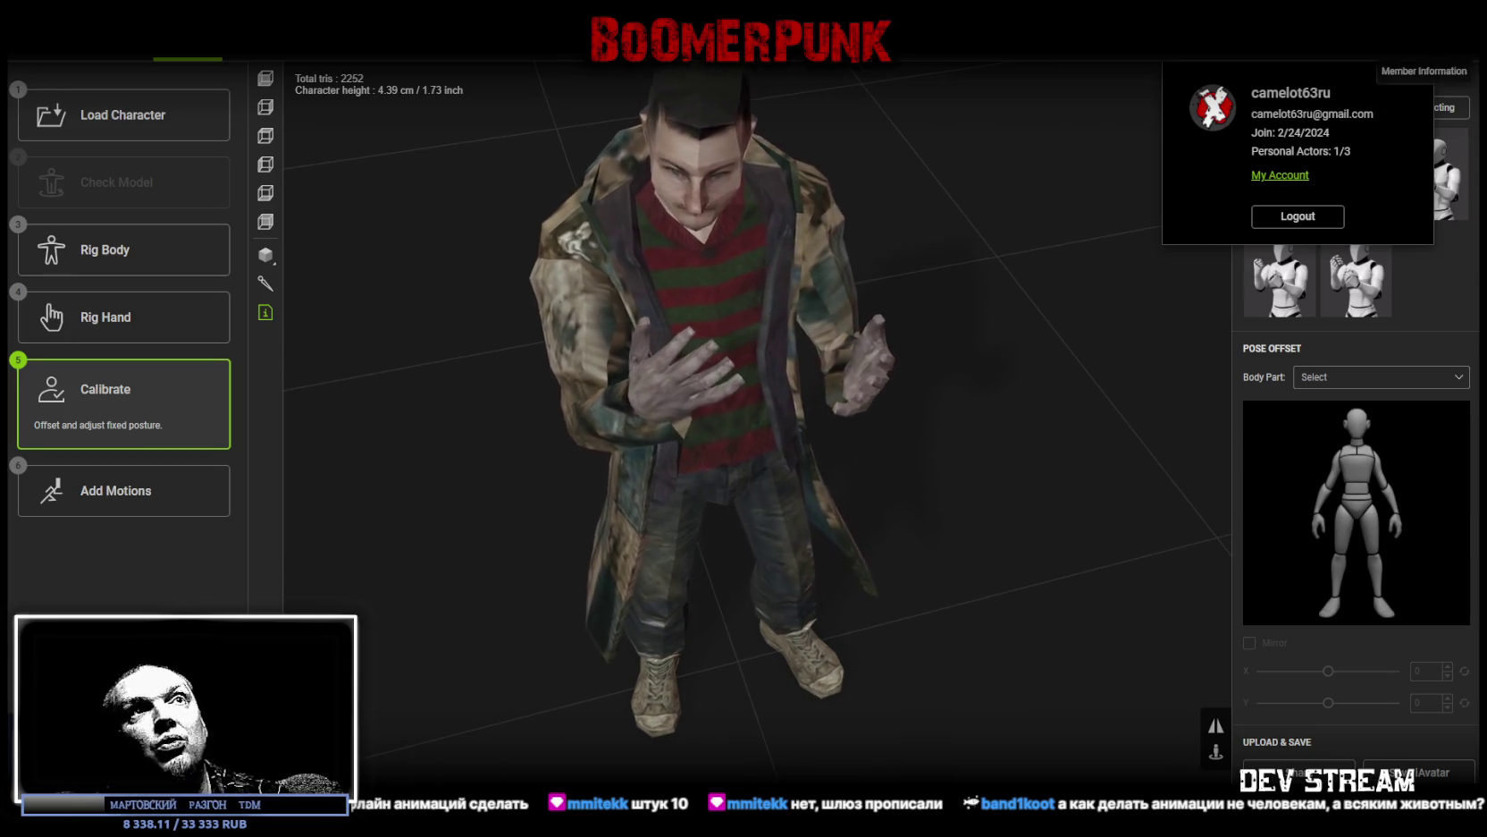
left_click(1422, 56)
left_click_drag(1027, 422, 881, 470)
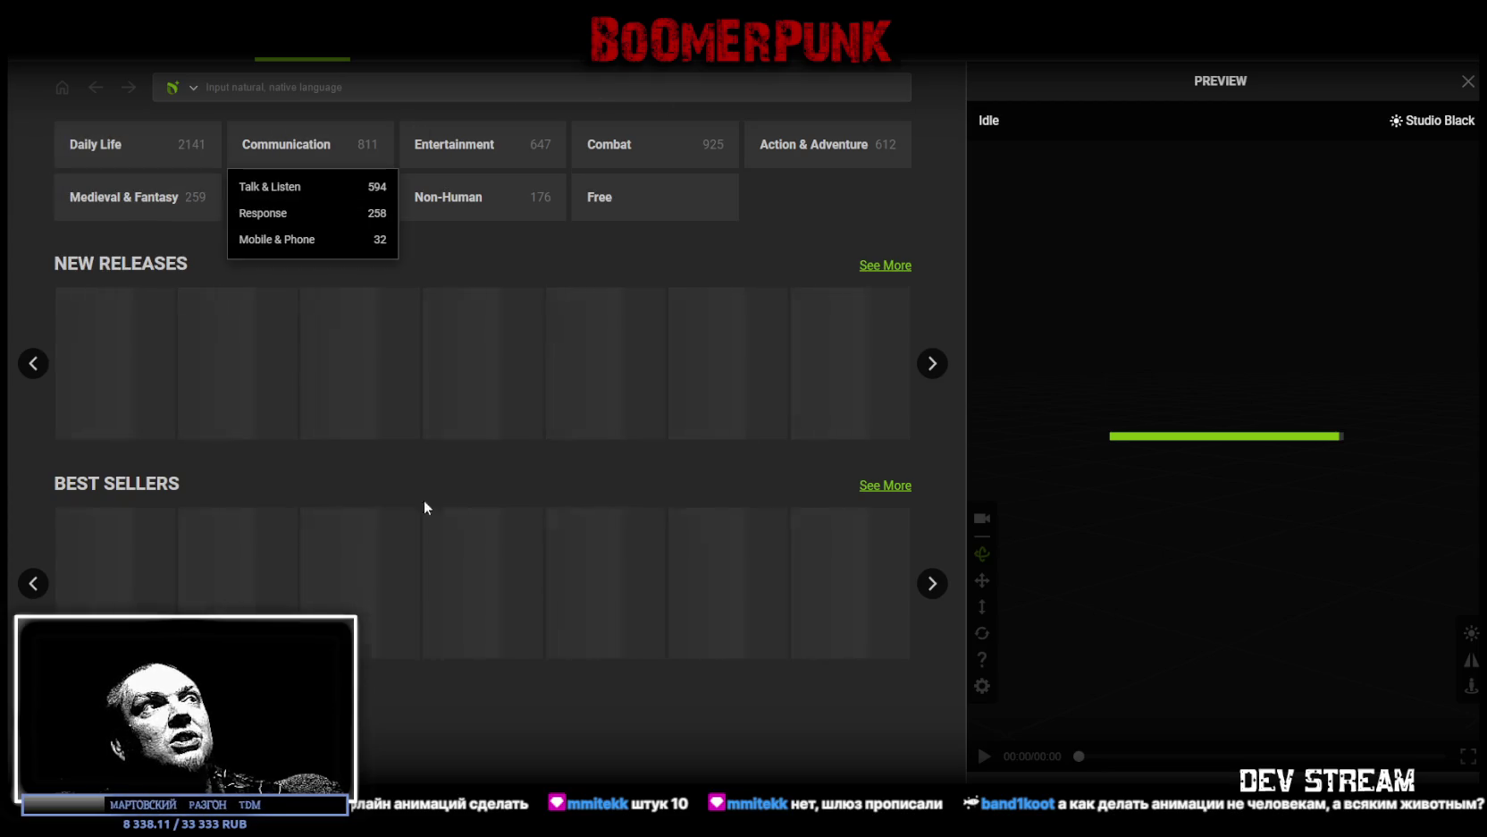
Step: Browse the Free motions and export the rigged character as an FBX for Unity
mouse_move(510, 302)
left_click(674, 212)
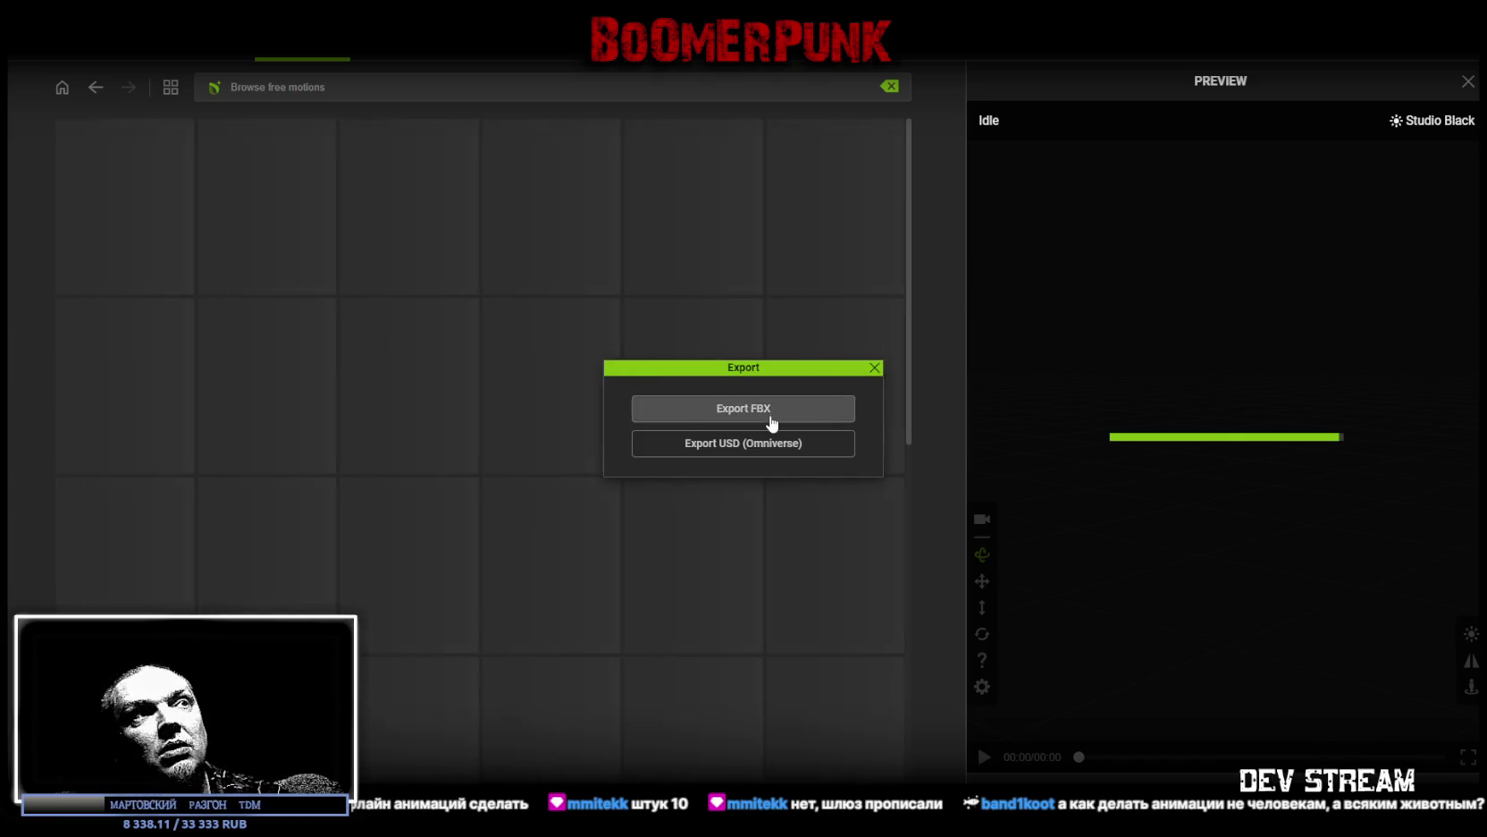
left_click(769, 413)
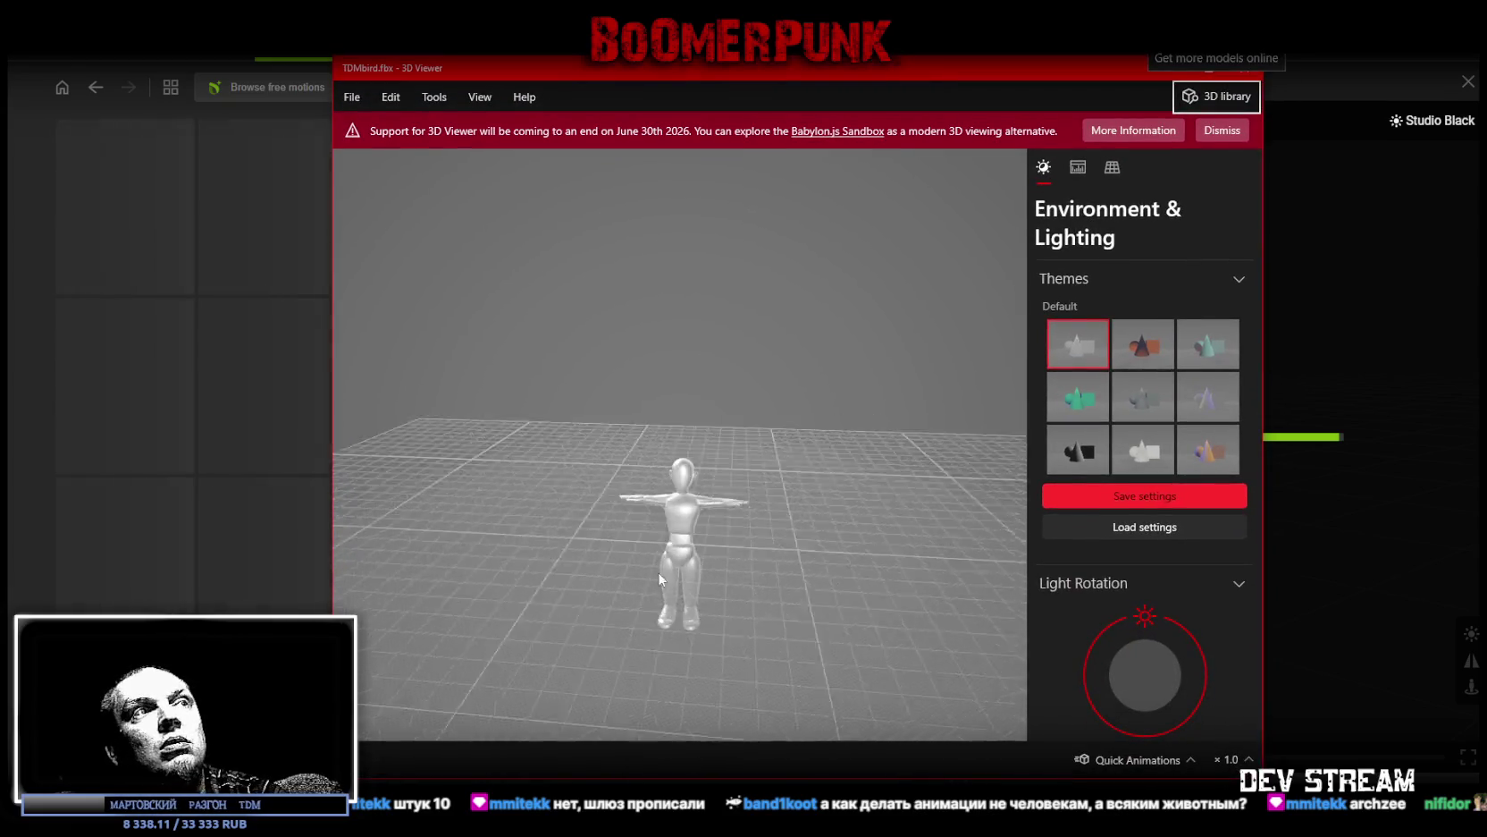
Step: Inspect the exported TDMbird.fbx from several angles in 3D Viewer, then close the viewer
mouse_move(592, 497)
left_mouse_down()
mouse_move(751, 495)
mouse_move(828, 529)
mouse_move(627, 557)
mouse_move(755, 568)
left_mouse_up()
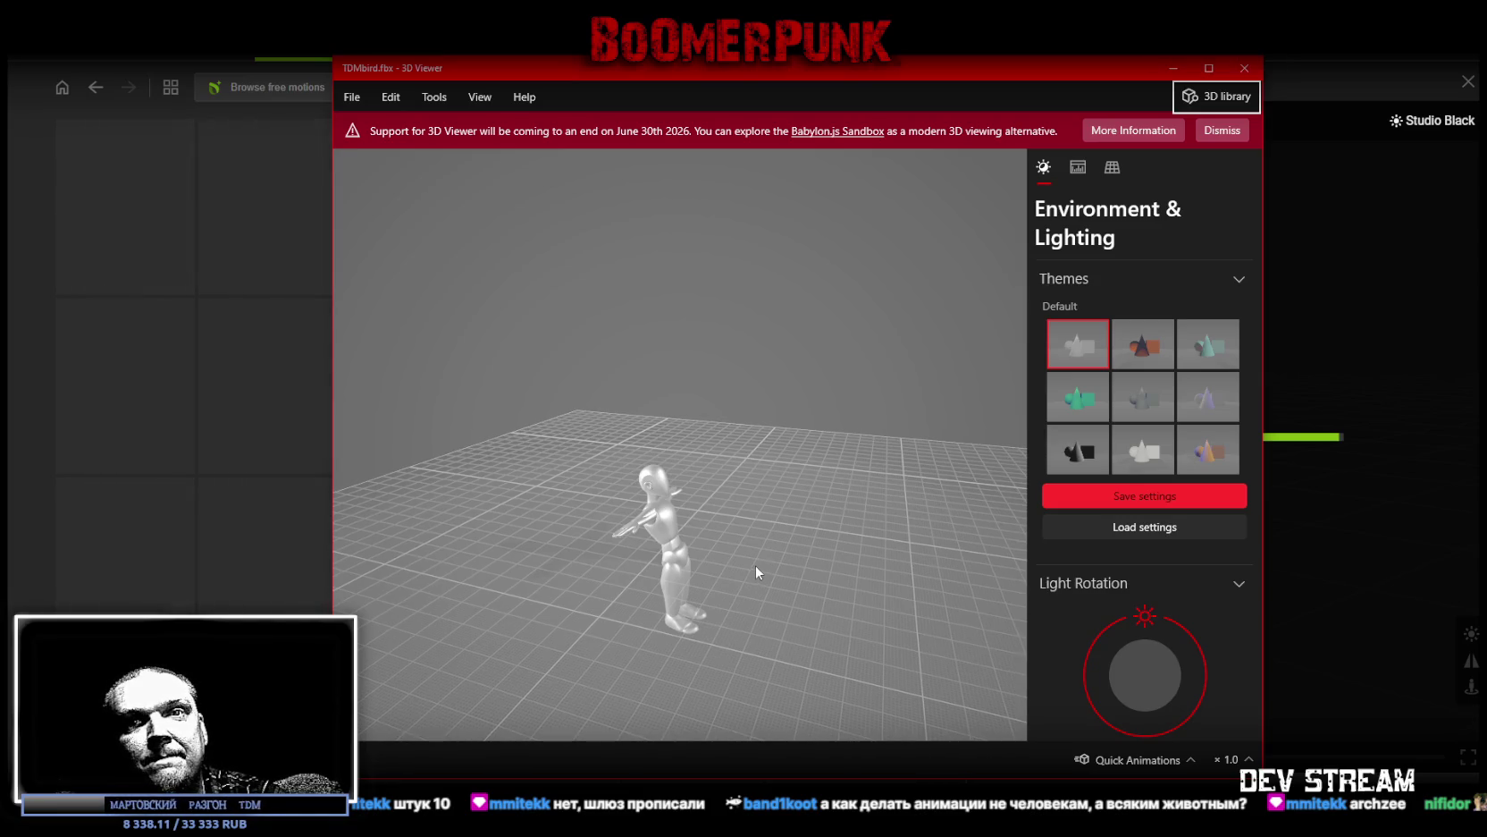
mouse_move(755, 565)
left_mouse_down()
mouse_move(834, 558)
mouse_move(653, 566)
mouse_move(730, 562)
mouse_move(705, 529)
mouse_move(747, 540)
mouse_move(701, 550)
mouse_move(767, 563)
left_mouse_up()
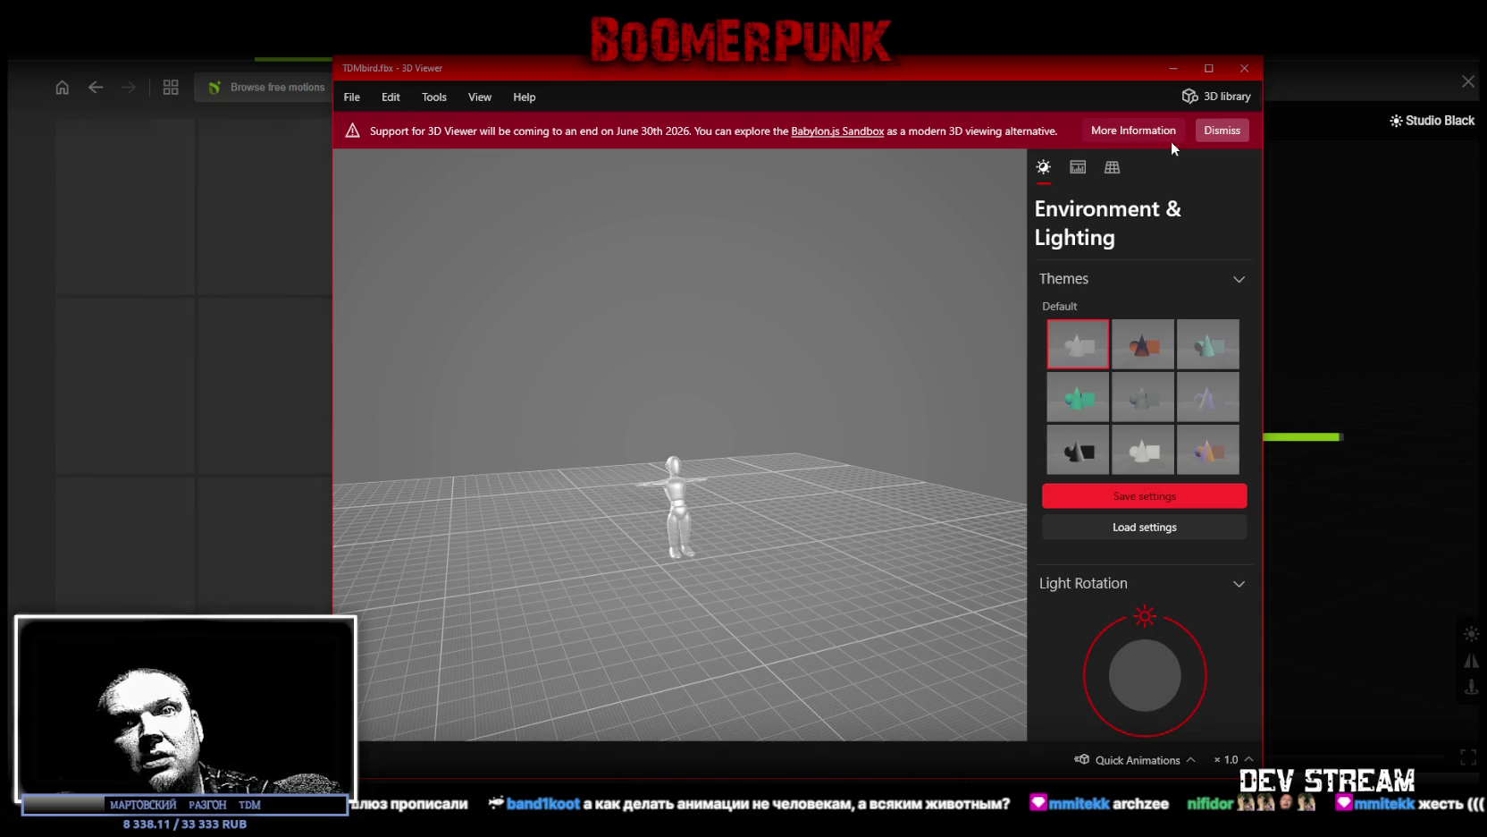
left_click_drag(774, 350, 847, 350)
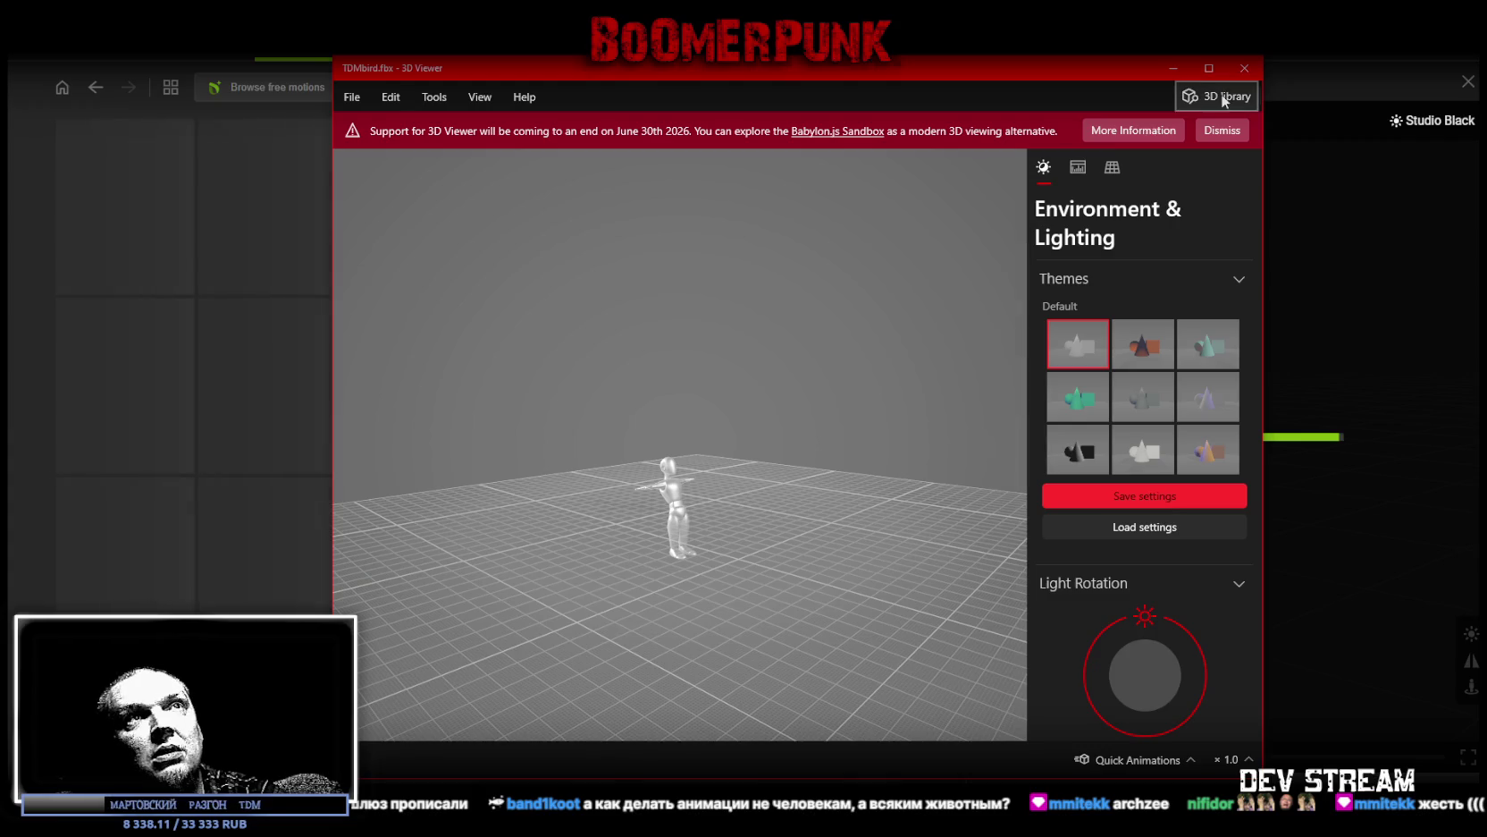
left_click(1244, 69)
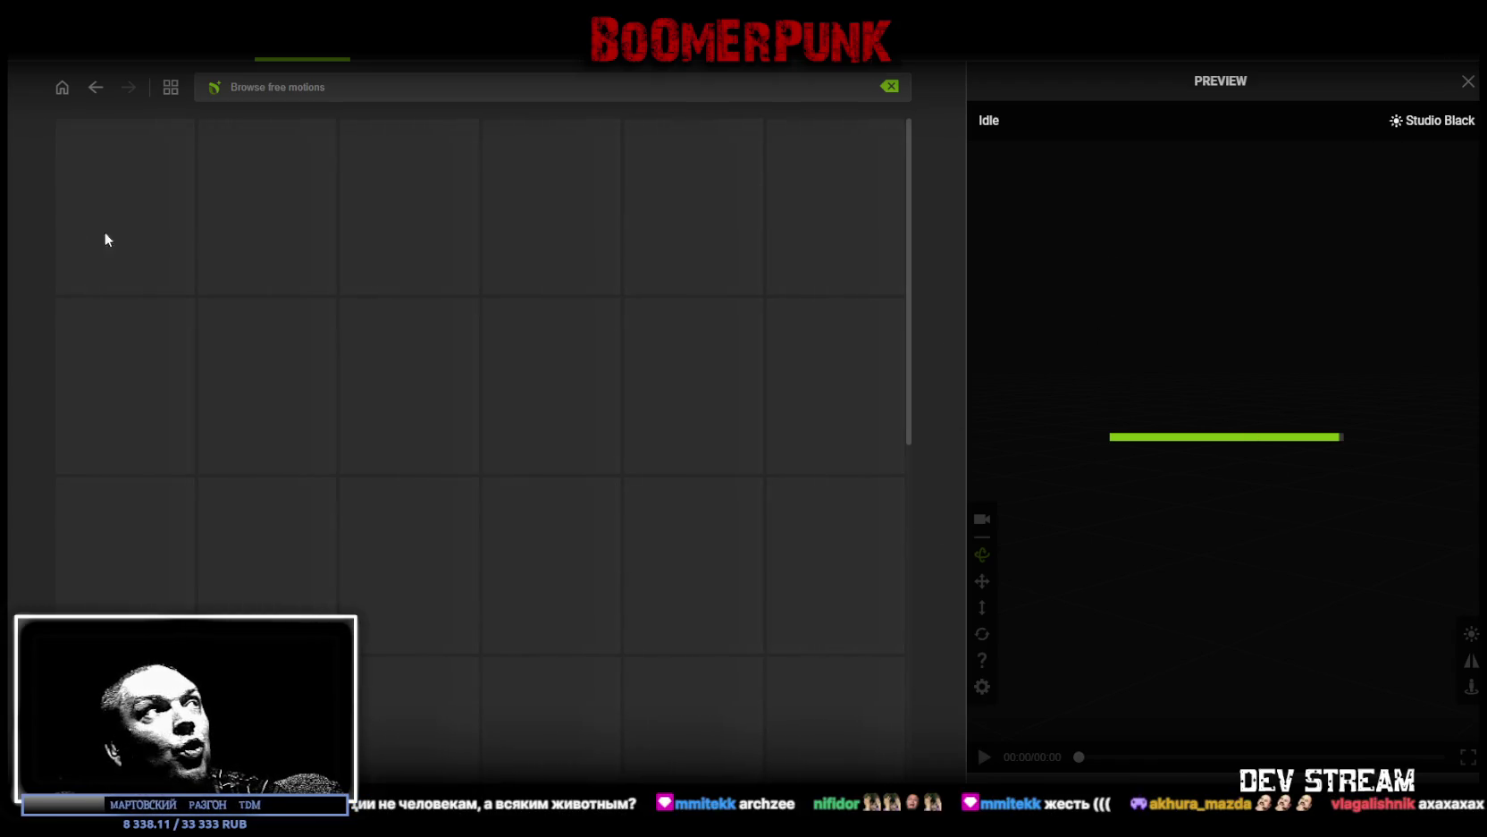
Step: Back at Calibrate, preview the fourth then first Hand animation and turn Show Bone on
left_click(62, 87)
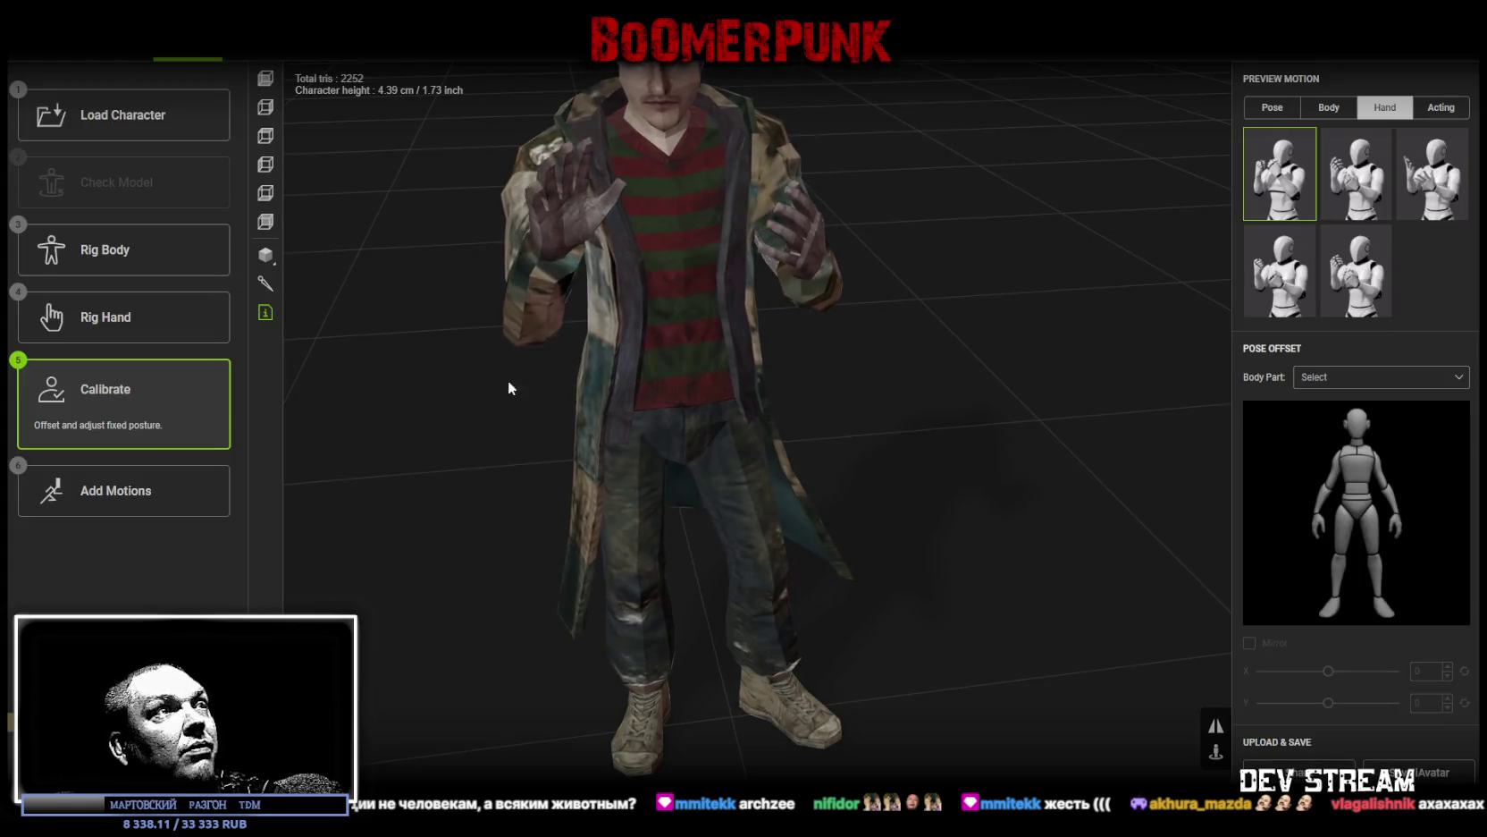
mouse_move(713, 334)
left_mouse_down()
mouse_move(714, 391)
mouse_move(773, 372)
mouse_move(984, 534)
left_mouse_up()
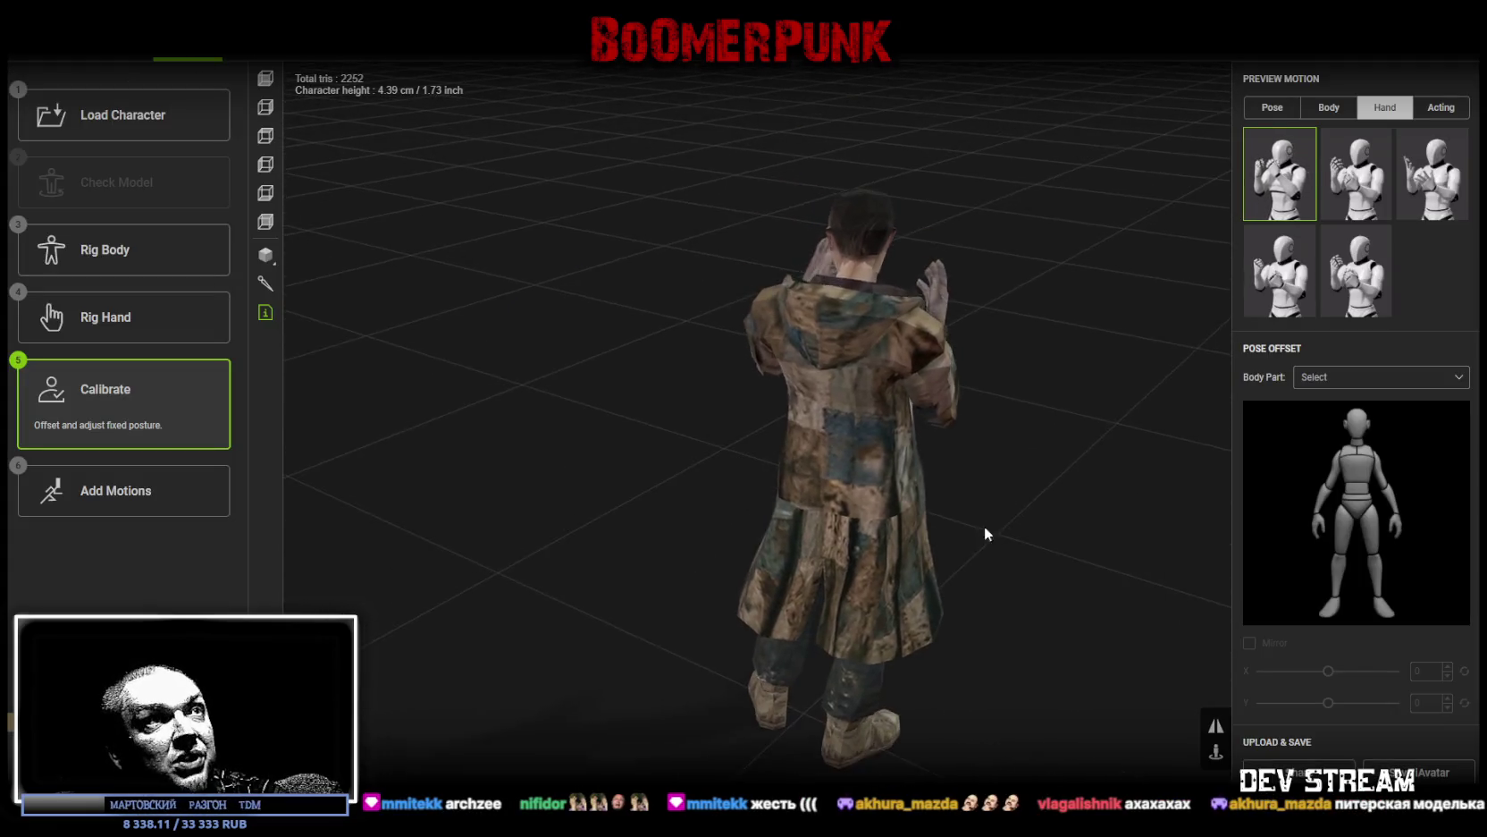
left_click(1349, 171)
left_click(1280, 271)
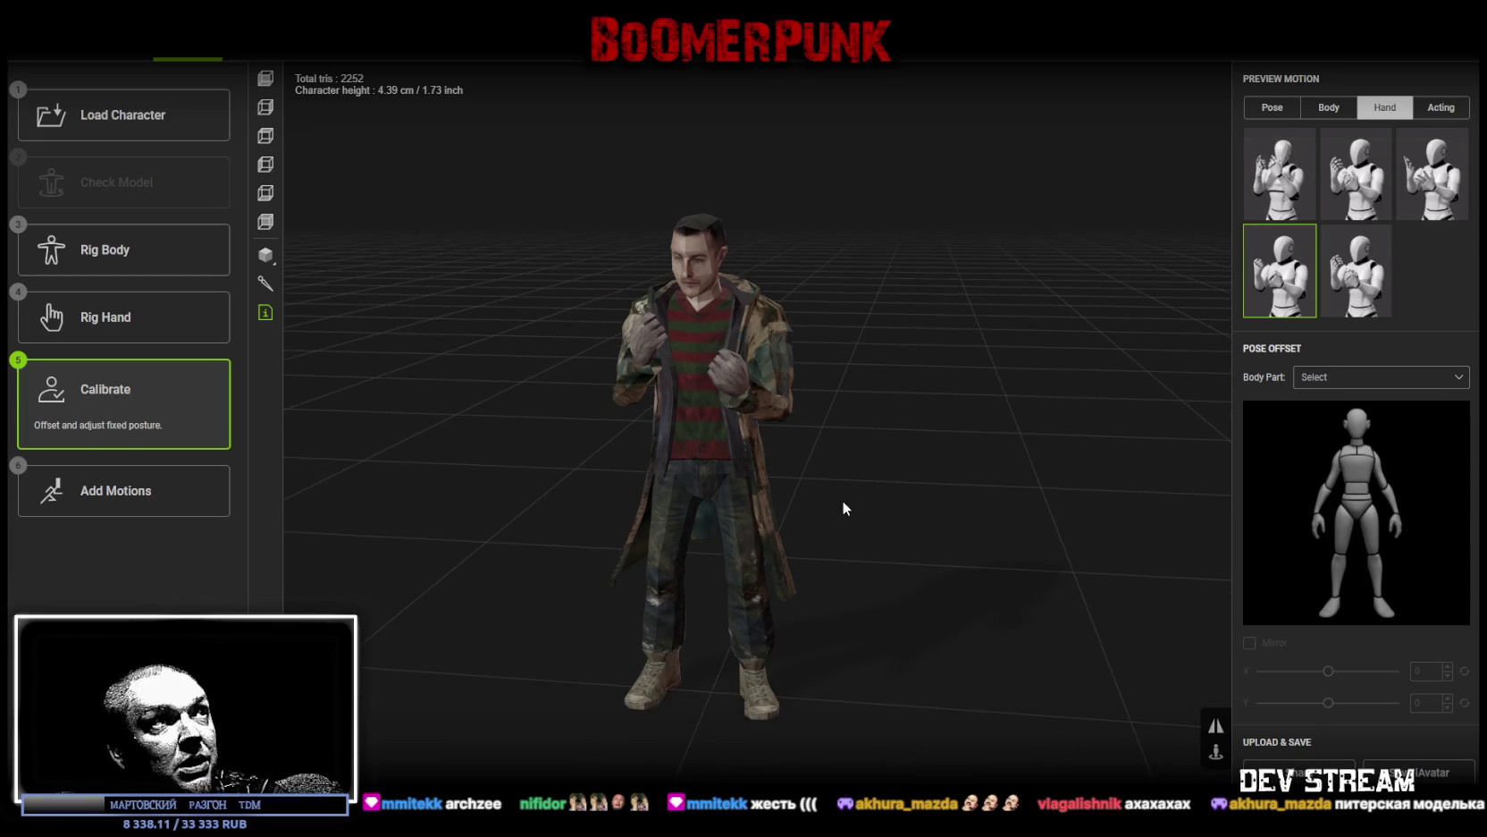
left_click(1279, 175)
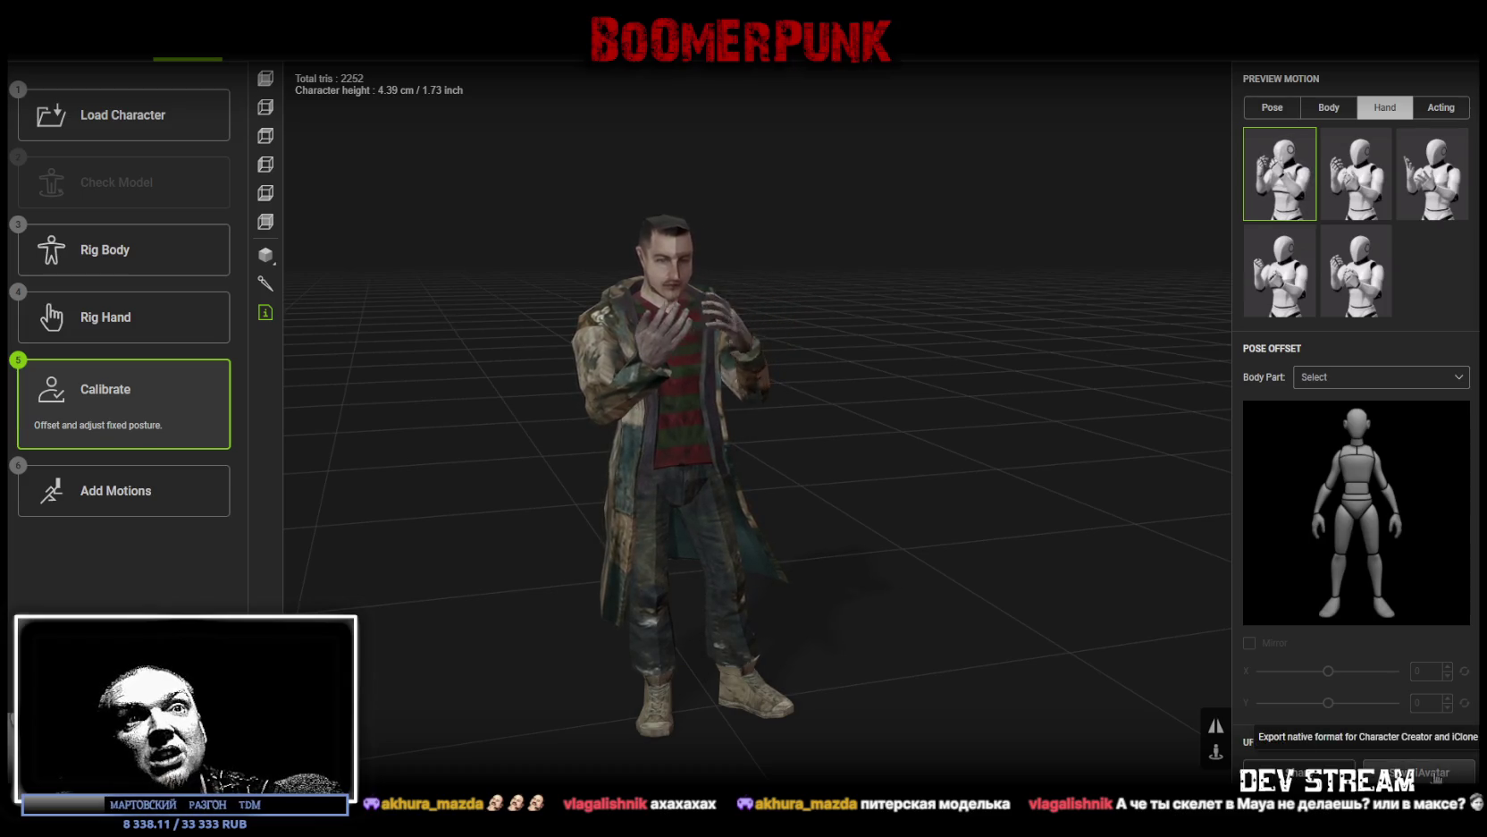
mouse_move(628, 413)
left_mouse_down()
mouse_move(641, 446)
mouse_move(548, 484)
mouse_move(600, 455)
mouse_move(498, 455)
mouse_move(515, 462)
mouse_move(428, 480)
left_mouse_up()
left_click(265, 284)
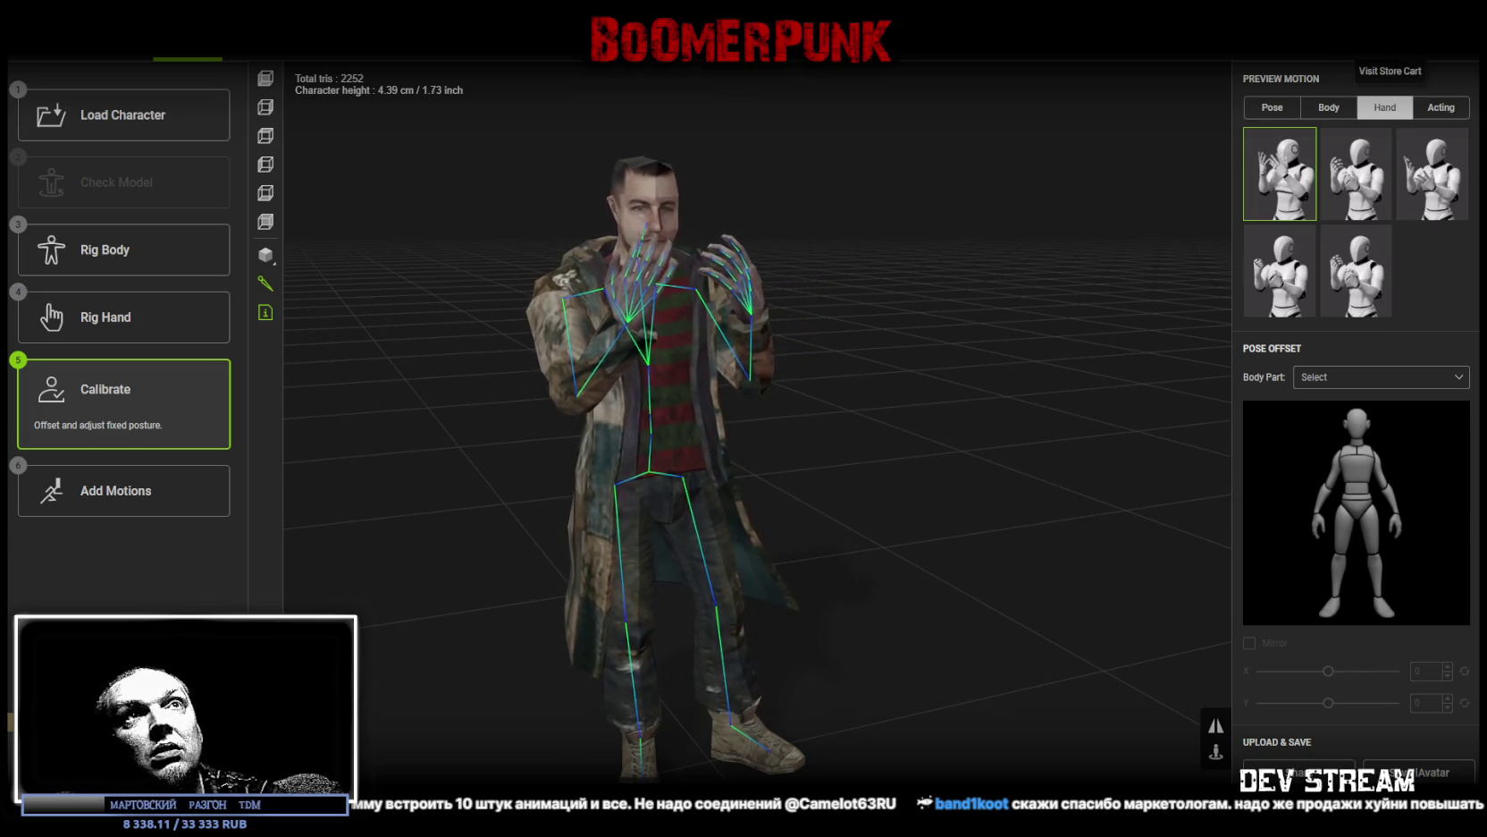
Step: Open the motion inventory, reframe the character, and go to the online ActorCore motion library
left_click(1360, 50)
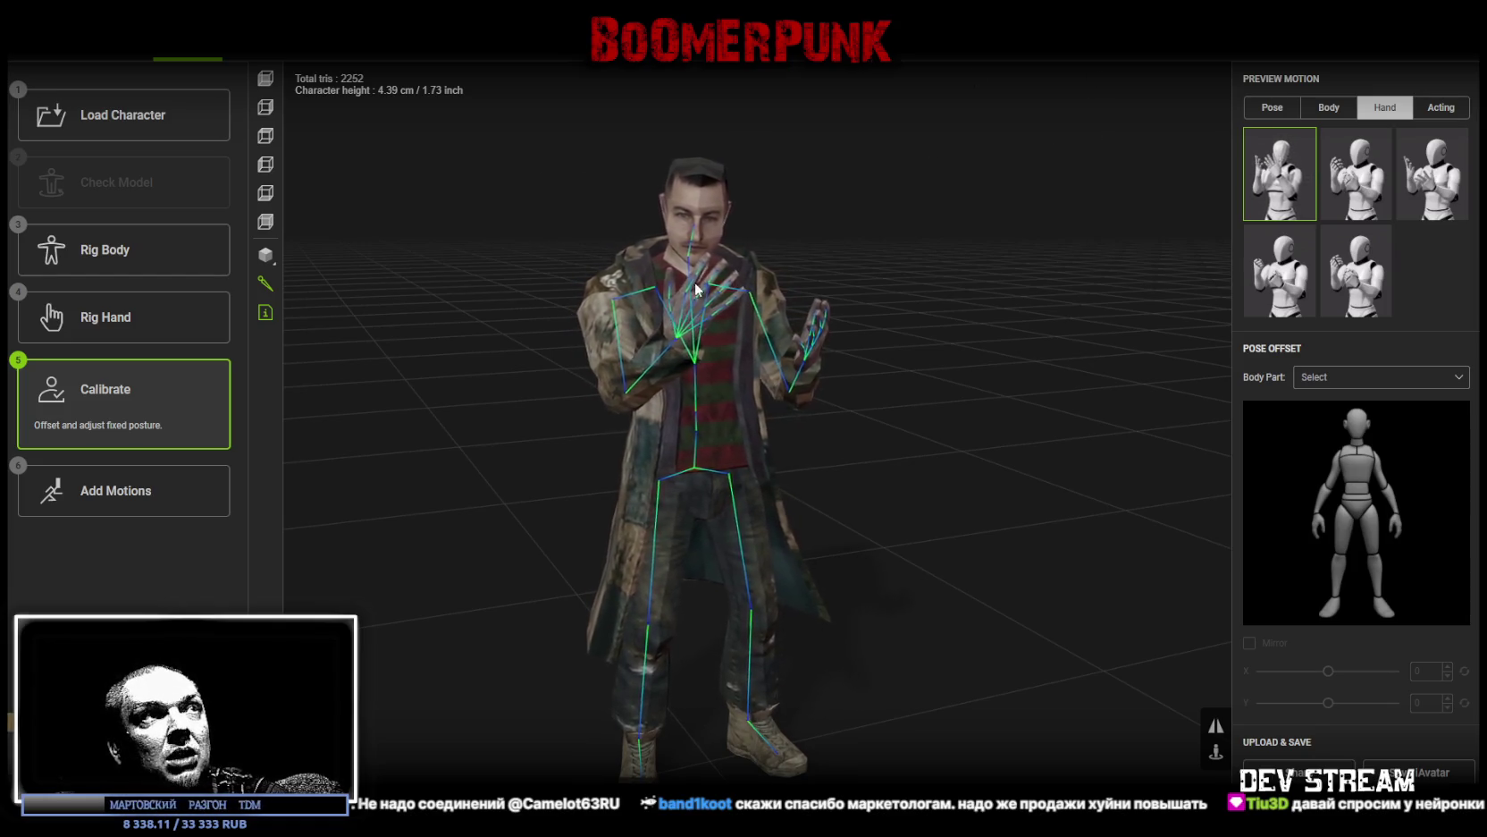
left_click_drag(840, 232, 811, 272)
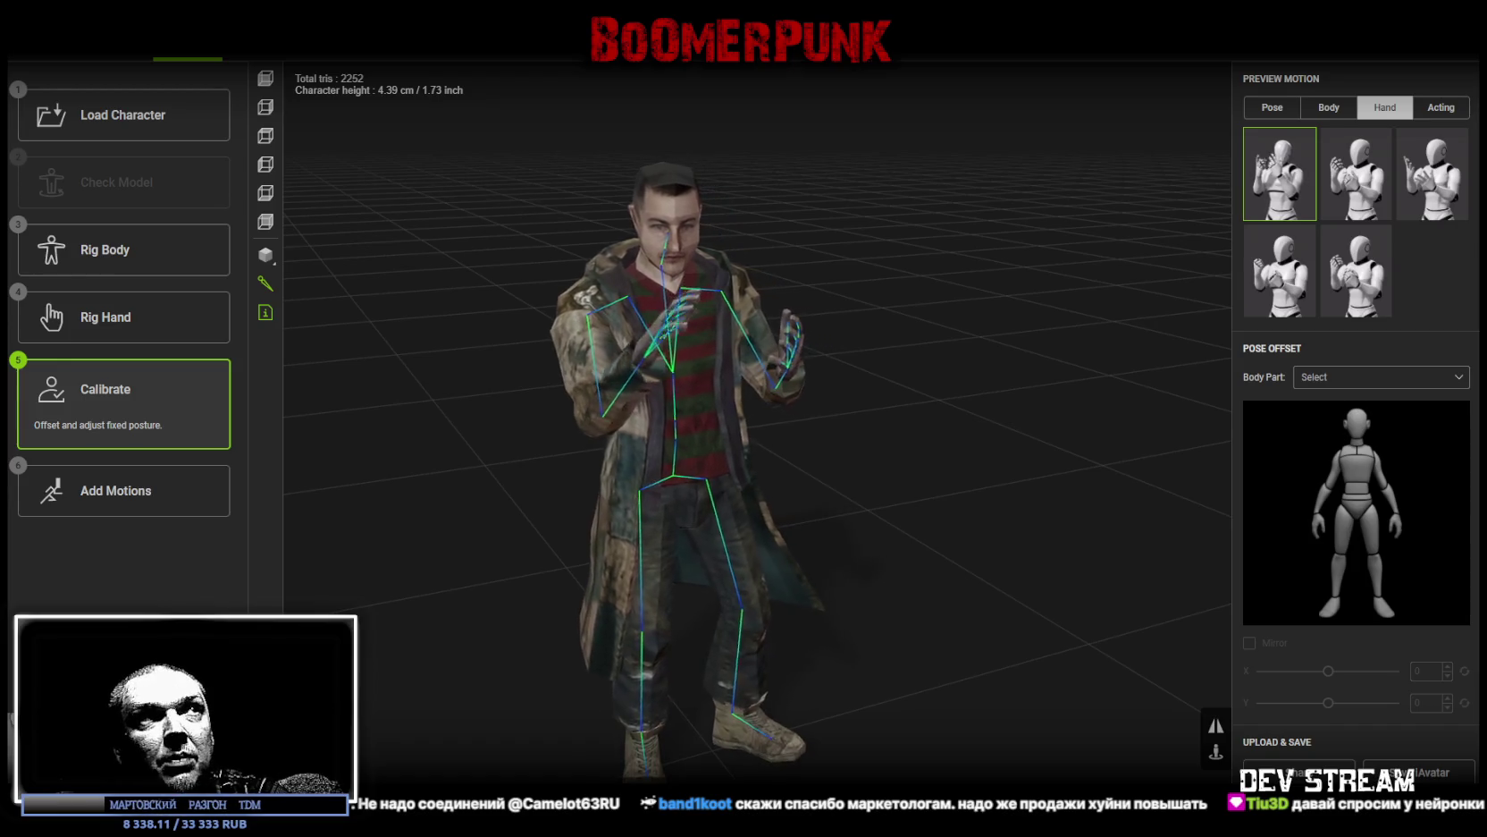
left_click_drag(465, 273, 458, 262)
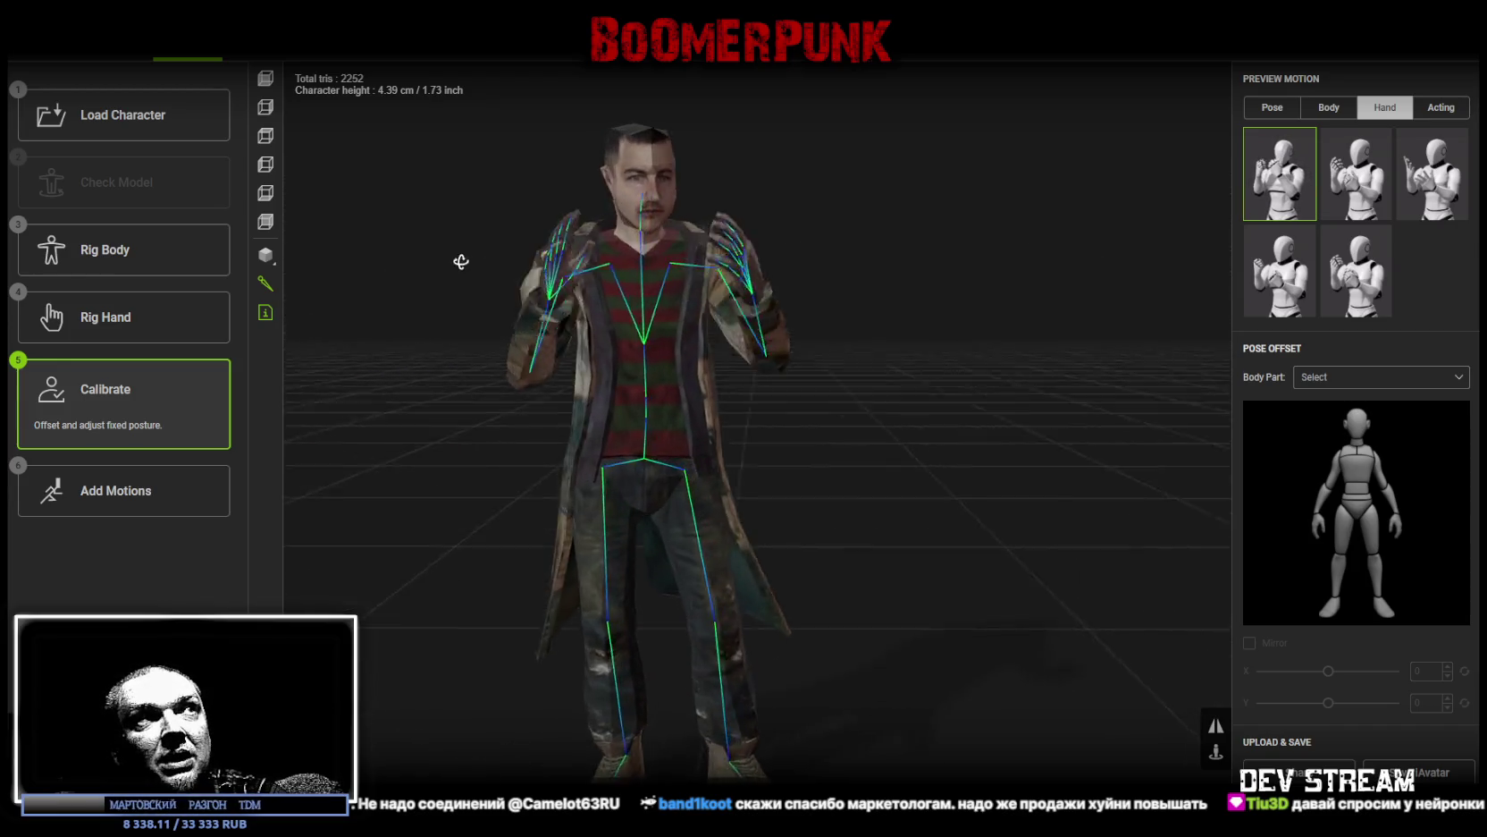
left_click_drag(484, 473, 508, 422)
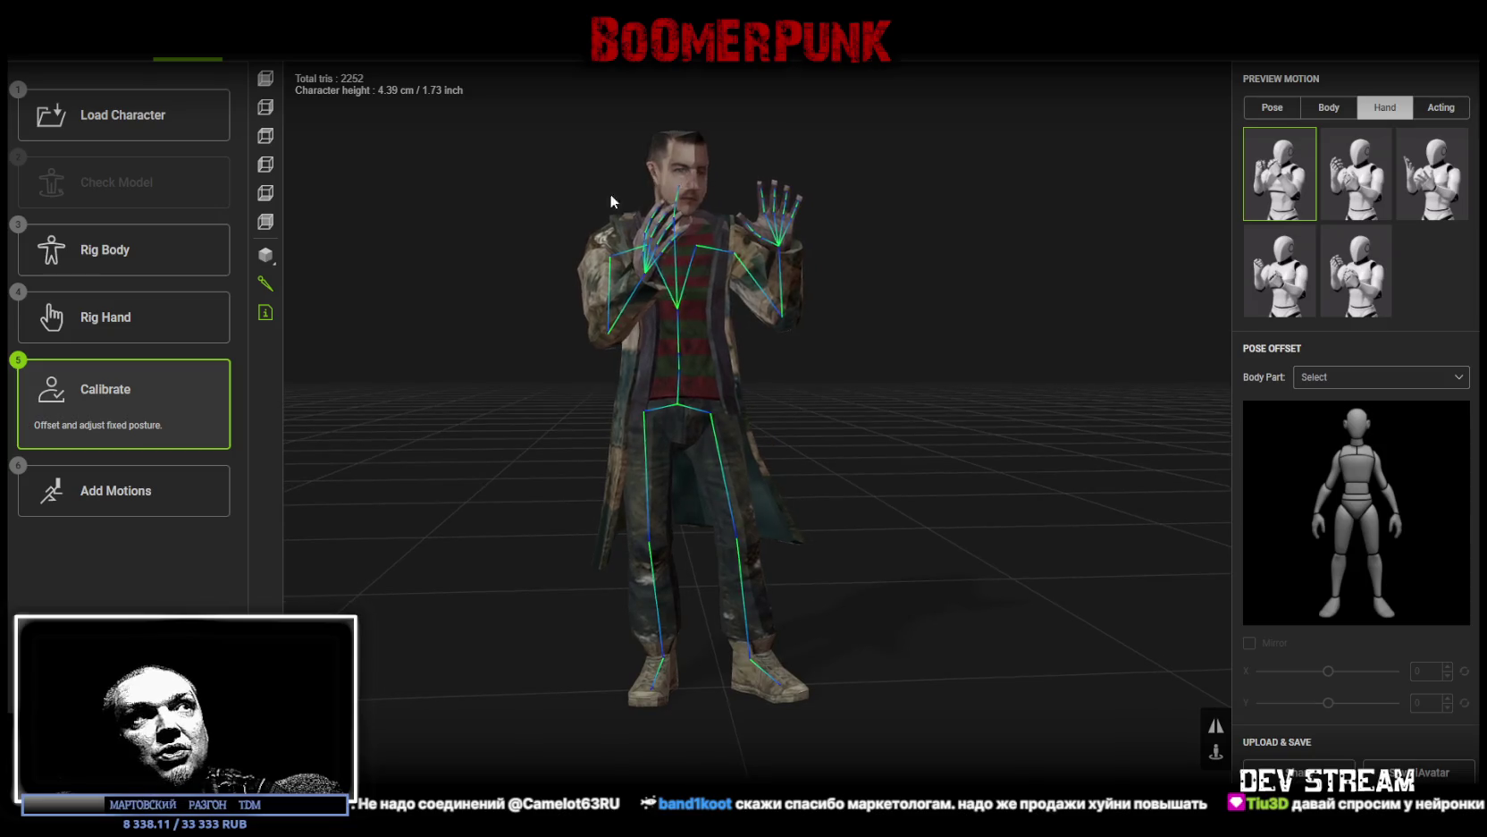
mouse_move(508, 432)
left_mouse_down()
mouse_move(1023, 538)
mouse_move(987, 561)
left_mouse_up()
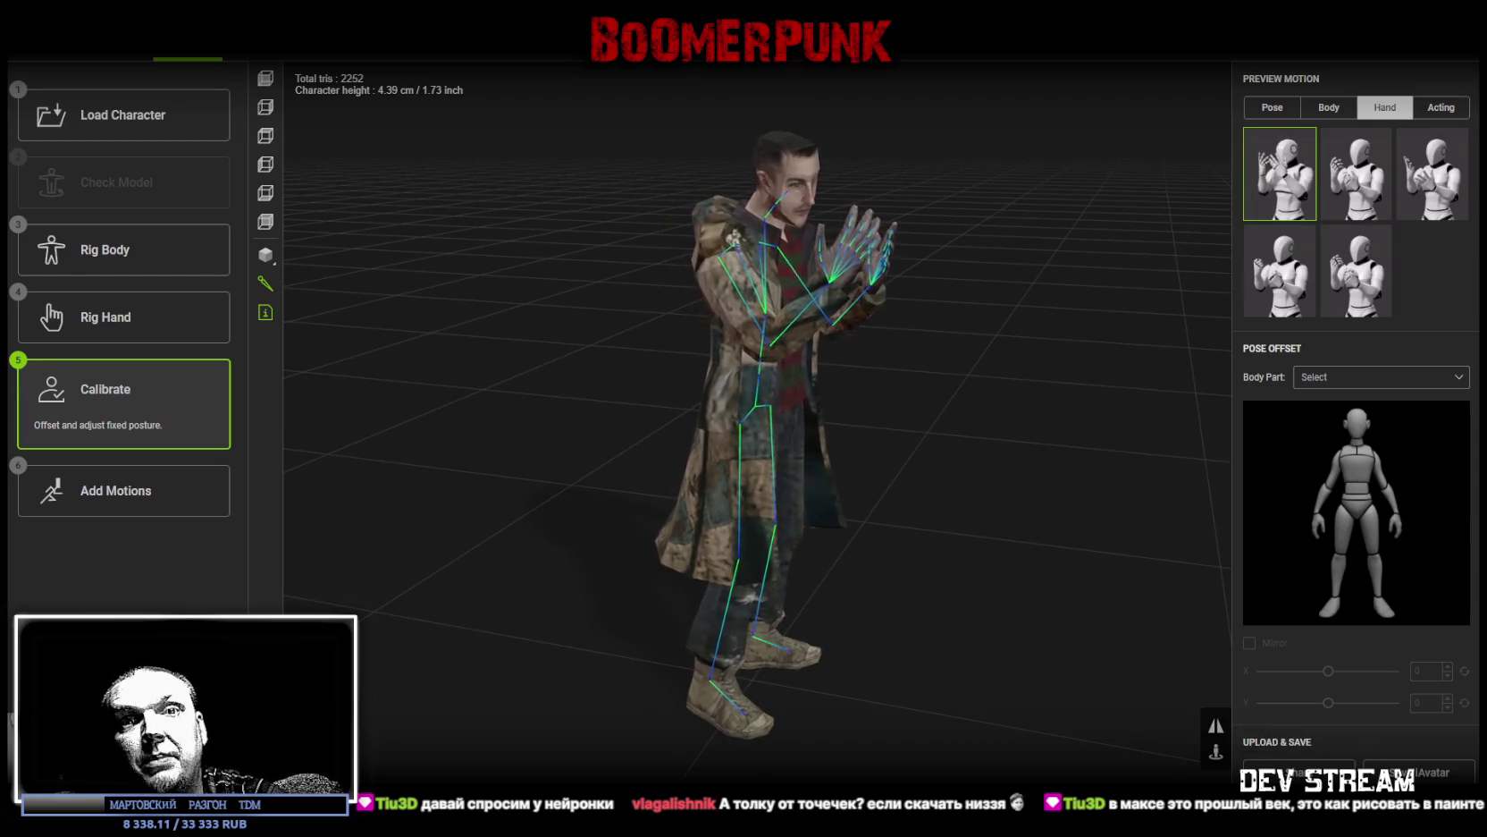
left_click(1280, 174)
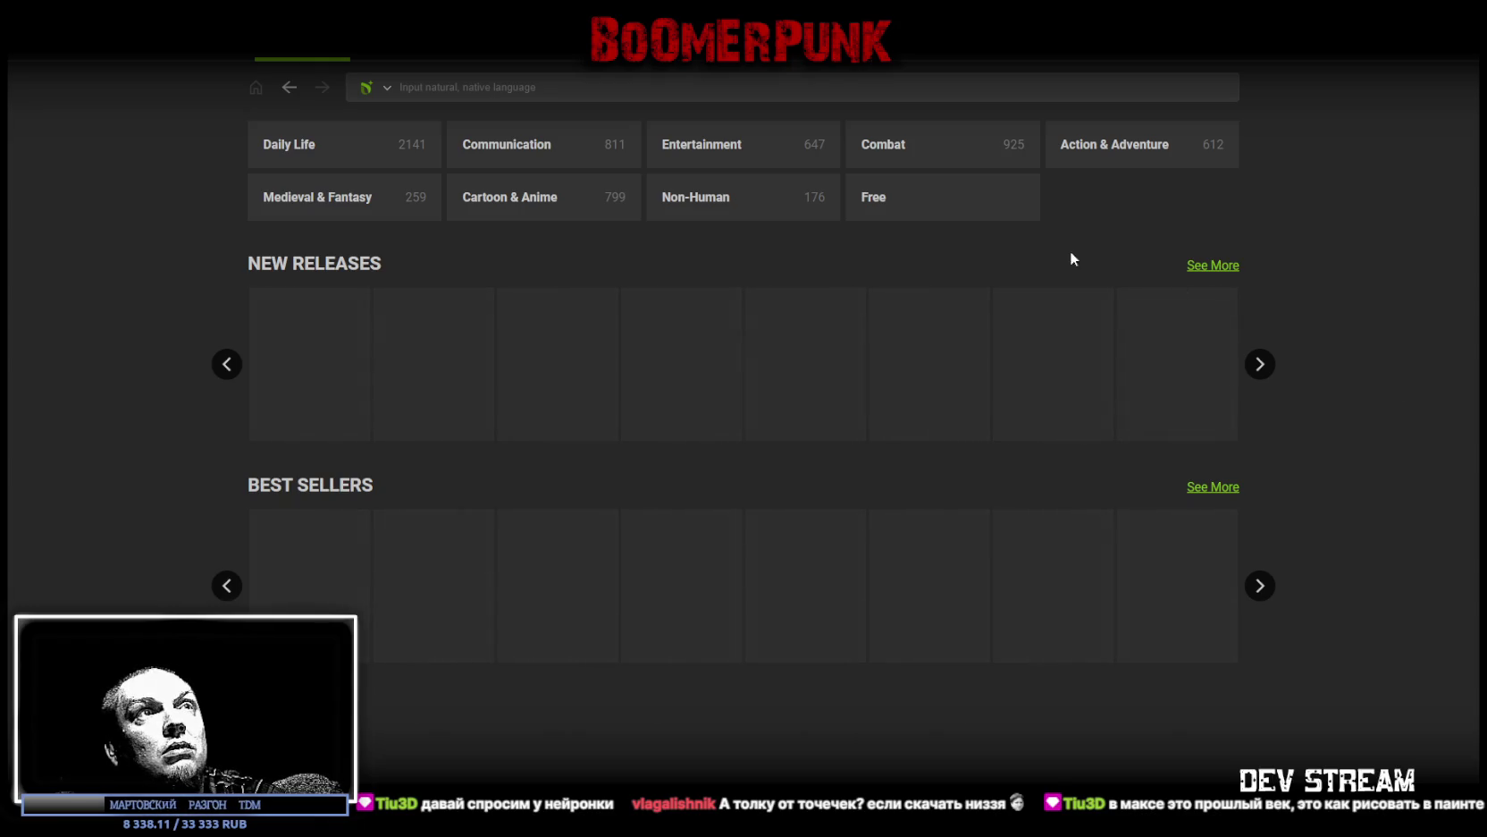
Step: Browse the Free motions, then filter the library to Action & Adventure > Climb
left_click(899, 199)
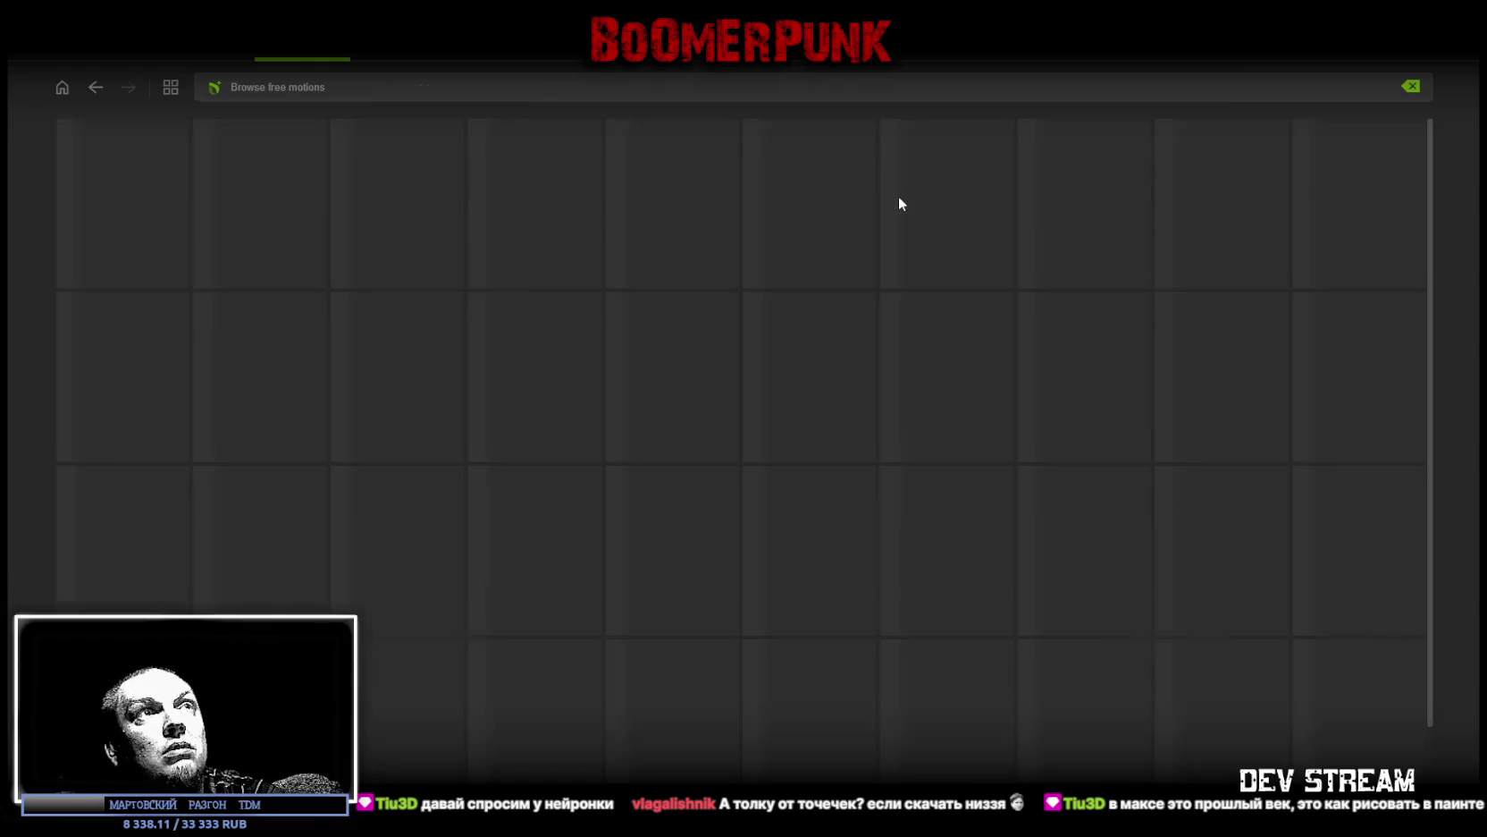
left_click(1411, 85)
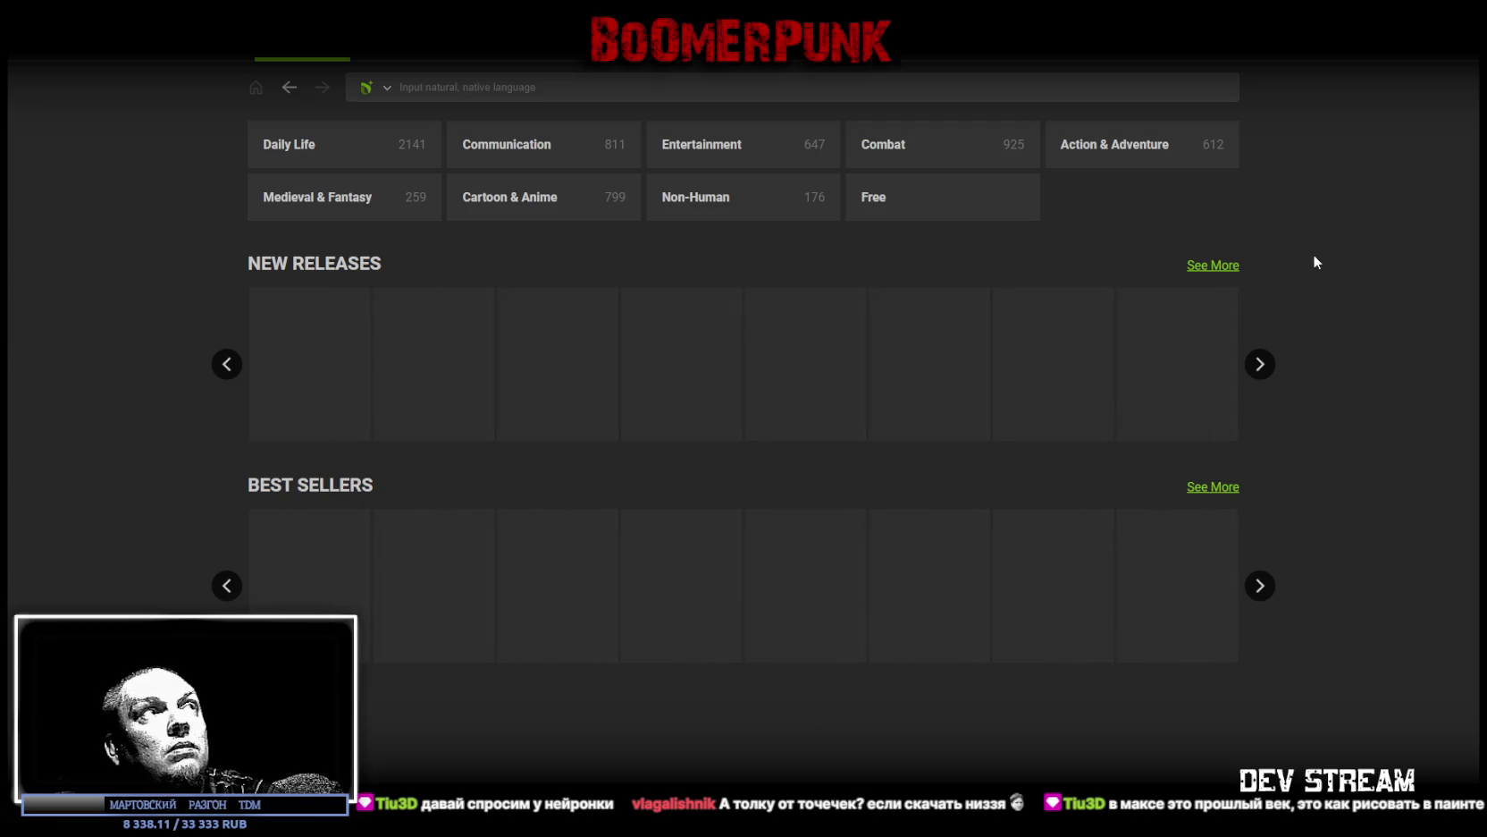
left_click(290, 86)
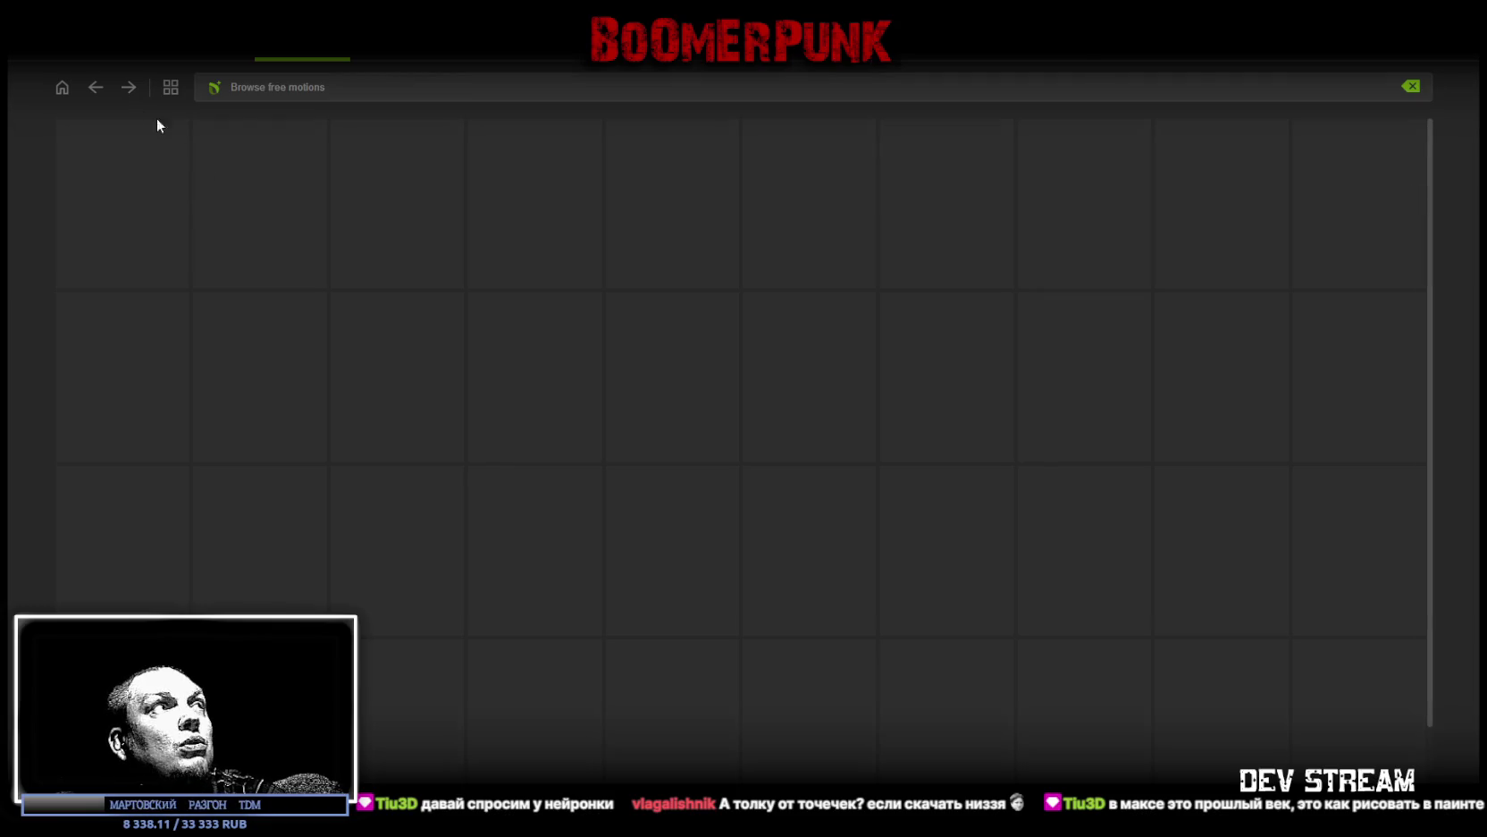
left_click(95, 87)
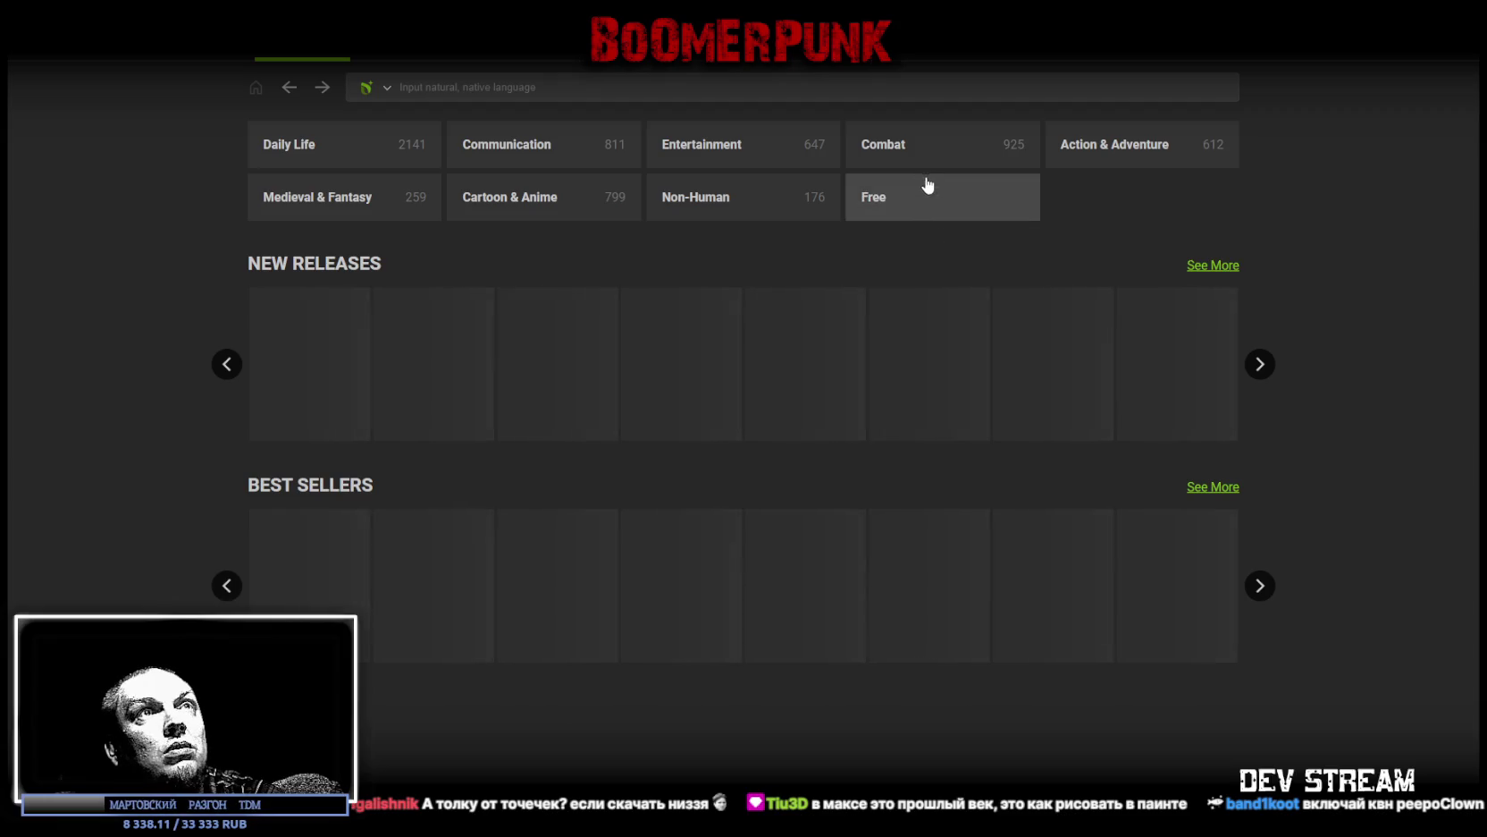
mouse_move(1135, 146)
left_click(1089, 186)
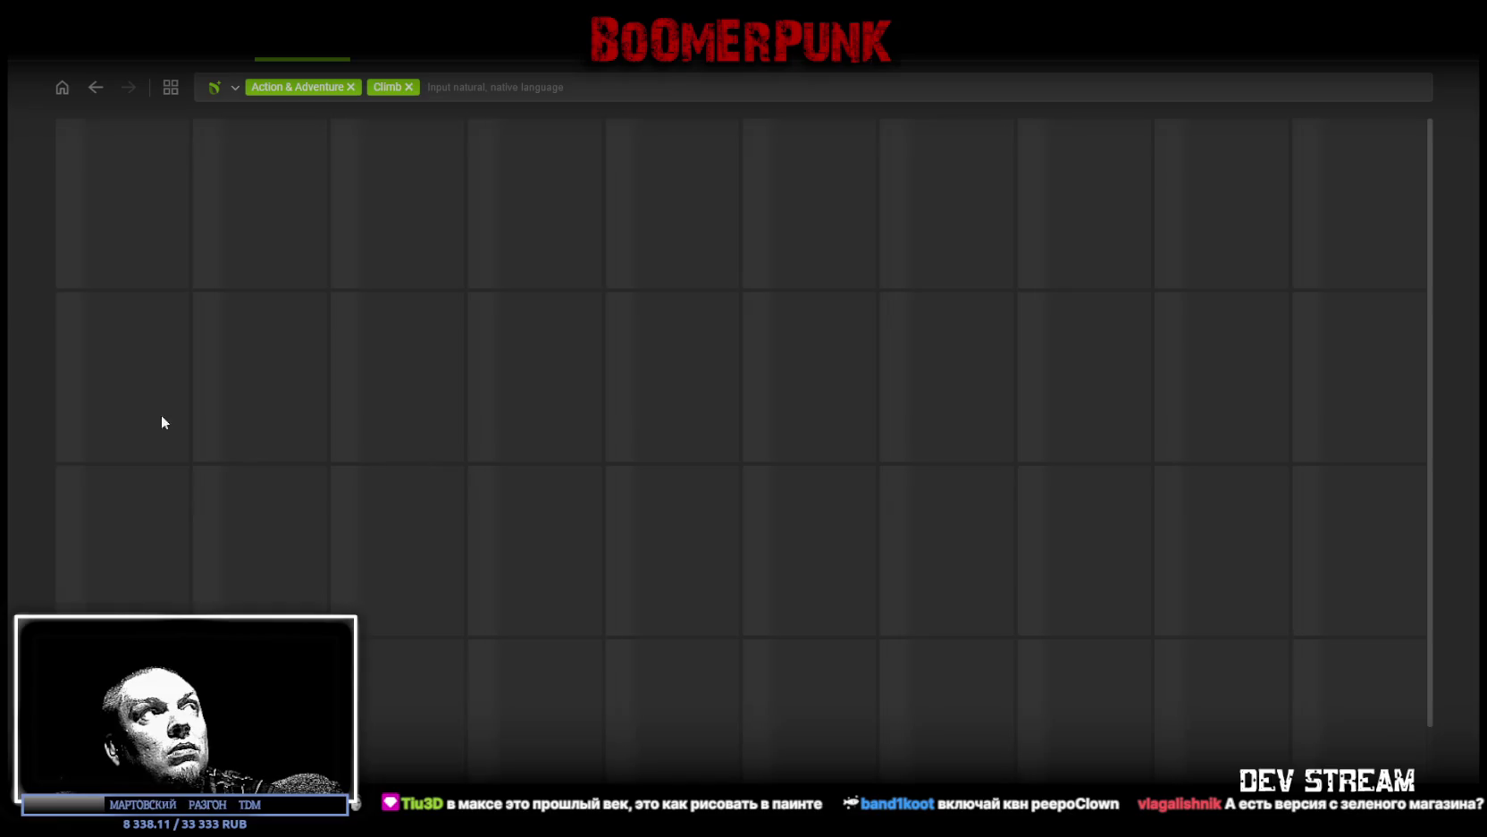
Step: Return to the Free motions category, then quit AccuRIG with Alt+F4 and confirm Close
left_click(196, 59)
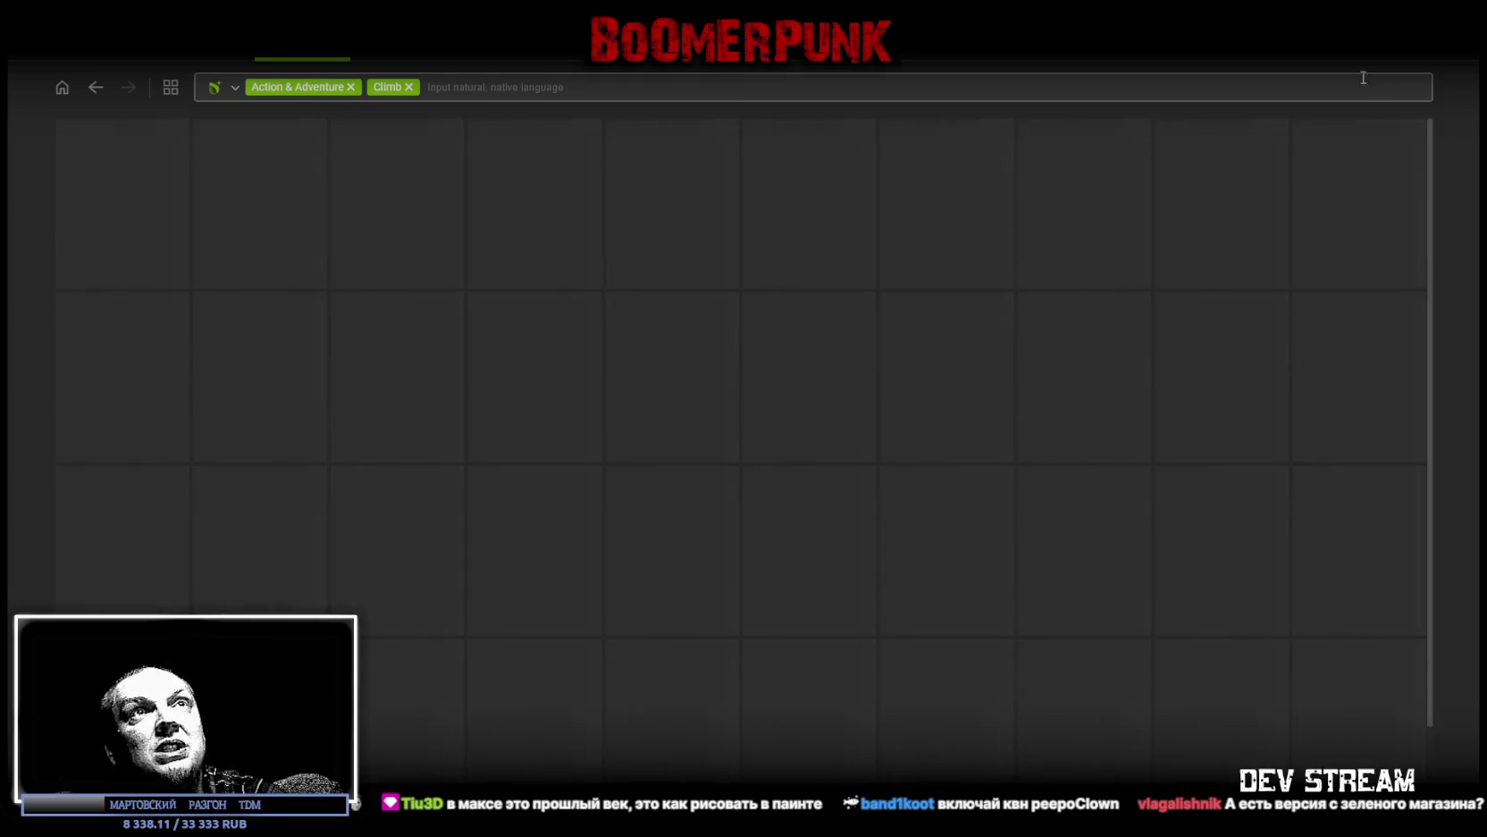
left_click(95, 92)
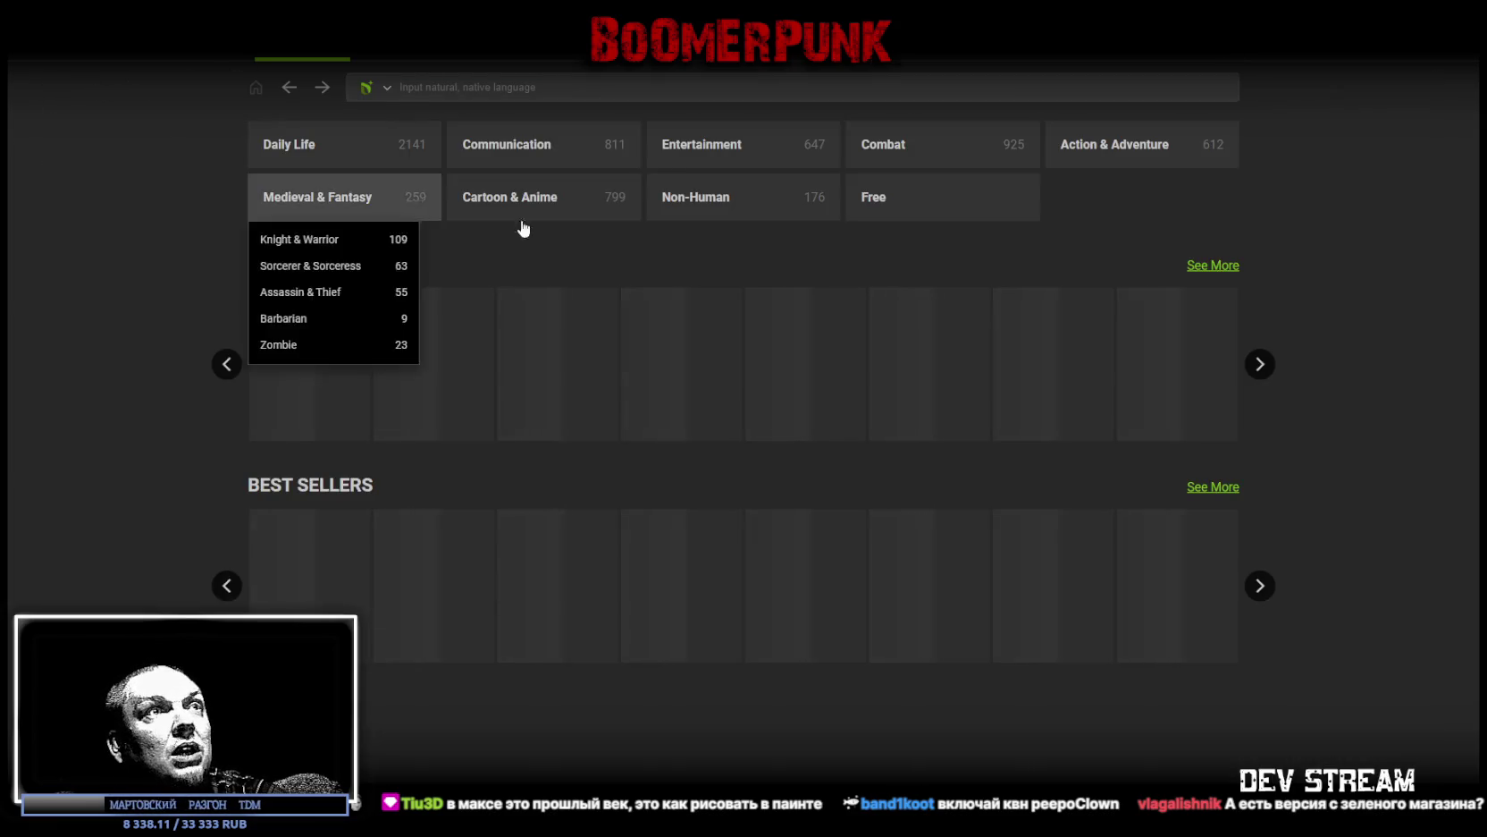
left_click(894, 202)
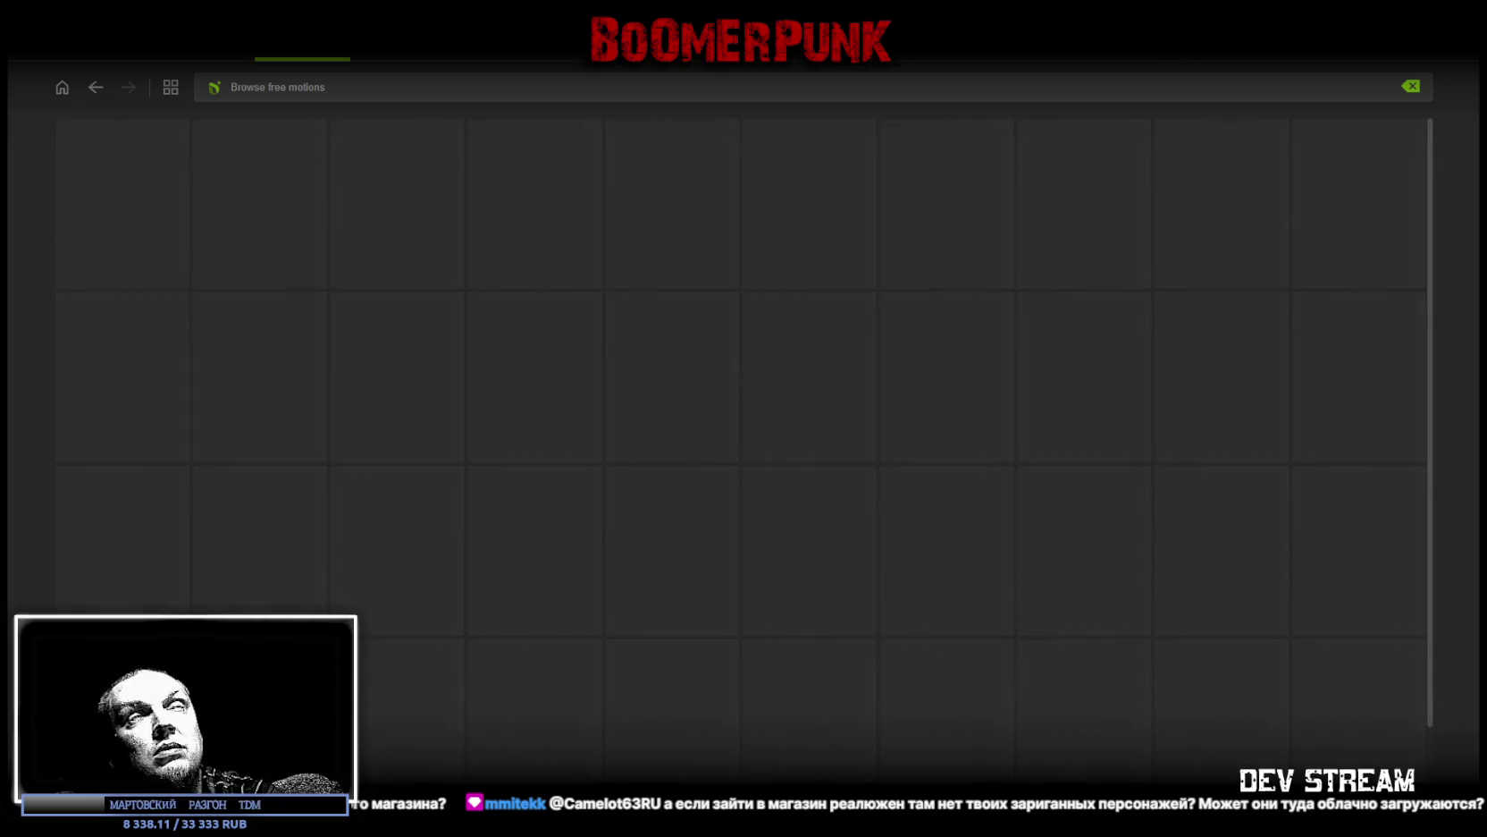
key("alt+F4")
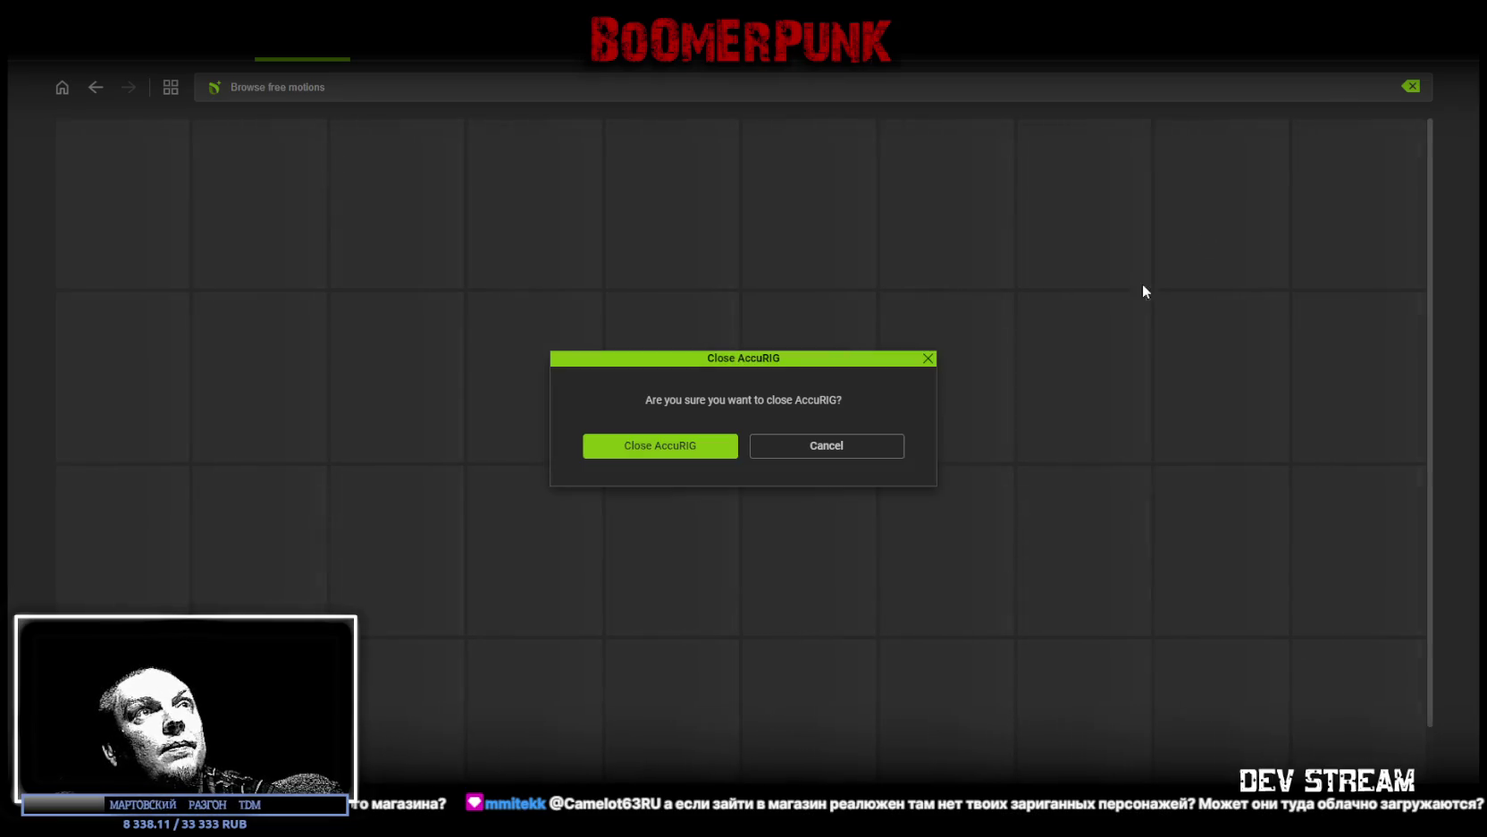
left_click(687, 447)
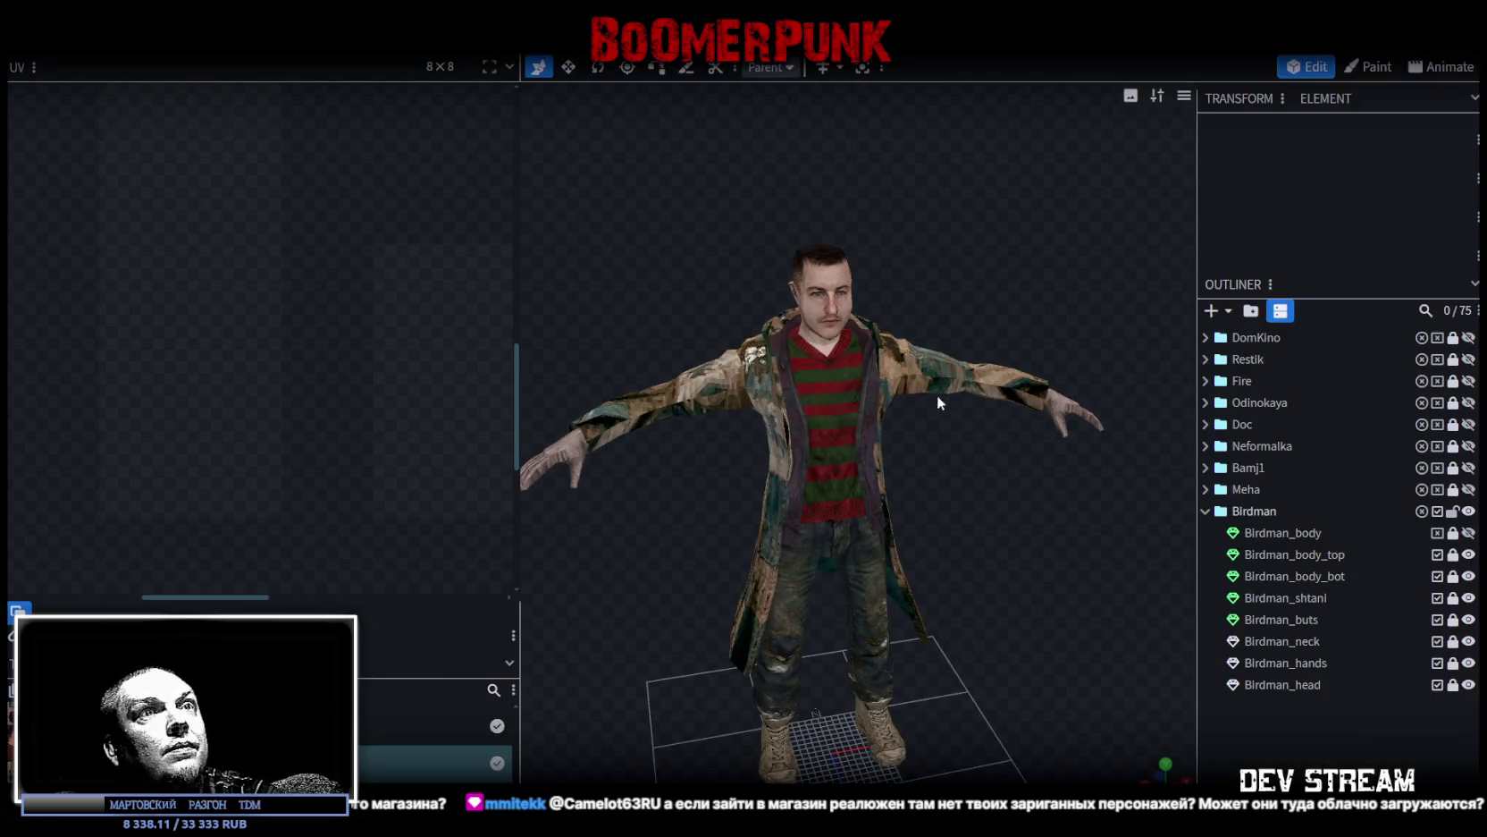
Step: Exclude Birdman_head from export and save the Blockbench project with Ctrl+S
left_click(1437, 685)
left_click(133, 45)
mouse_move(349, 44)
mouse_move(429, 64)
mouse_move(572, 197)
mouse_move(693, 199)
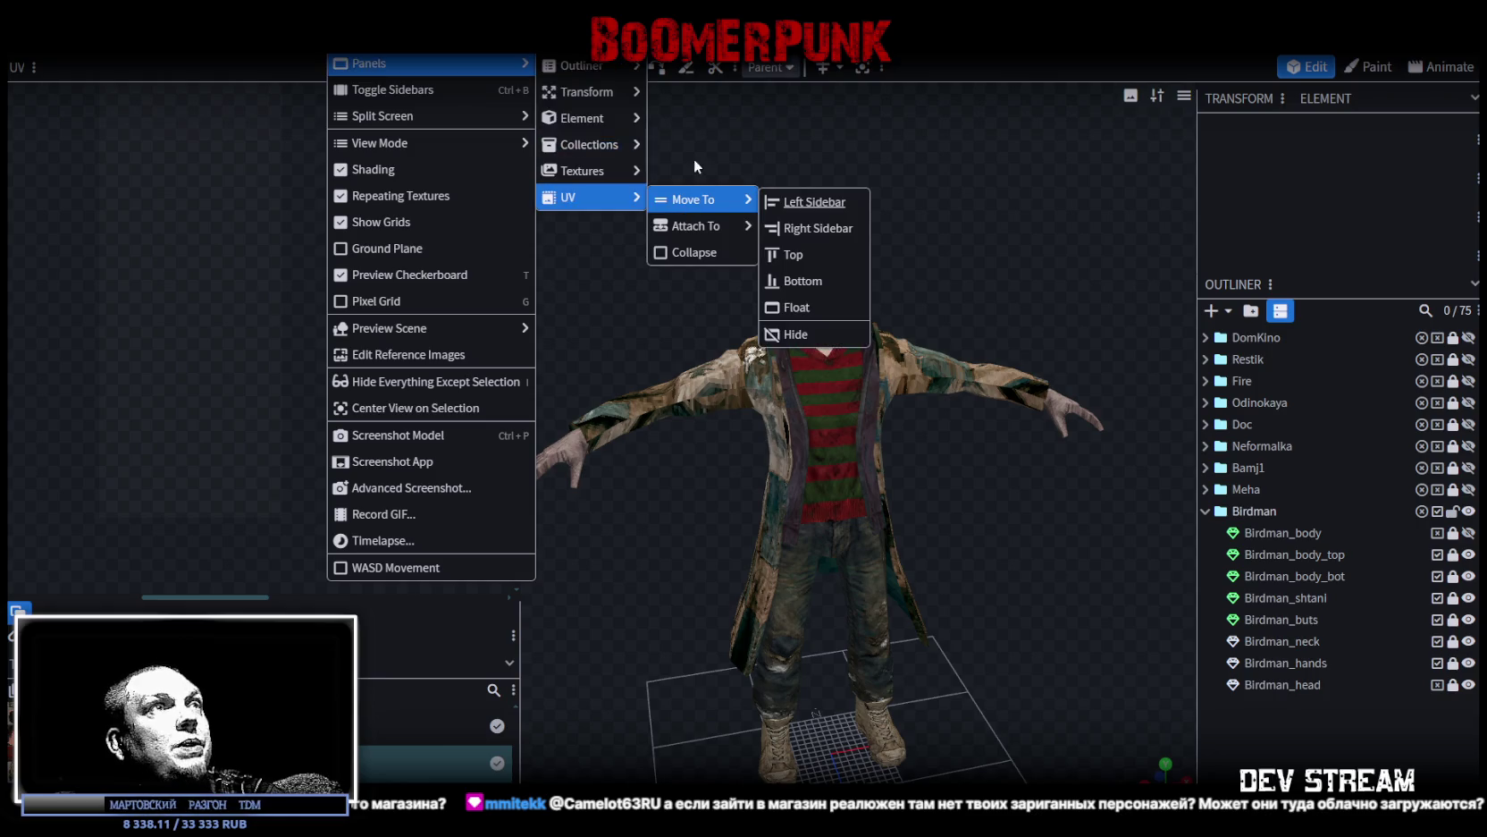
left_click(976, 122)
key("ctrl+s")
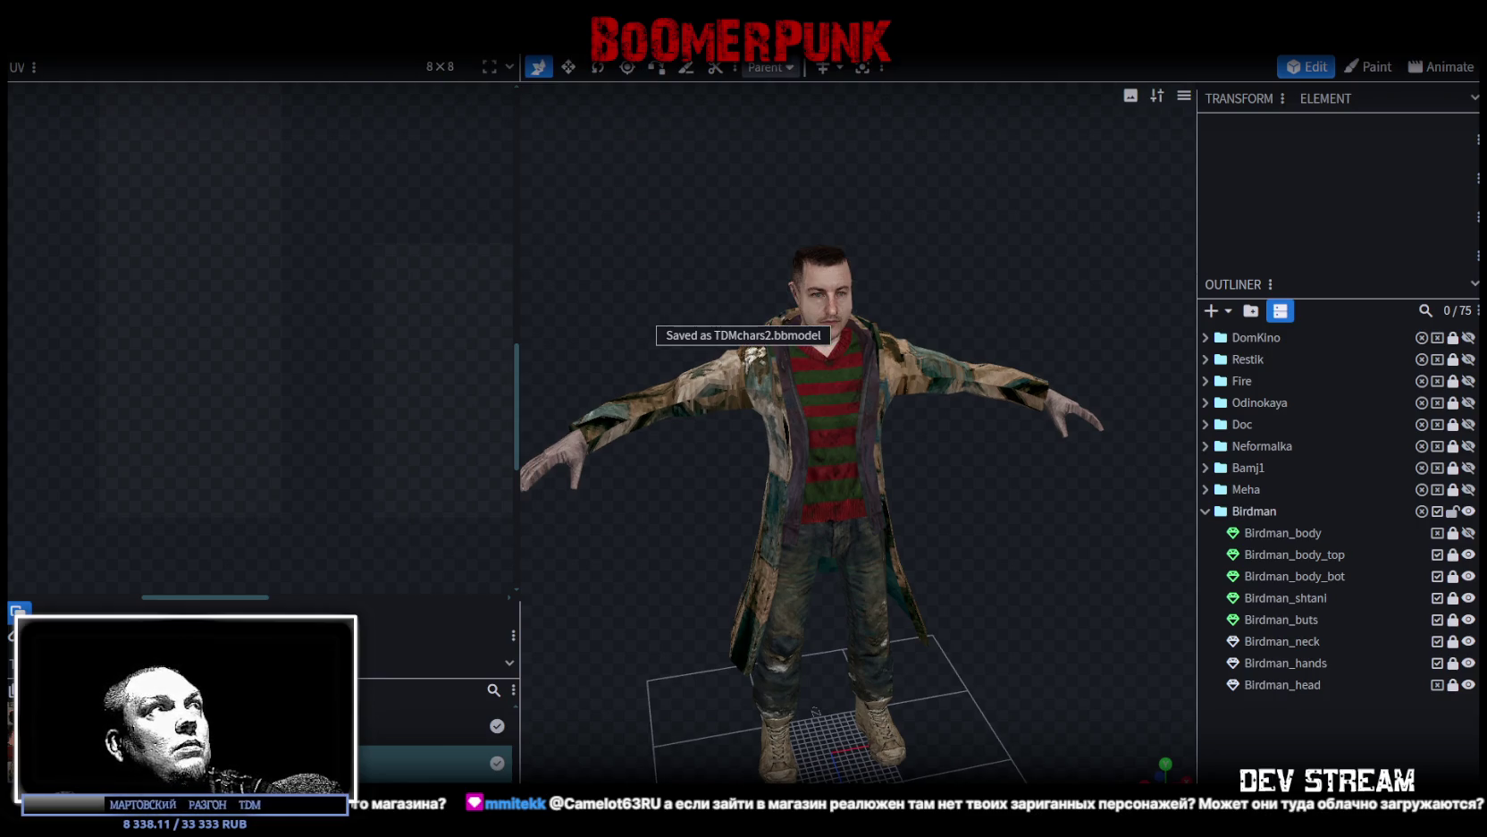
Step: Export the model as TDMbird.fbx via File > Export > Export FBX with the current settings
left_click(129, 27)
mouse_move(329, 351)
left_click(420, 405)
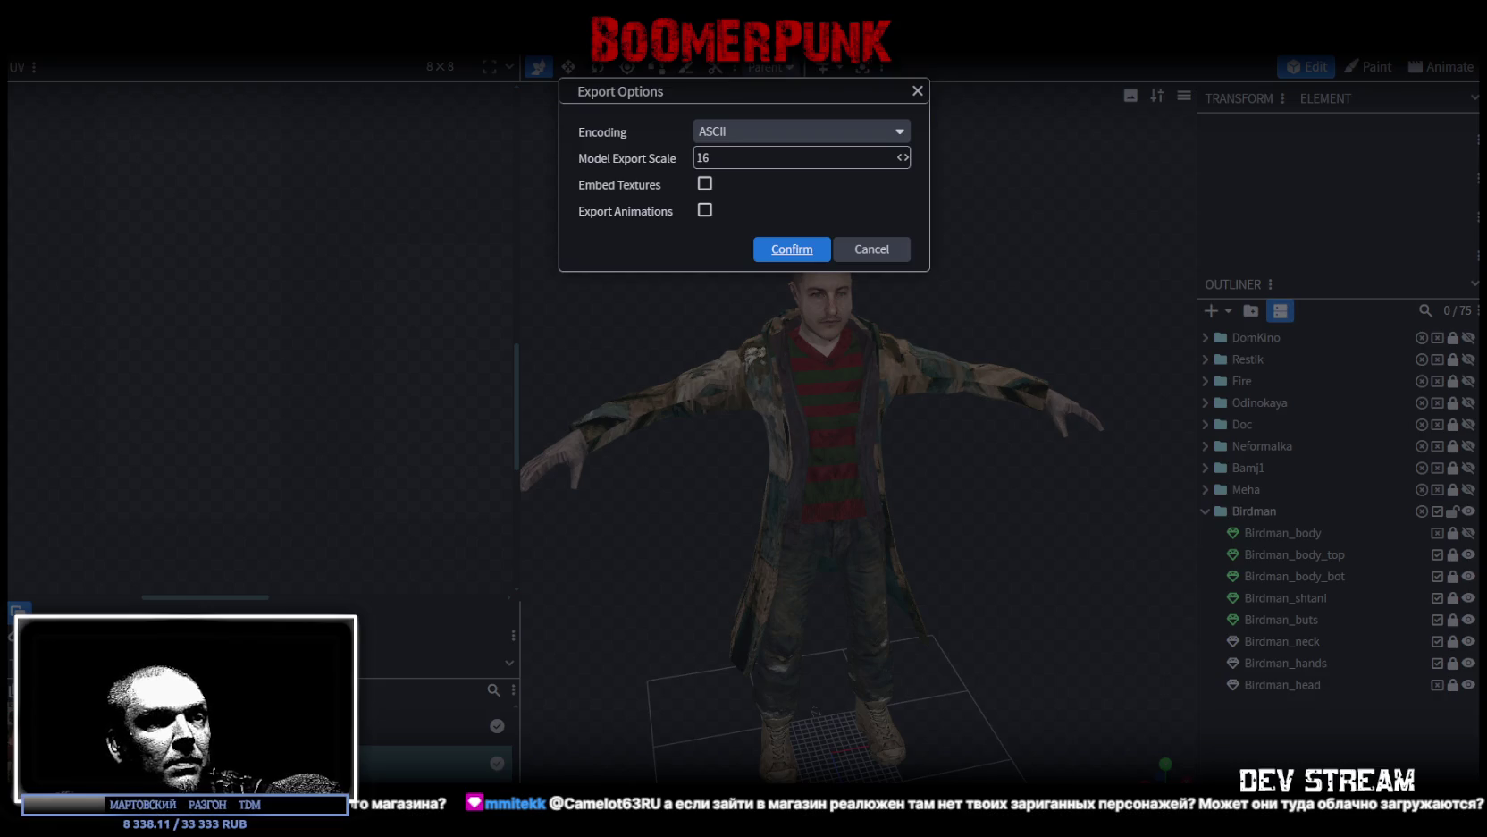
key("Return")
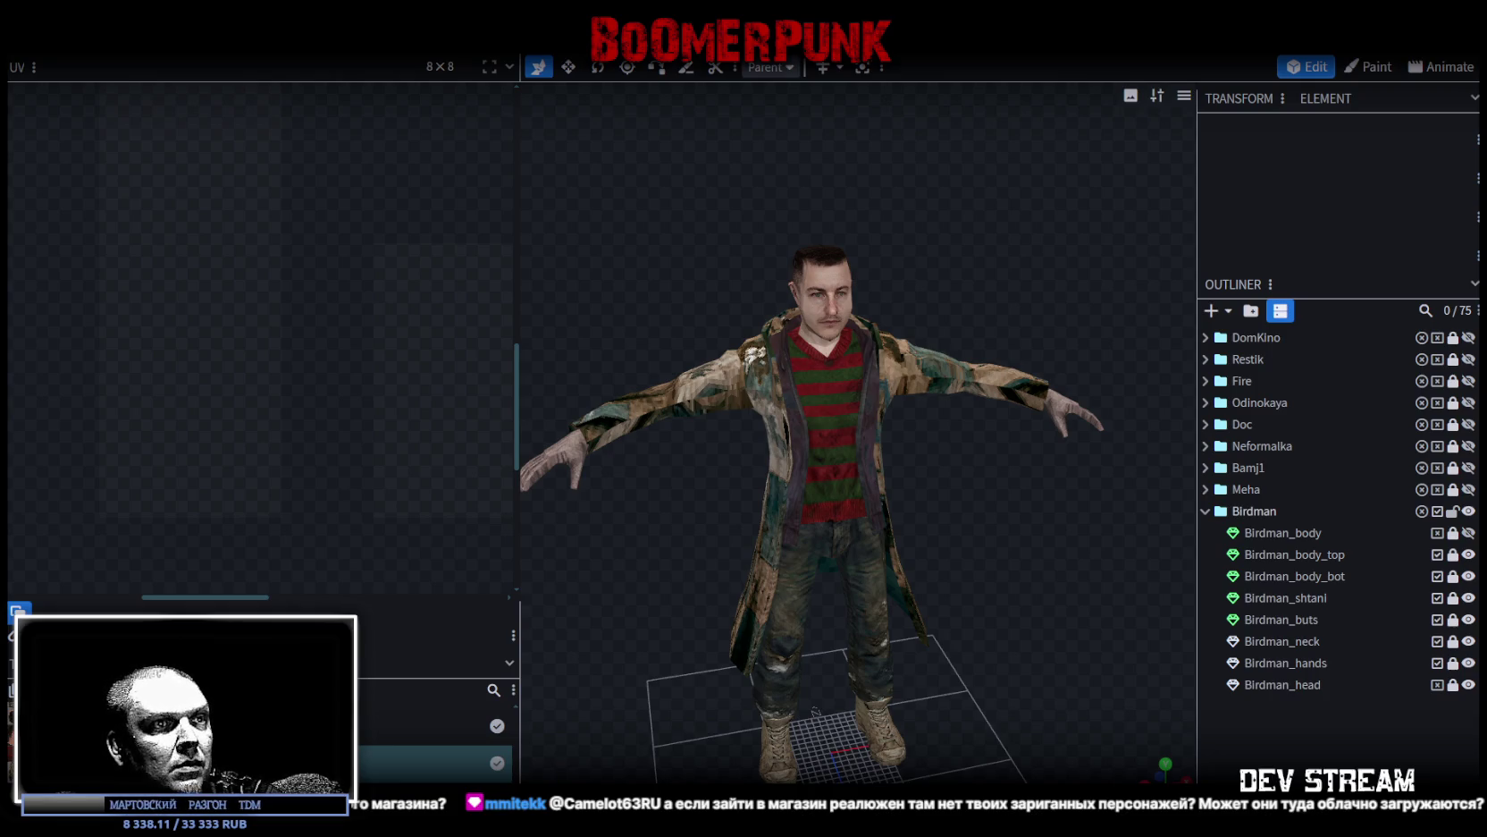
key("alt+Tab")
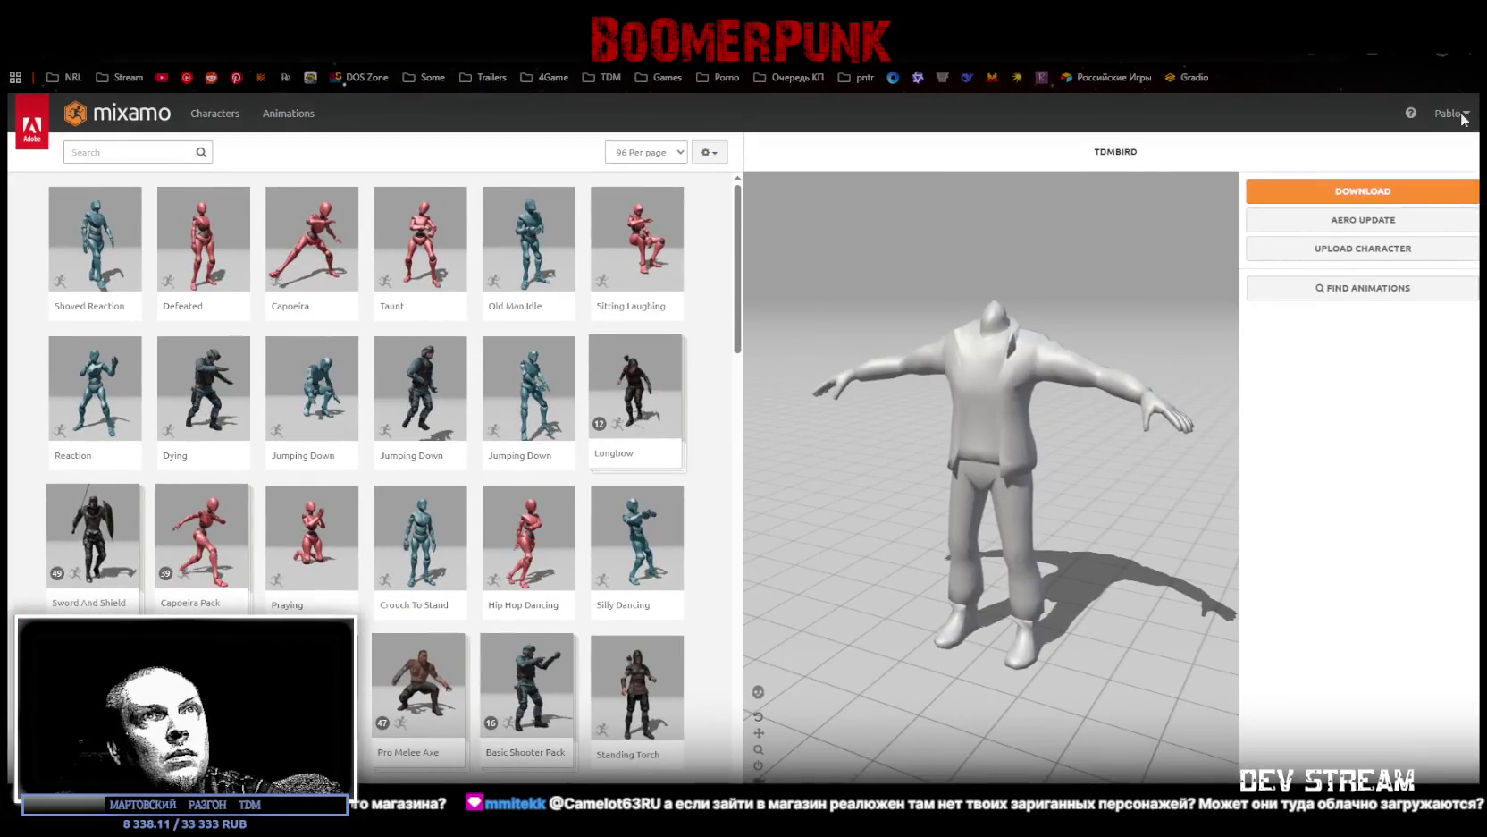
Step: Cancel the TDMBIRD download settings and start a new character upload instead
left_click(1363, 191)
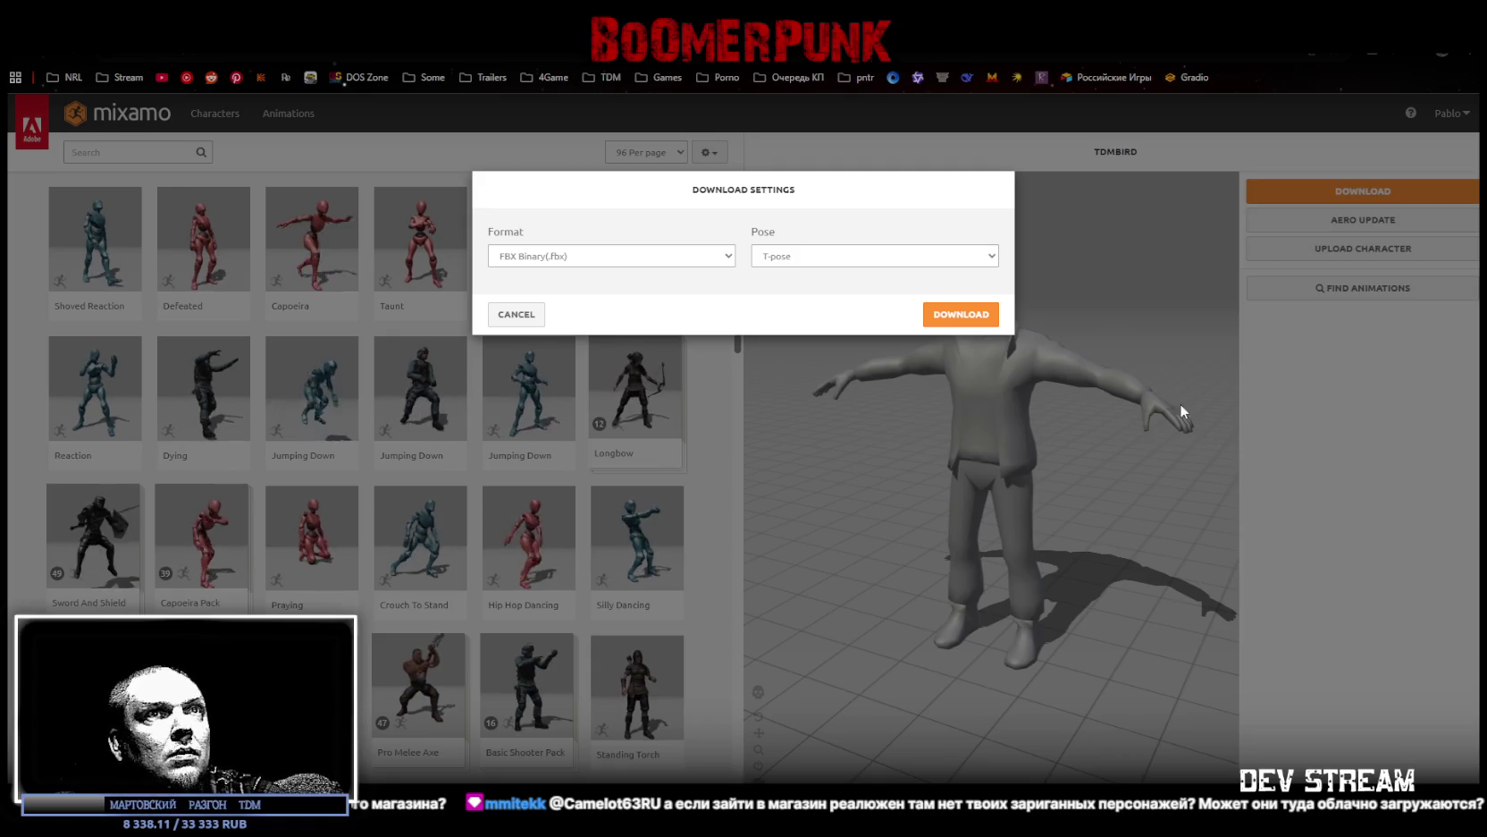
left_click(516, 314)
left_click(1357, 250)
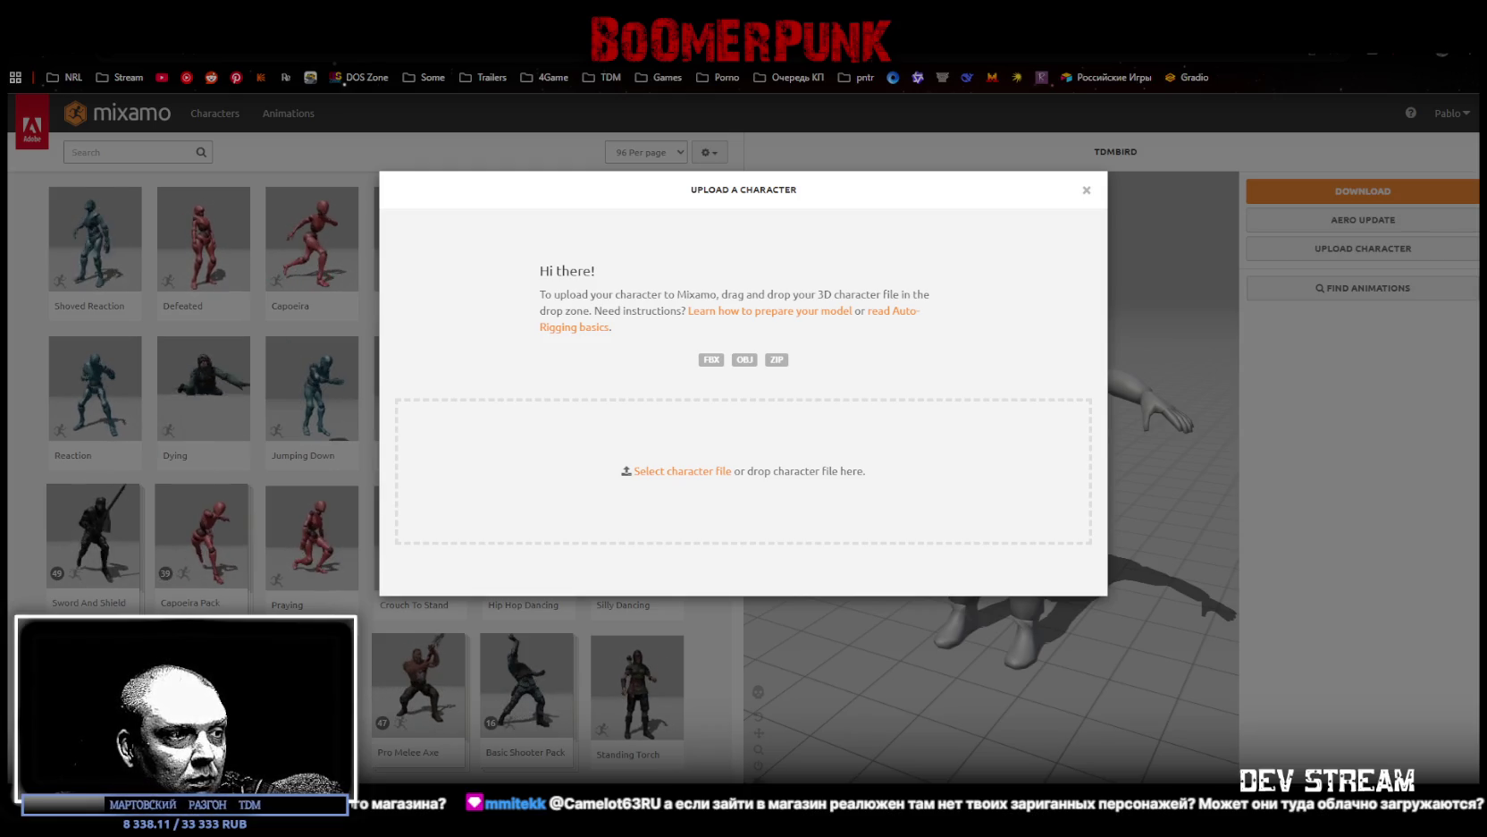
Step: Upload the re-exported Birdman FBX to Mixamo, dropping it in again after the first attempt errors
left_click_drag(738, 586, 729, 521)
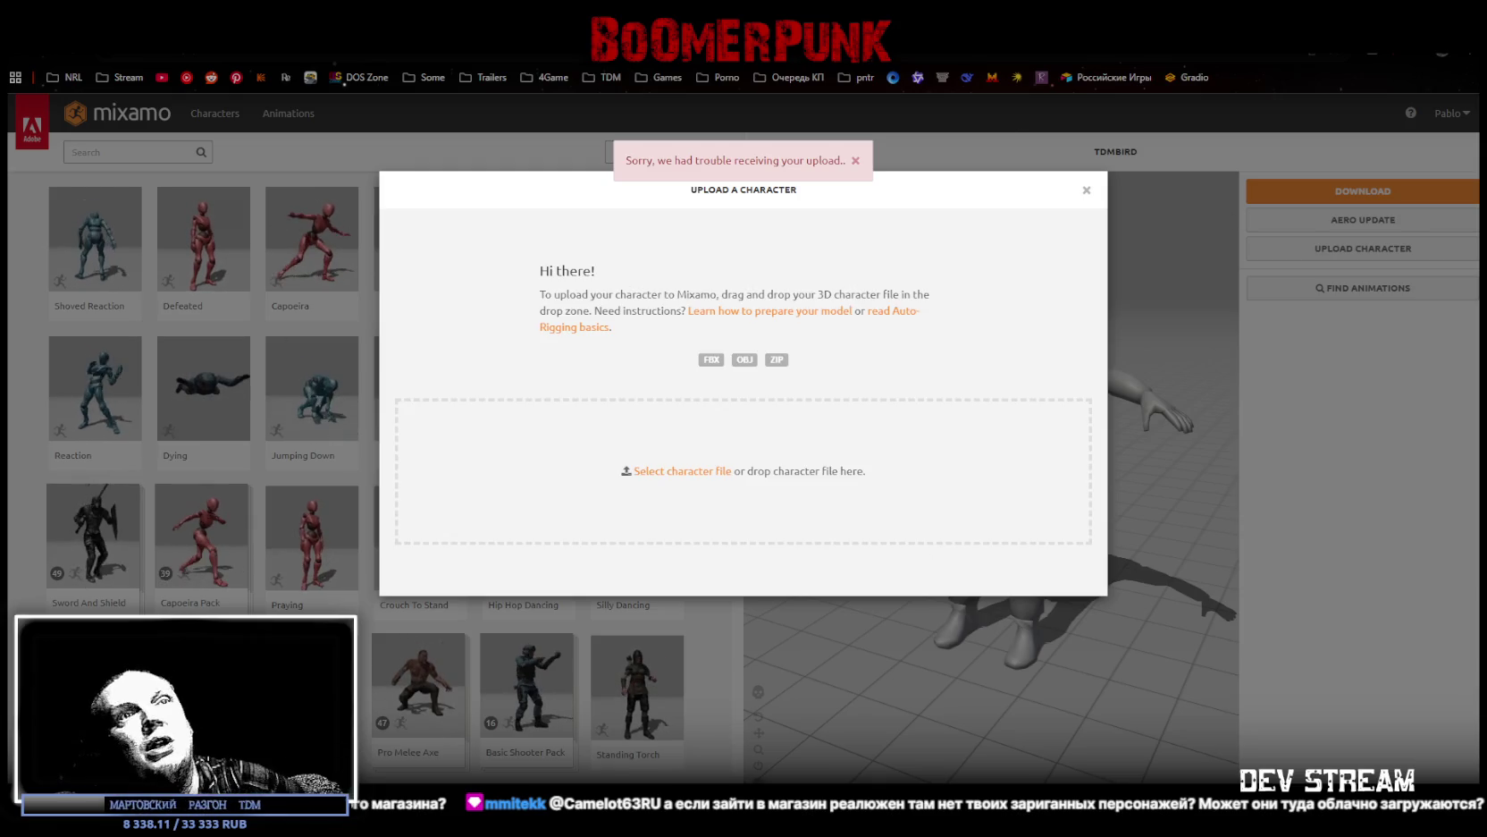
key("alt+Tab")
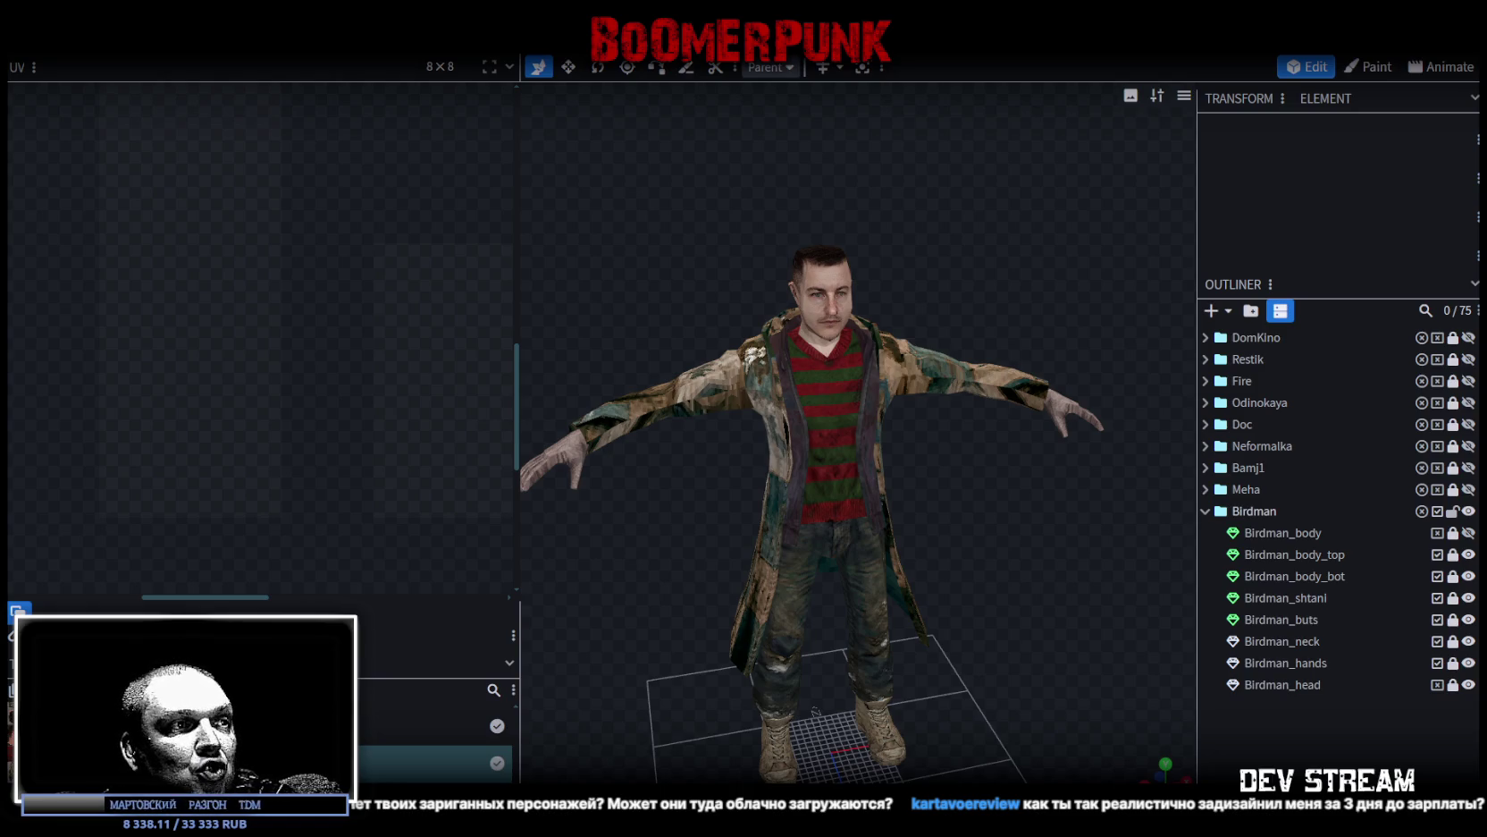
key("alt+Tab")
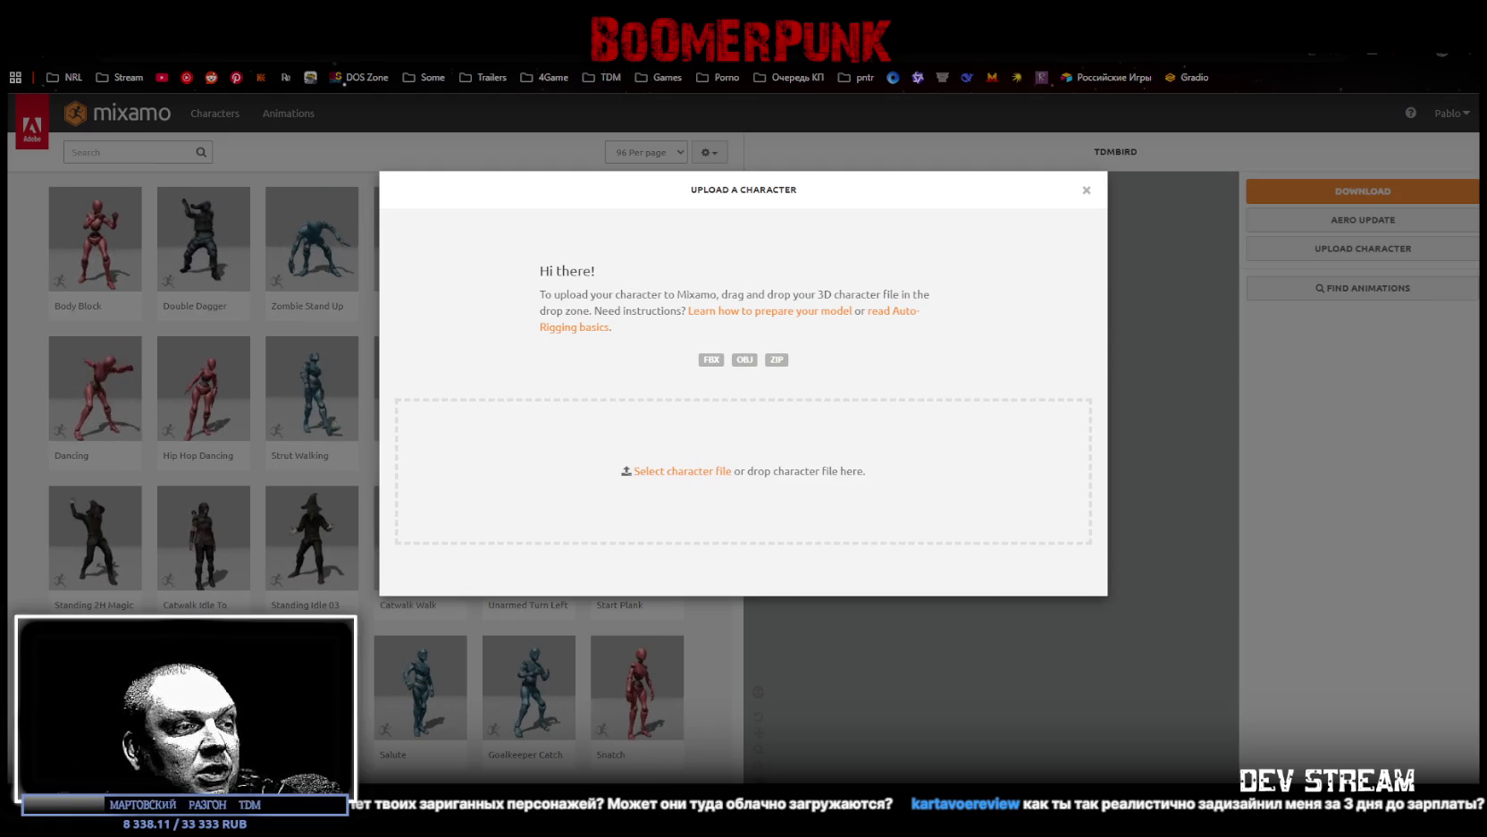
mouse_move(657, 536)
left_mouse_down()
mouse_move(674, 491)
mouse_move(715, 554)
left_mouse_up()
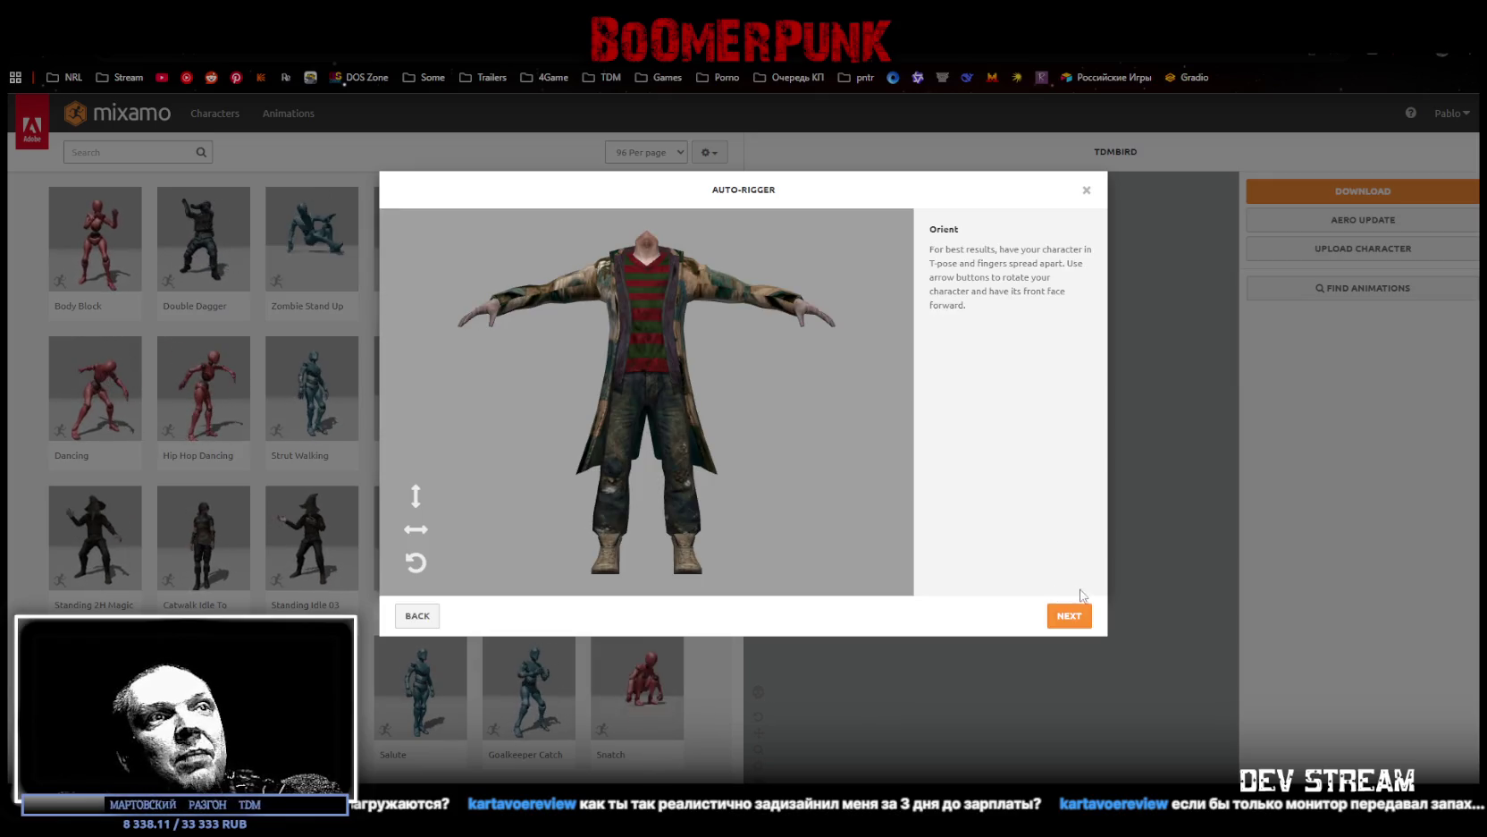
Step: Place the chin and wrist markers on the Birdman, then return to Blockbench's right-side view
left_click(1069, 617)
mouse_move(465, 402)
left_mouse_down()
mouse_move(662, 225)
mouse_move(650, 240)
left_mouse_up()
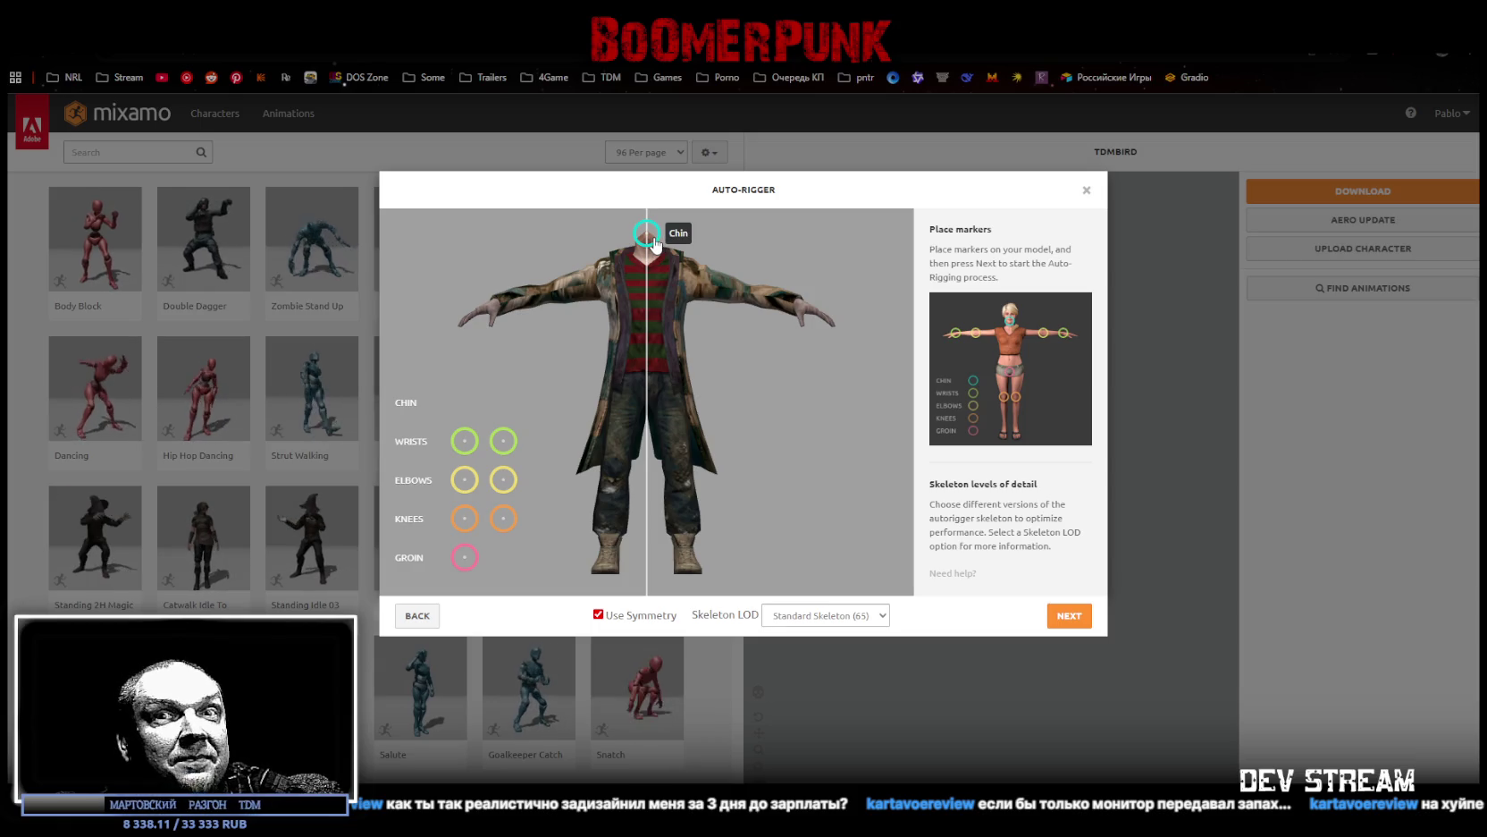
mouse_move(503, 441)
left_mouse_down()
mouse_move(488, 287)
mouse_move(496, 302)
left_mouse_up()
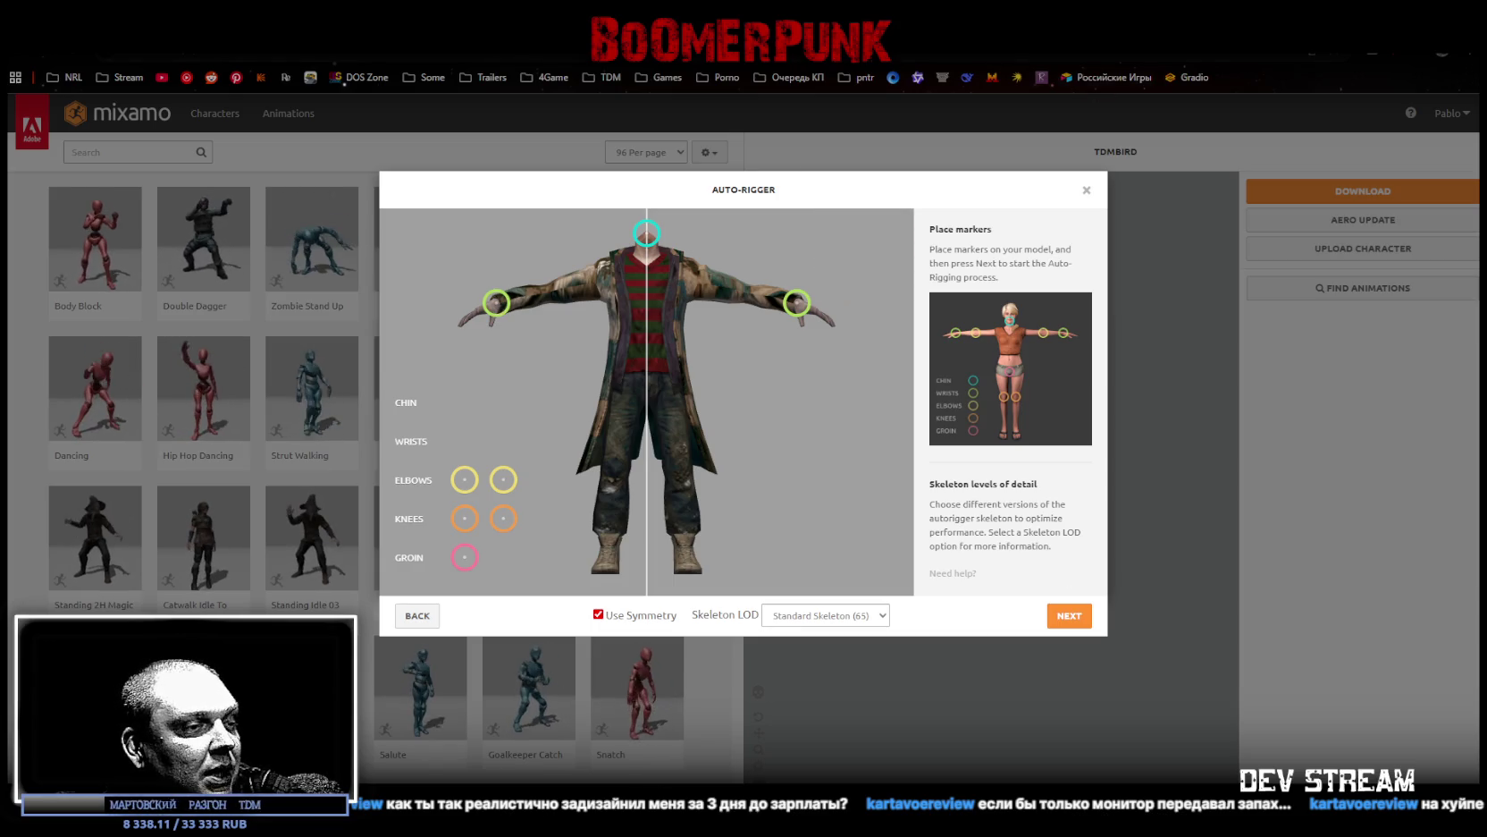
key("alt+Tab")
mouse_move(812, 531)
left_mouse_down()
mouse_move(695, 526)
mouse_move(1118, 514)
left_mouse_up()
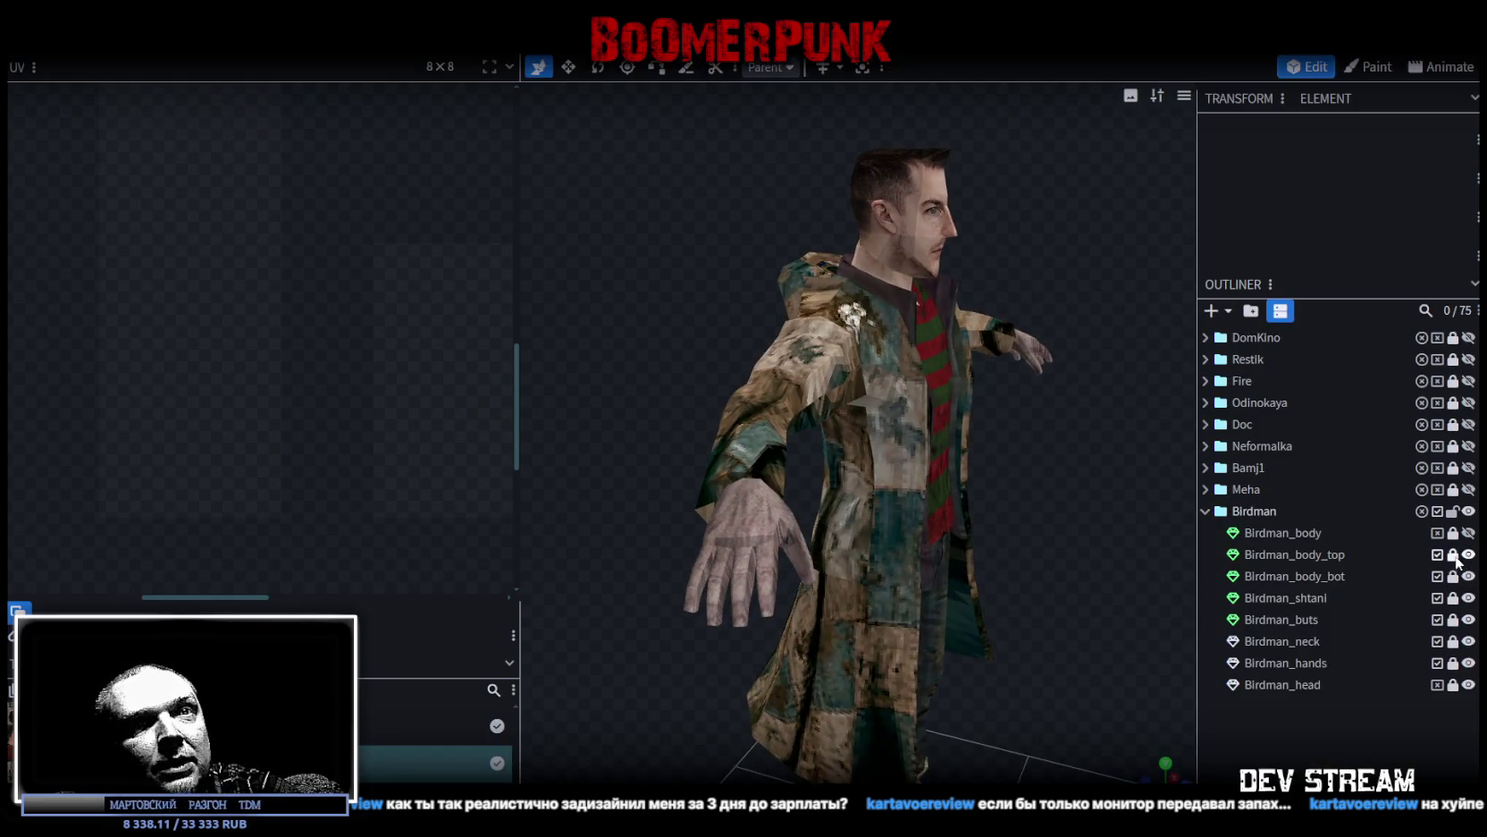
Step: Select Birdman_body_top and inspect individual sleeve and arm parts from several angles
left_click(1304, 553)
scroll(793, 450, "up", 3)
mouse_move(651, 476)
left_mouse_down()
mouse_move(656, 363)
mouse_move(760, 233)
left_mouse_up()
left_click(881, 66)
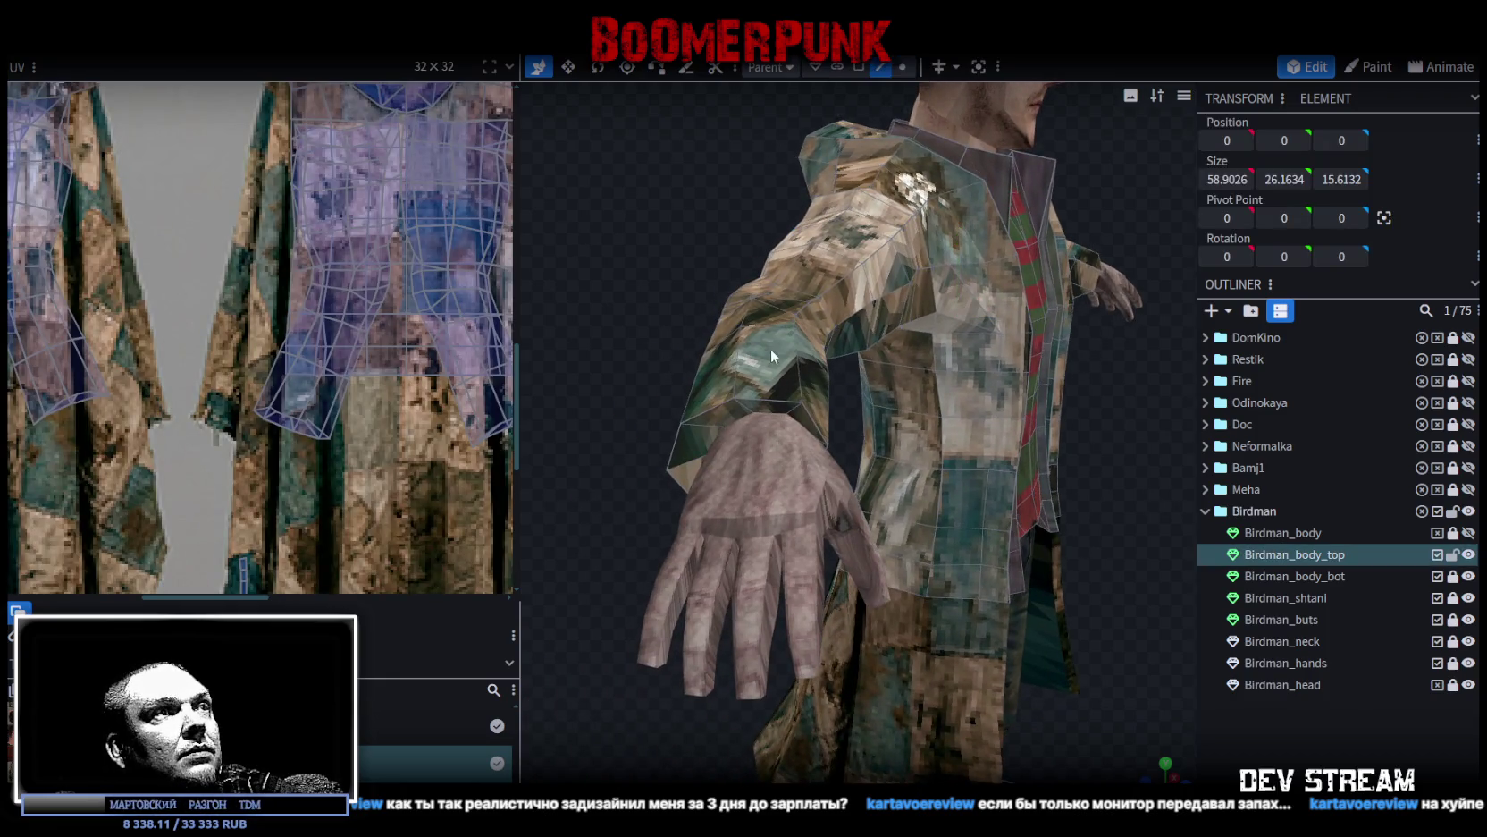
left_click(762, 404)
mouse_move(625, 284)
left_mouse_down()
mouse_move(604, 233)
mouse_move(818, 404)
mouse_move(661, 483)
mouse_move(786, 474)
mouse_move(775, 470)
left_mouse_up()
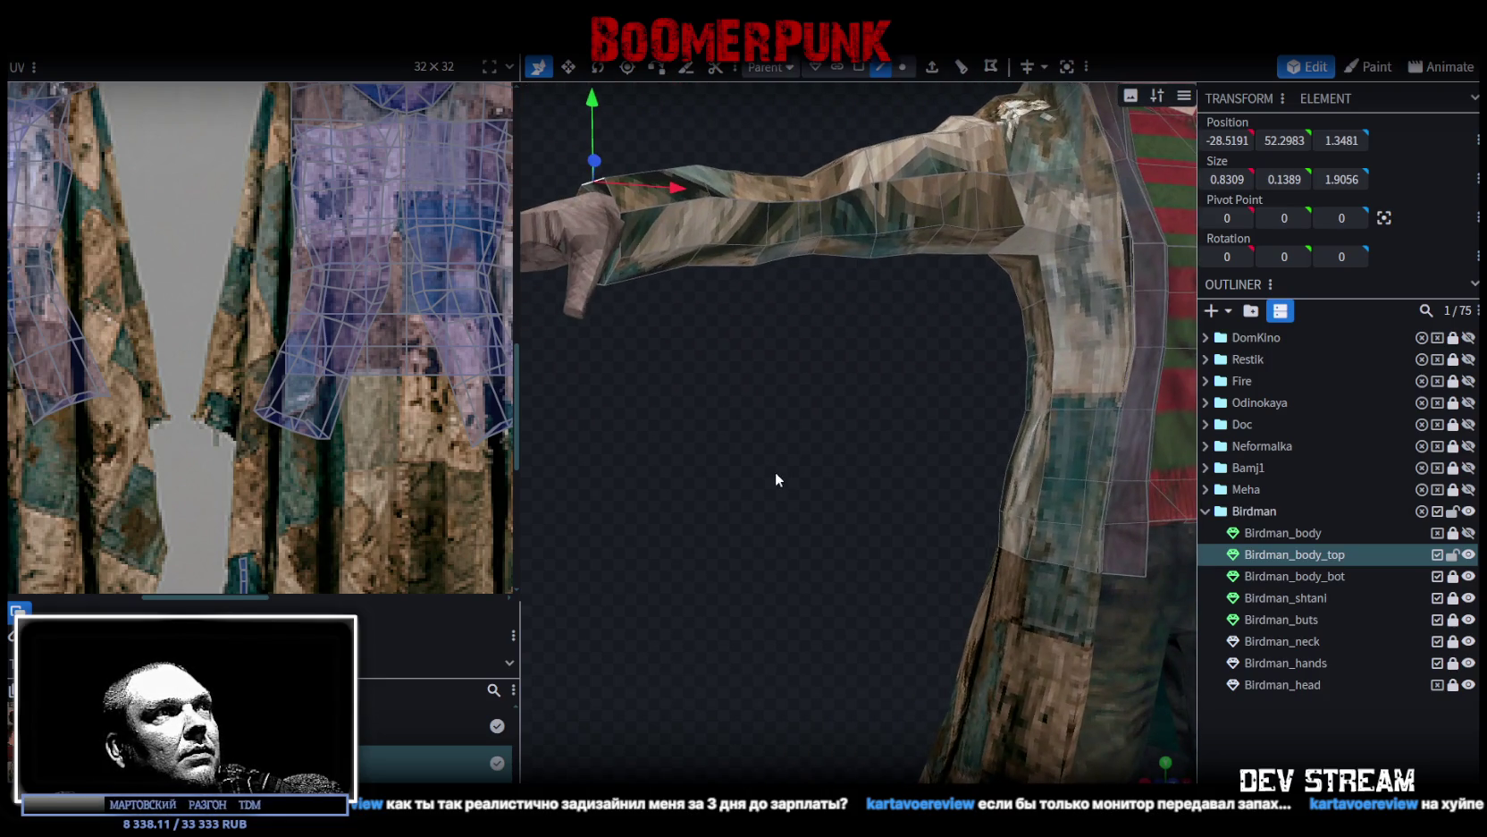
left_click(622, 250)
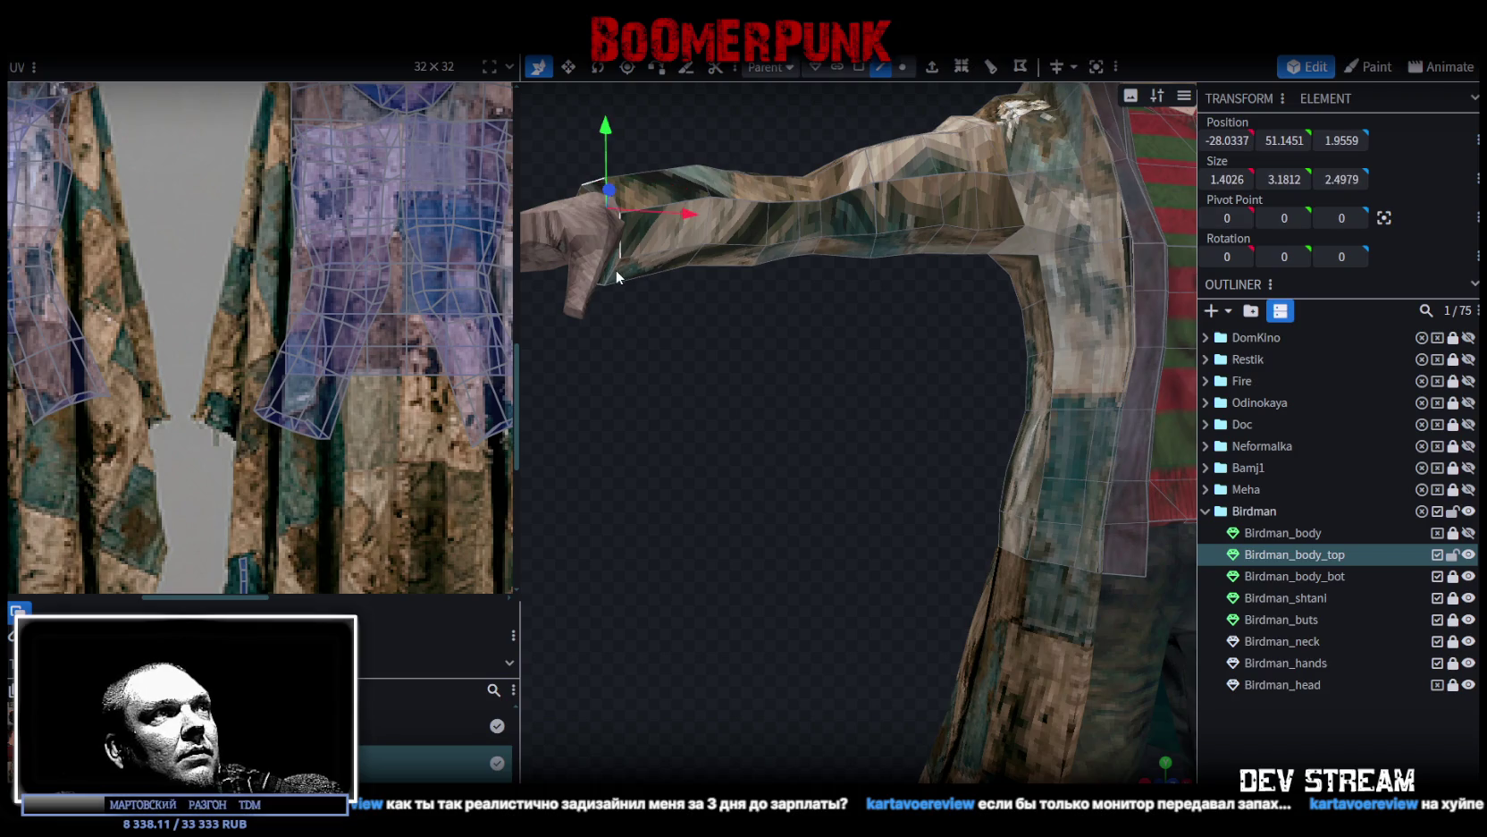
mouse_move(683, 340)
left_mouse_down()
mouse_move(661, 396)
mouse_move(1011, 500)
mouse_move(842, 478)
mouse_move(948, 383)
left_mouse_up()
left_click(960, 372)
mouse_move(843, 483)
left_mouse_down()
mouse_move(857, 504)
mouse_move(897, 445)
mouse_move(903, 391)
mouse_move(1020, 221)
left_mouse_up()
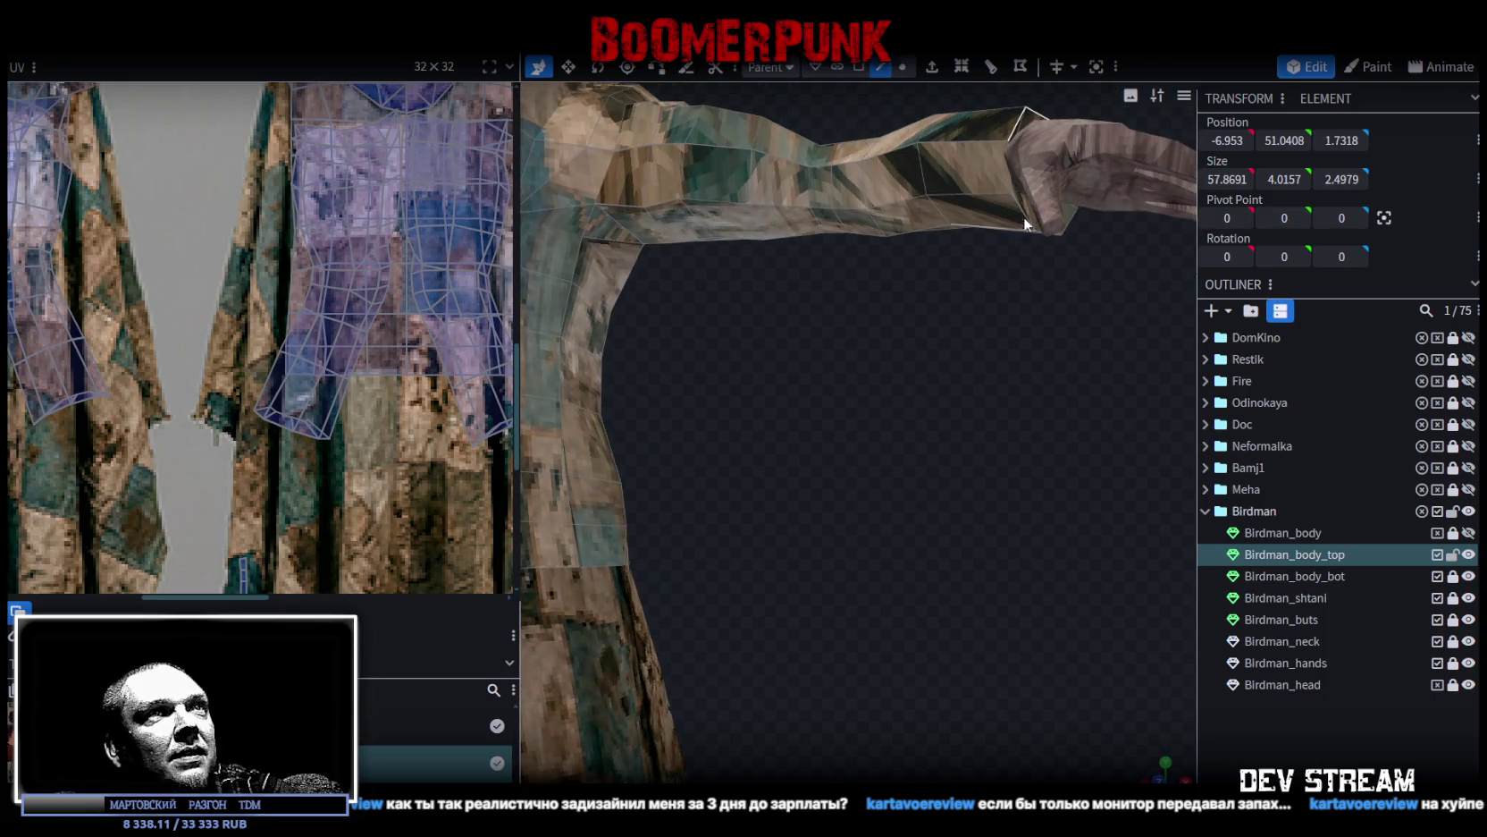
left_click(1018, 205)
scroll(938, 354, "down", 5)
mouse_move(917, 401)
left_mouse_down()
mouse_move(660, 376)
mouse_move(706, 415)
mouse_move(917, 483)
mouse_move(1004, 436)
mouse_move(1071, 431)
left_mouse_up()
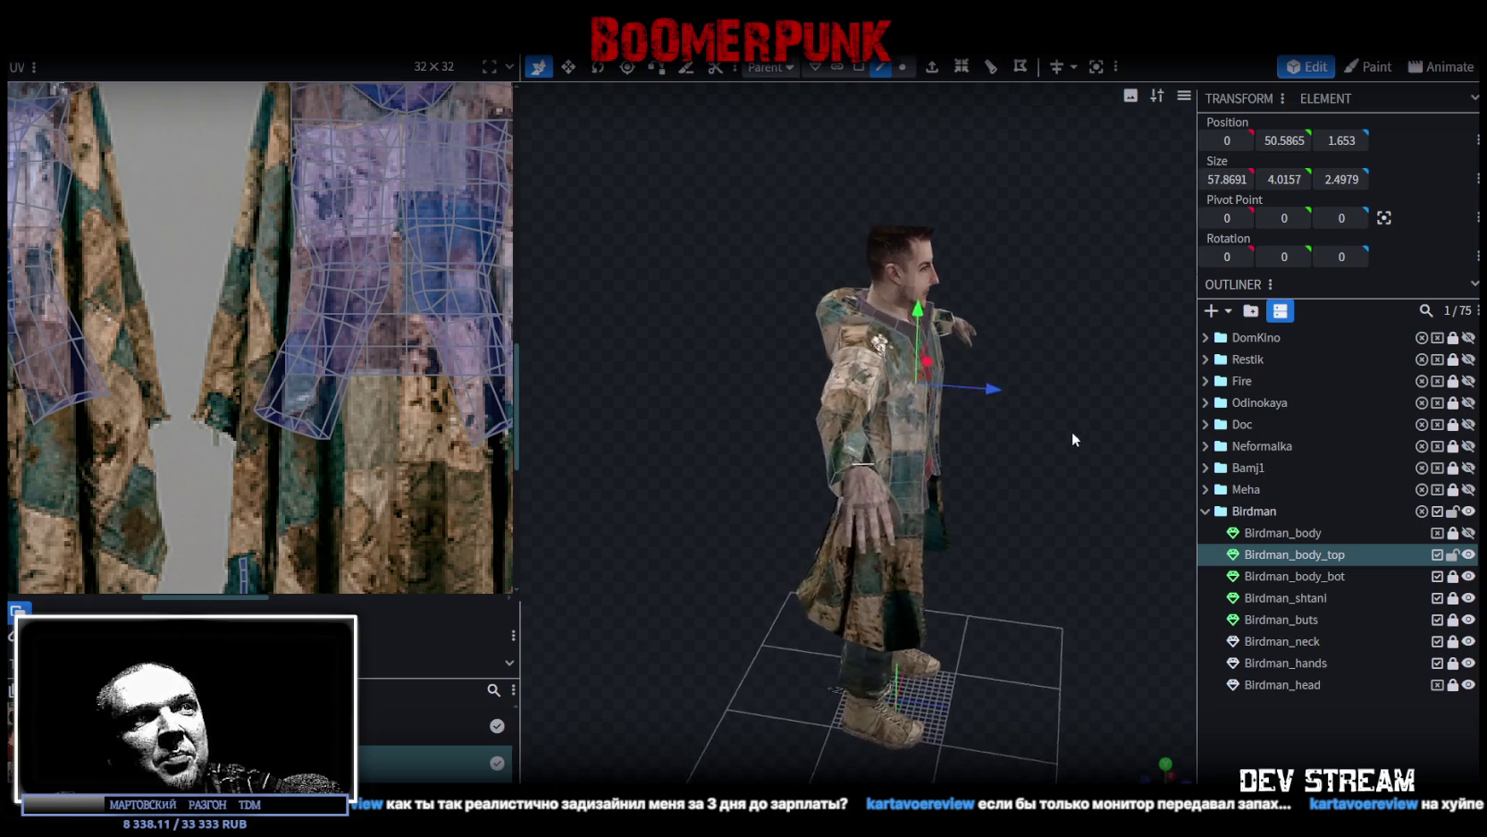
scroll(1072, 431, "up", 4)
Step: Move the coat top forward to Z 2.253, narrow it to 57.2691, and check from the front
mouse_move(1002, 349)
left_mouse_down()
mouse_move(1028, 383)
mouse_move(837, 427)
mouse_move(924, 426)
mouse_move(1023, 480)
mouse_move(873, 439)
mouse_move(981, 470)
mouse_move(1023, 453)
mouse_move(1030, 493)
mouse_move(1051, 497)
left_mouse_up()
scroll(1035, 440, "down", 3)
scroll(1034, 483, "up", 3)
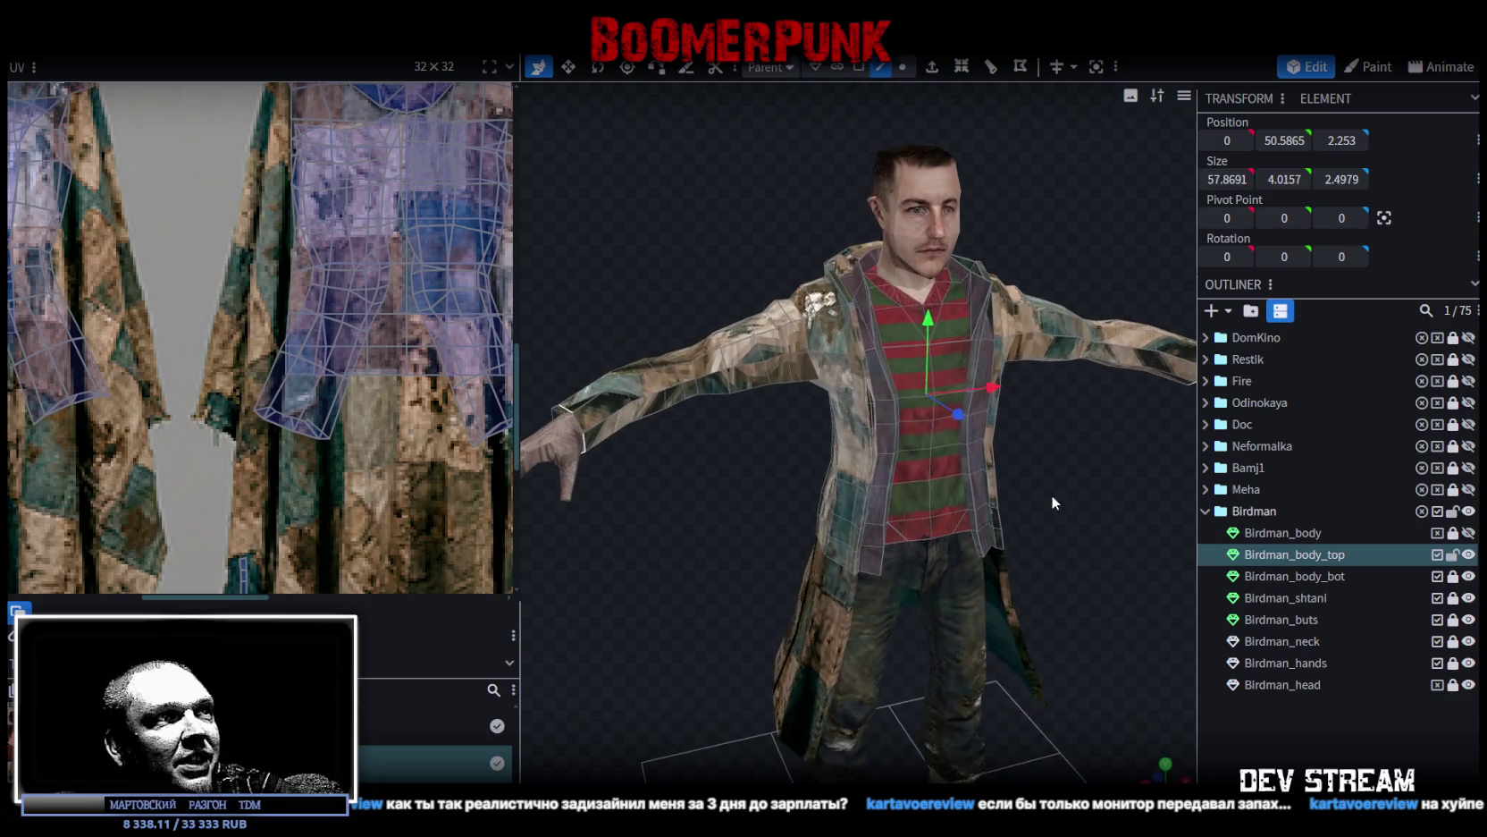
key("v")
mouse_move(988, 390)
left_mouse_down()
mouse_move(744, 502)
mouse_move(820, 581)
mouse_move(804, 540)
left_mouse_up()
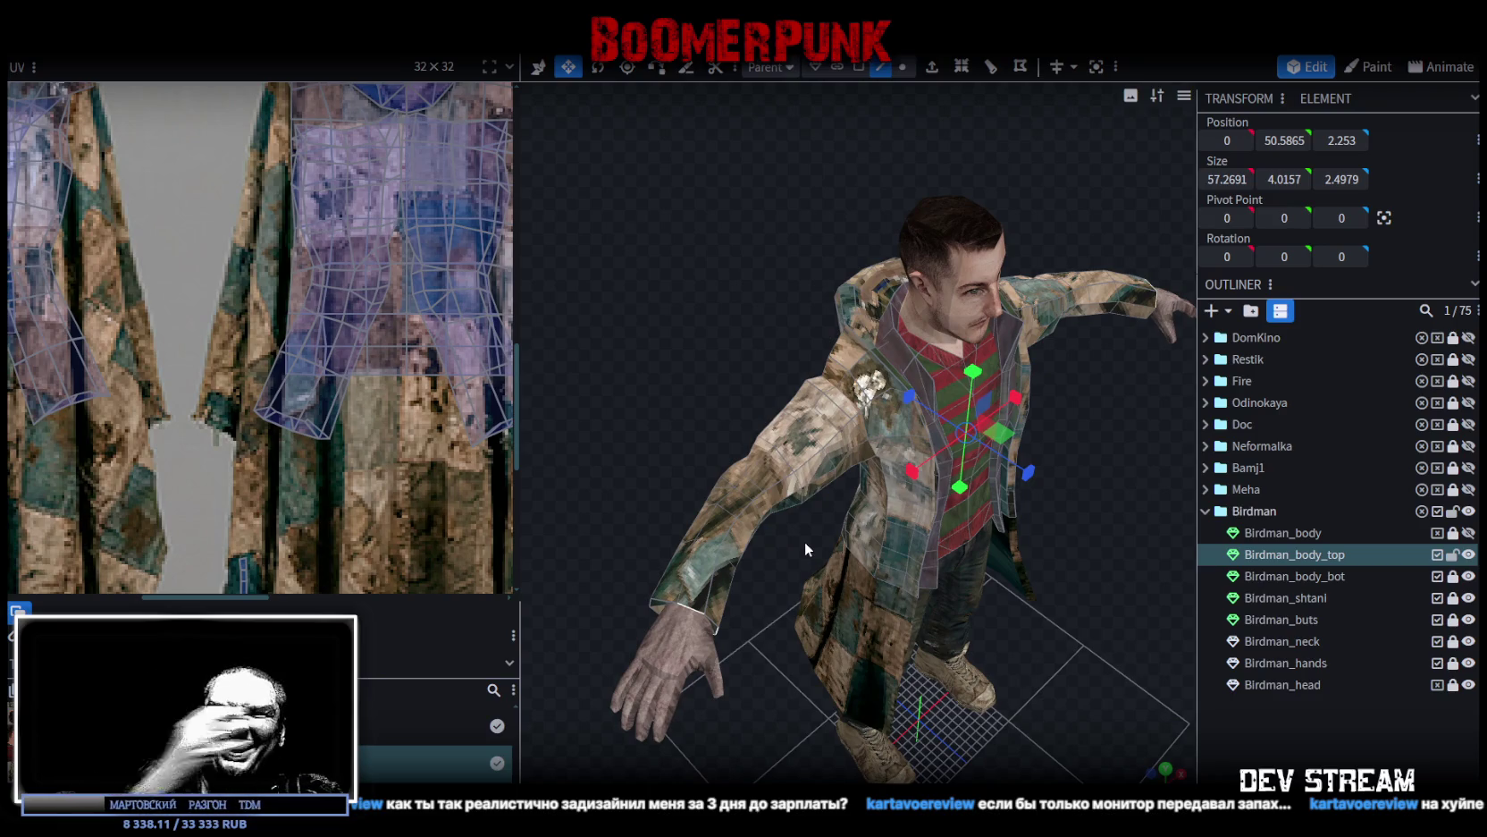
key("KP_1")
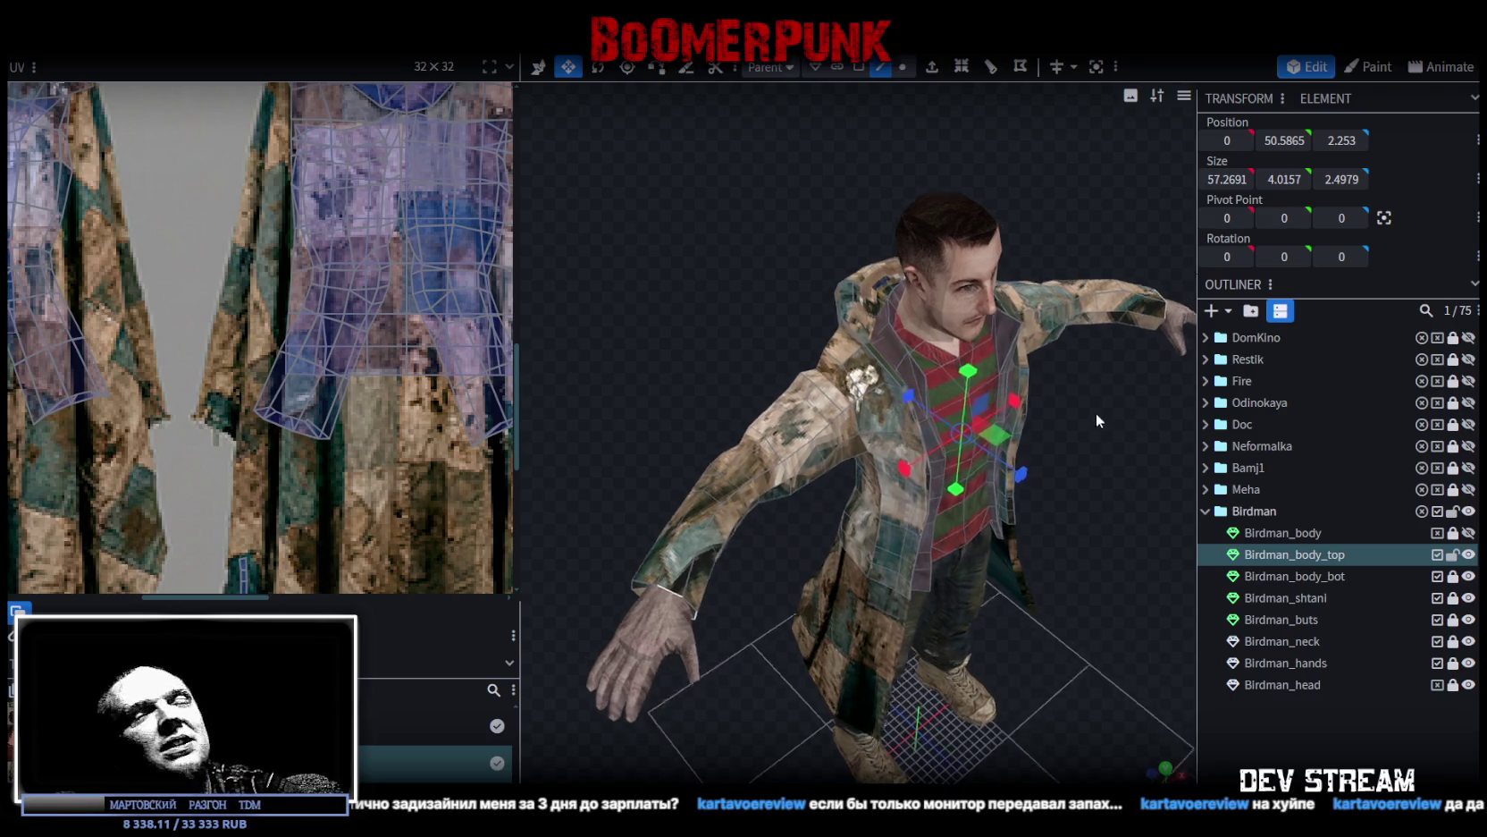
mouse_move(992, 336)
left_mouse_down()
mouse_move(921, 366)
mouse_move(949, 364)
mouse_move(857, 318)
left_mouse_up()
left_click(858, 67)
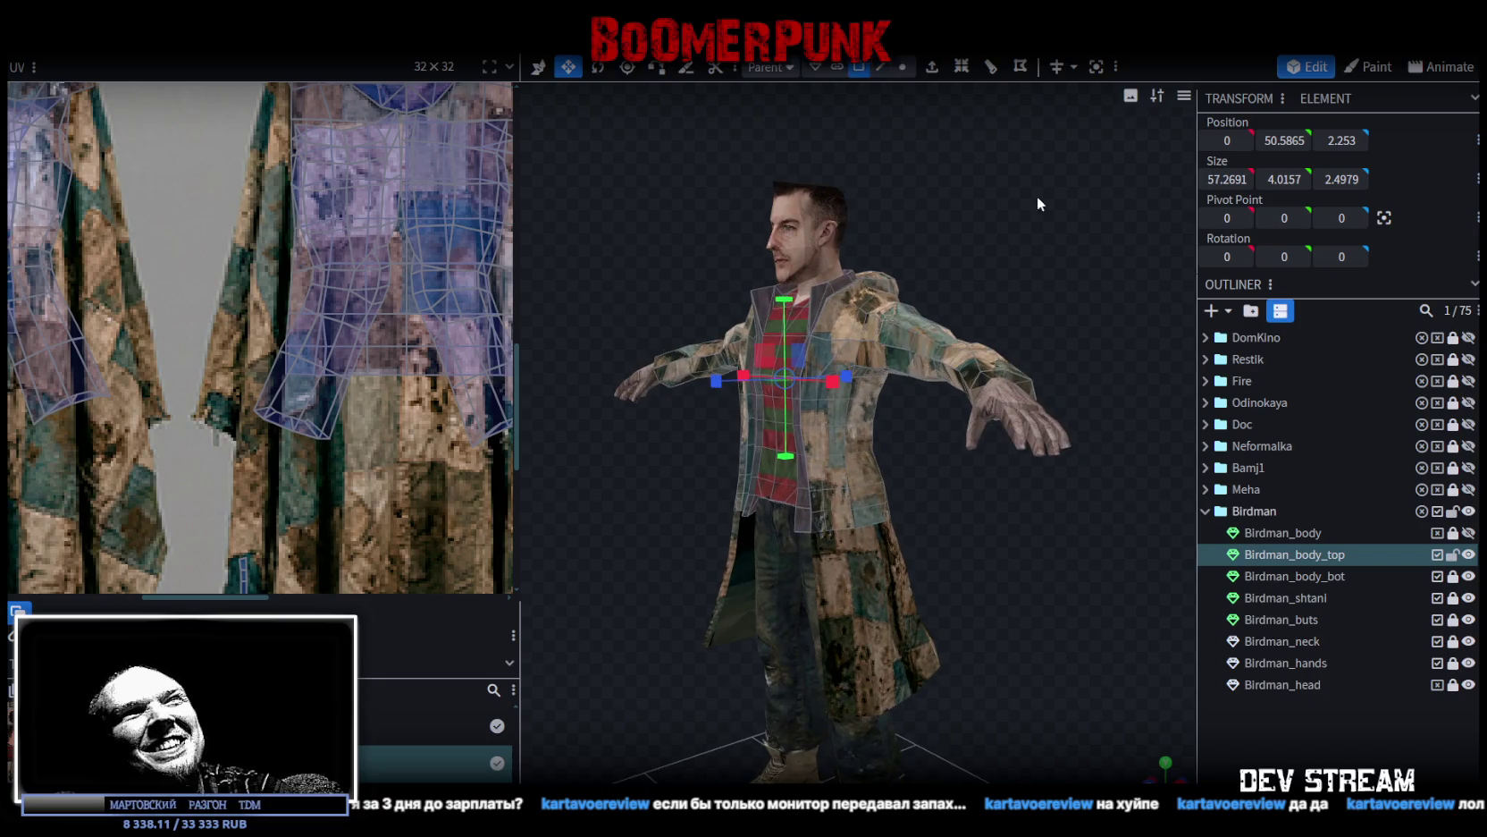
Step: Select the sleeve's wrist face ring and test-move it up, then back to level
scroll(1031, 189, "up", 5)
left_click(898, 371)
left_click(946, 362)
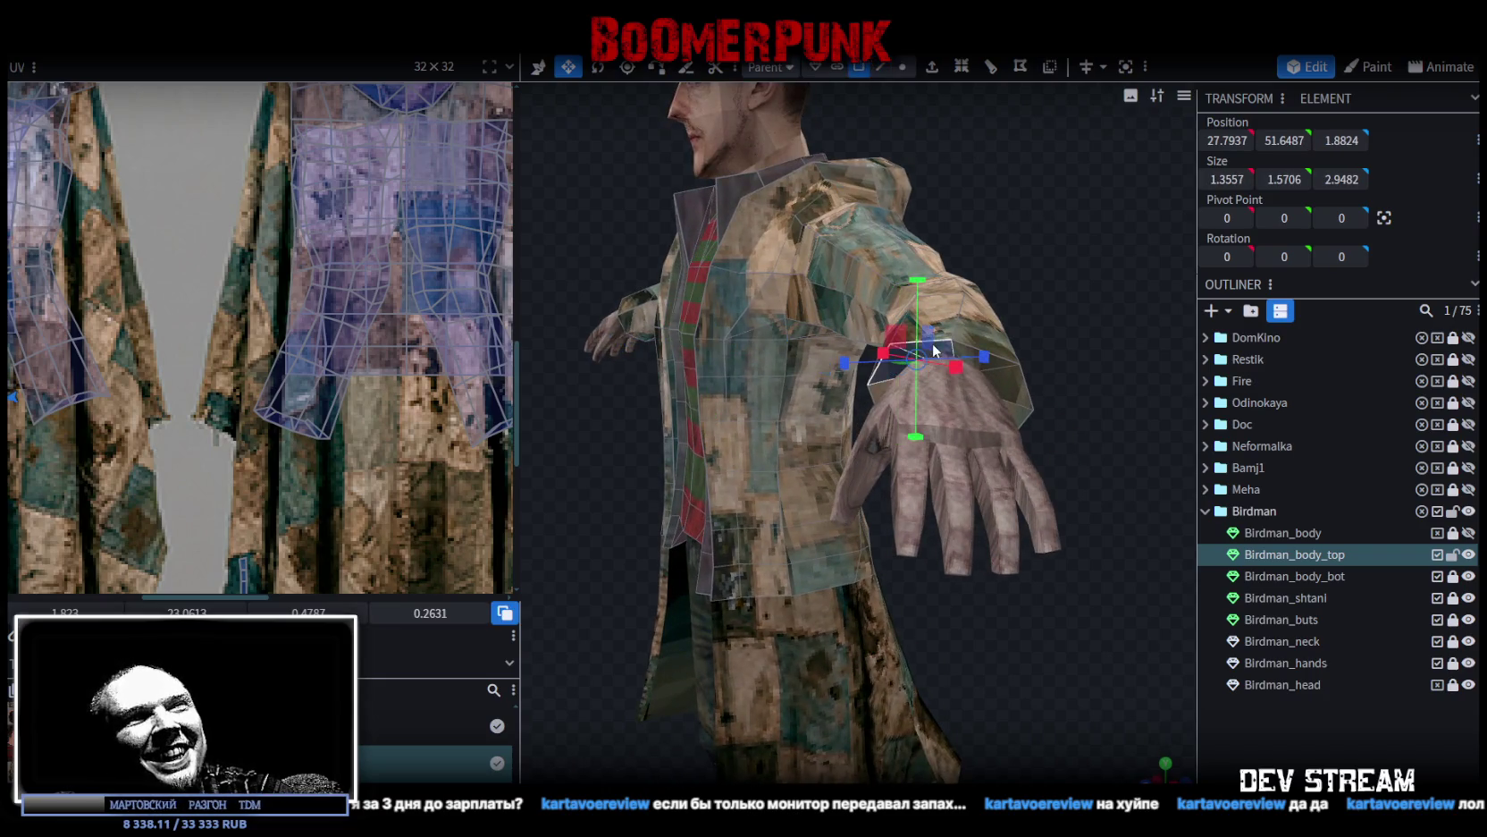
key("v")
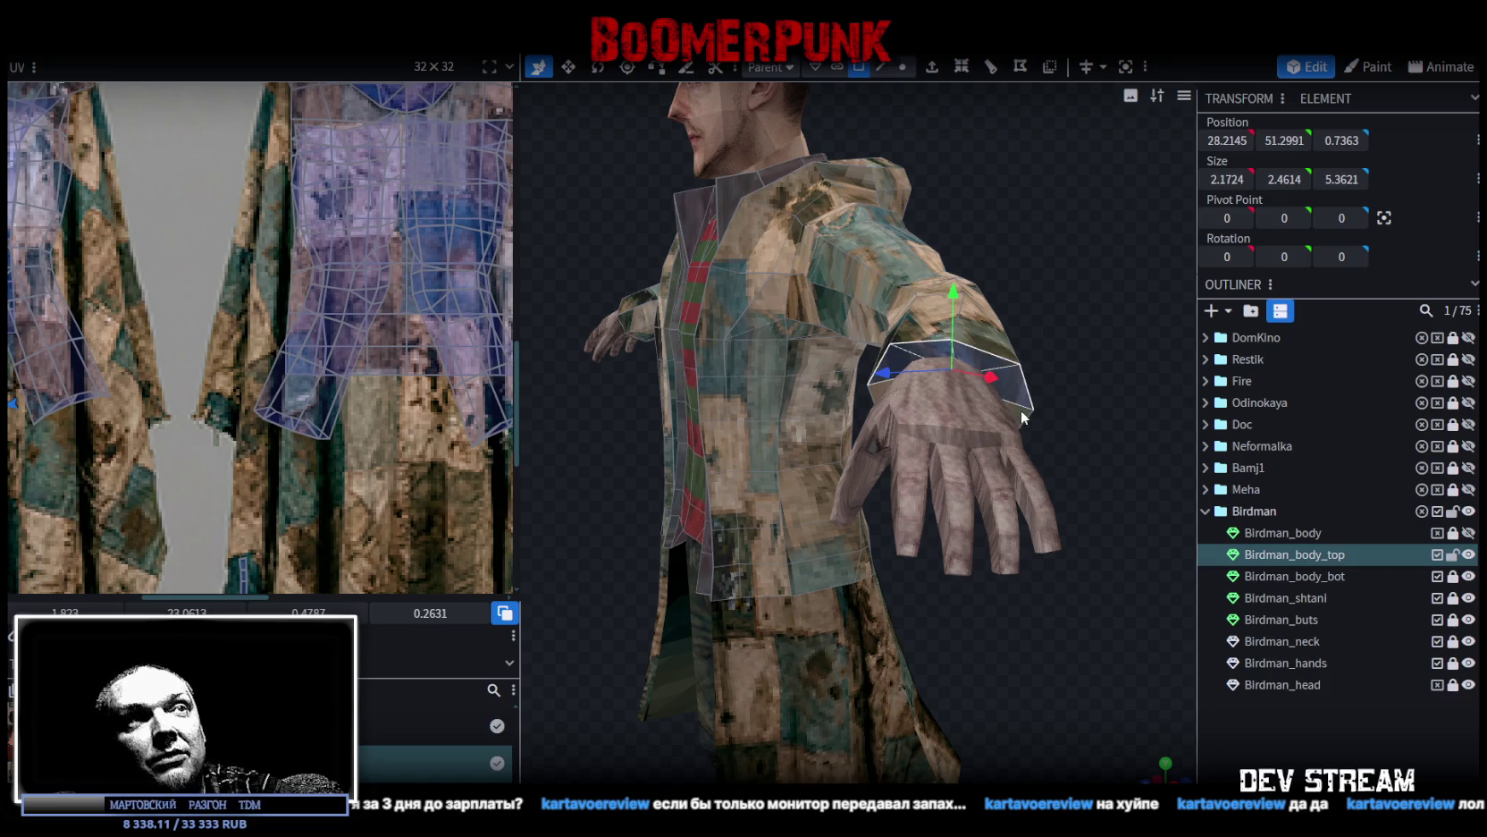
left_click_drag(989, 367, 1106, 287)
scroll(1068, 351, "down", 2)
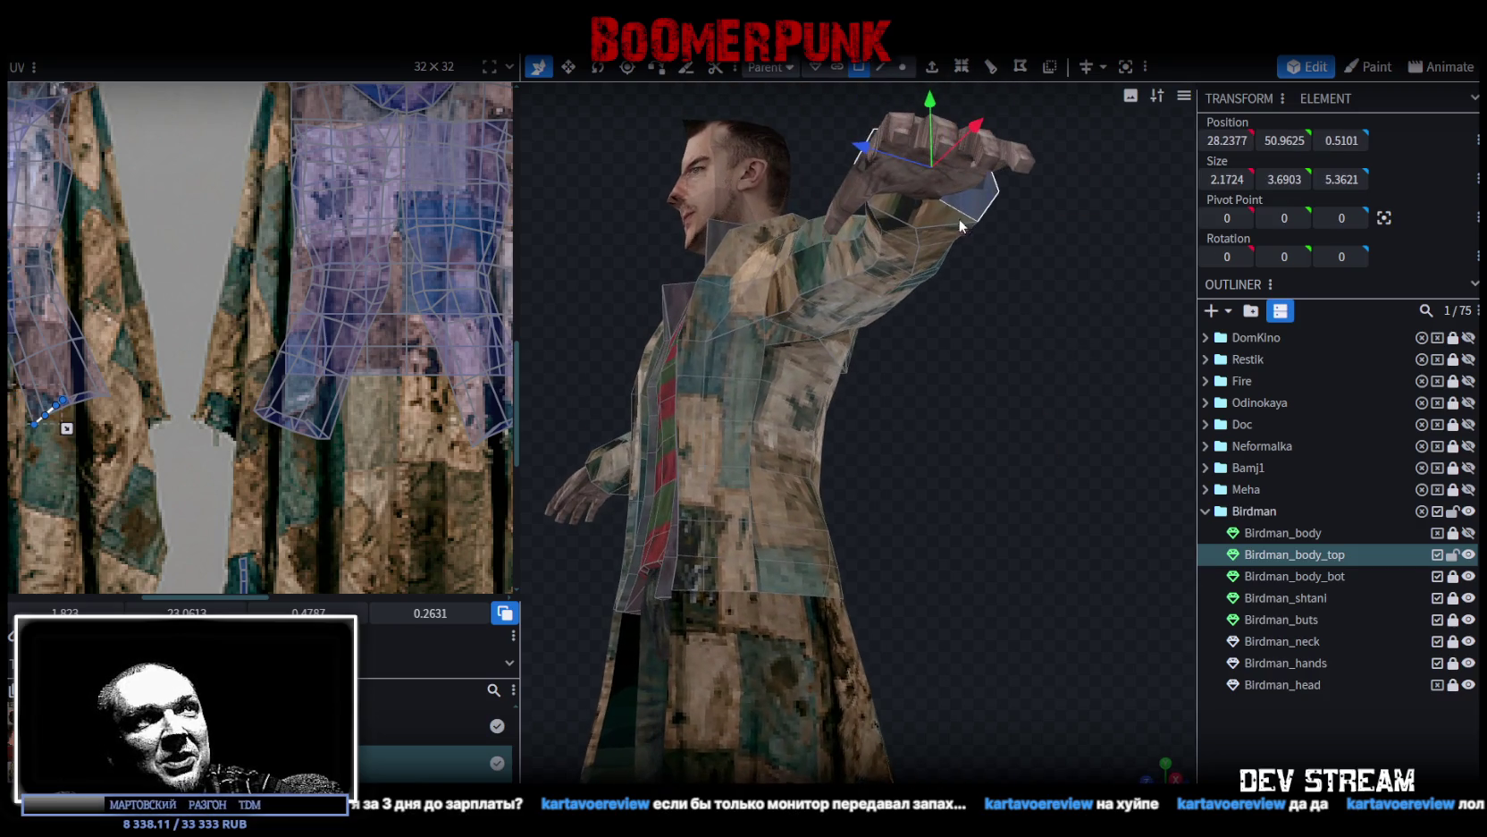
mouse_move(898, 209)
left_mouse_down()
mouse_move(1003, 438)
mouse_move(1003, 366)
left_mouse_up()
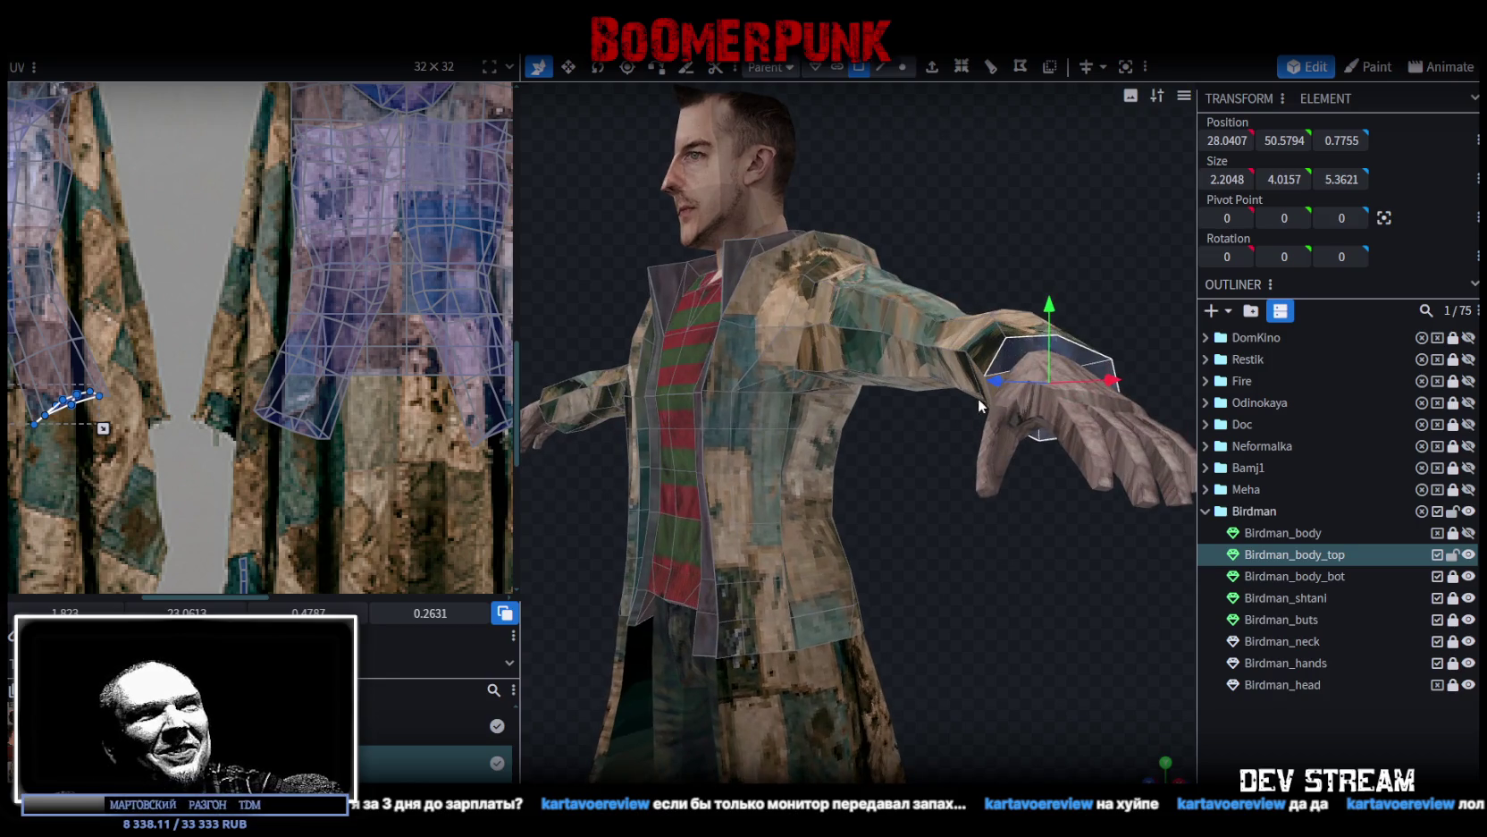
scroll(895, 472, "up", 5)
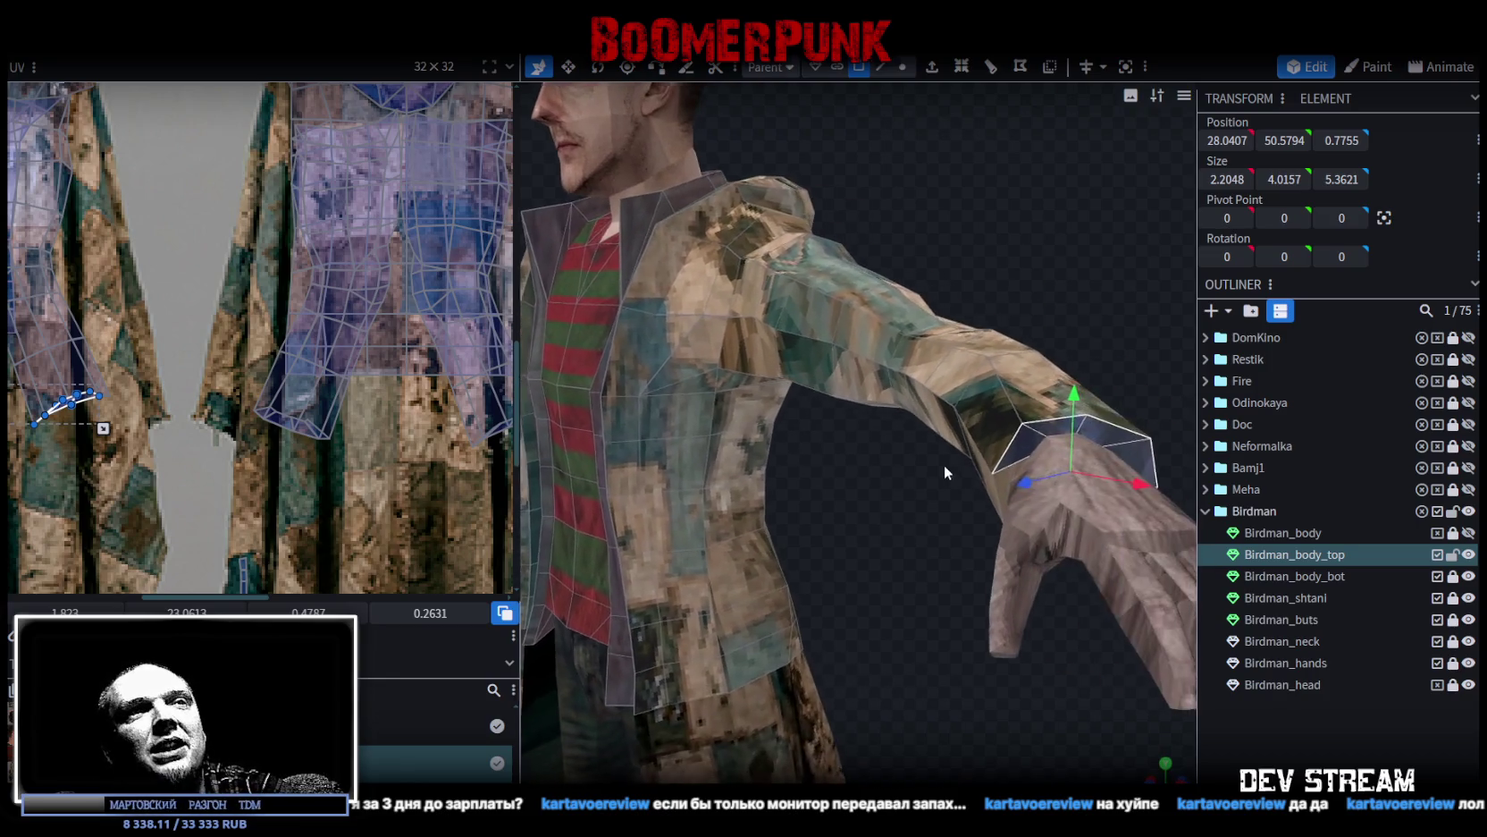
scroll(863, 359, "down", 5)
Step: Add the remaining cuff faces around both sleeve ends to the selection
mouse_move(625, 465)
left_mouse_down()
mouse_move(801, 500)
mouse_move(1089, 502)
left_mouse_up()
scroll(1089, 502, "up", 10)
left_click(760, 416, "shift")
left_click(760, 420, "shift")
left_click(644, 418, "shift")
left_click(592, 456, "shift")
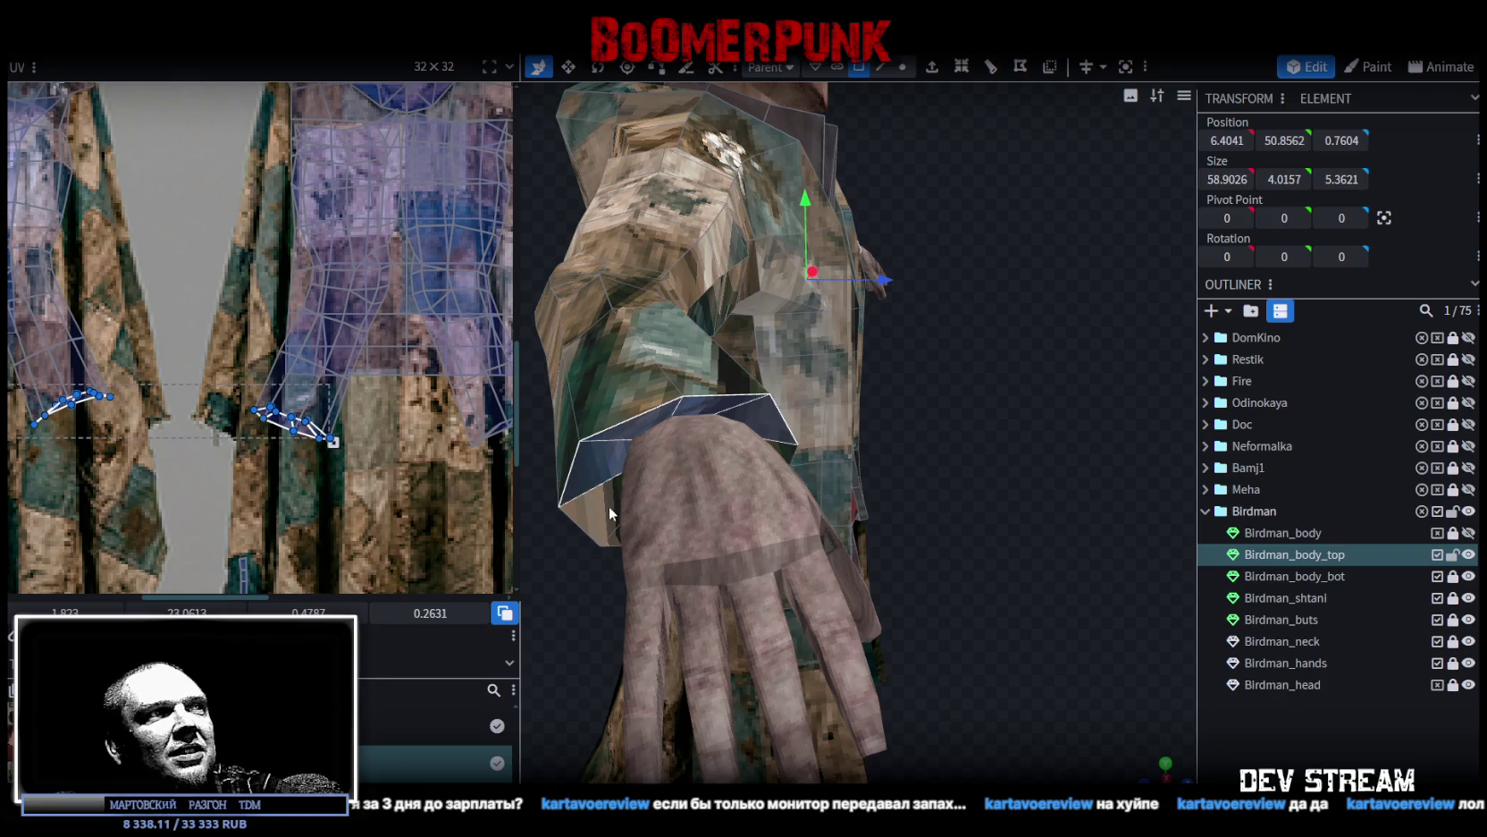
left_click(617, 529, "shift")
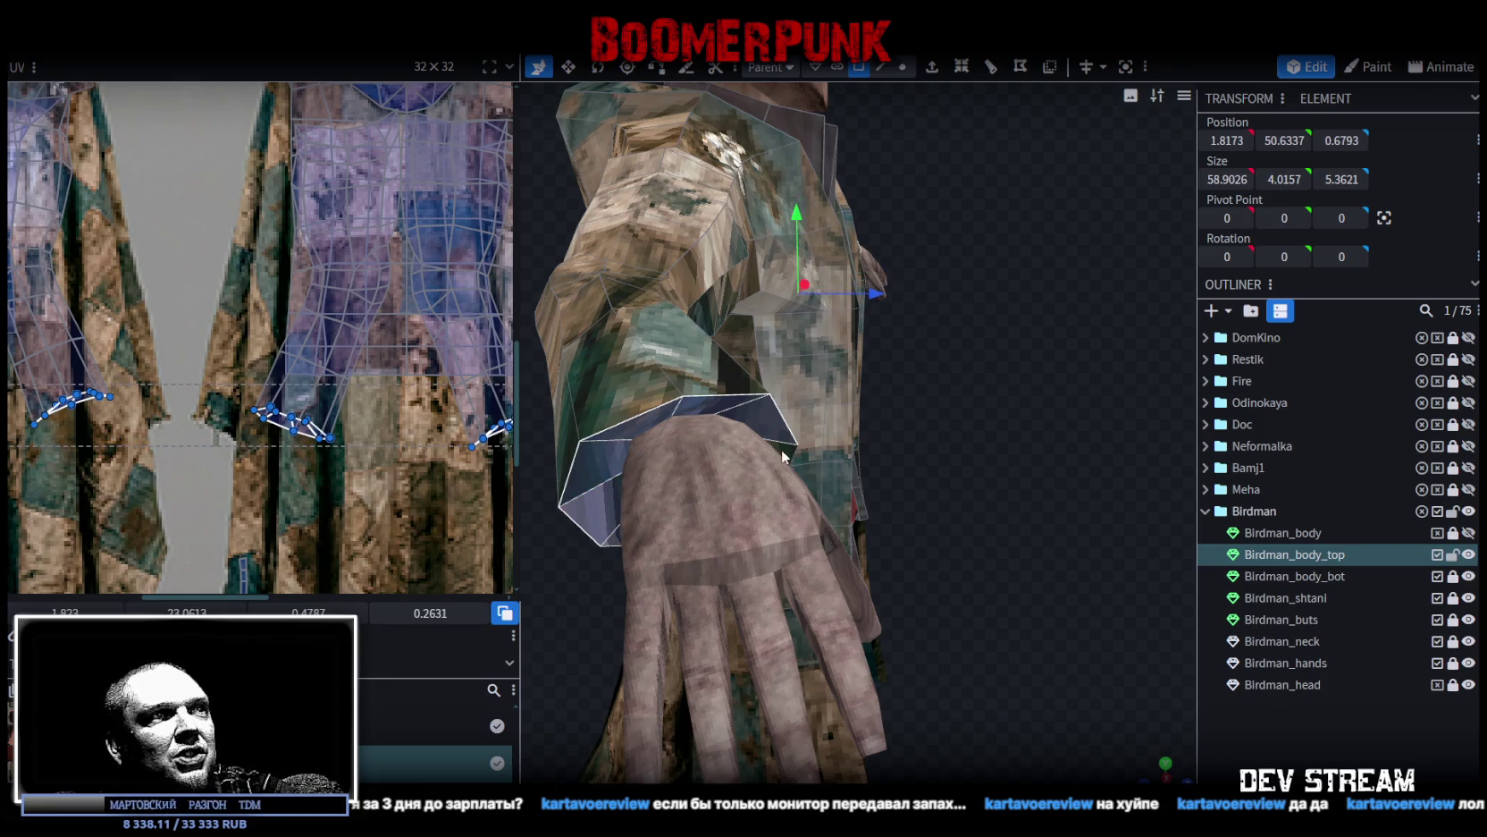
scroll(973, 481, "down", 5)
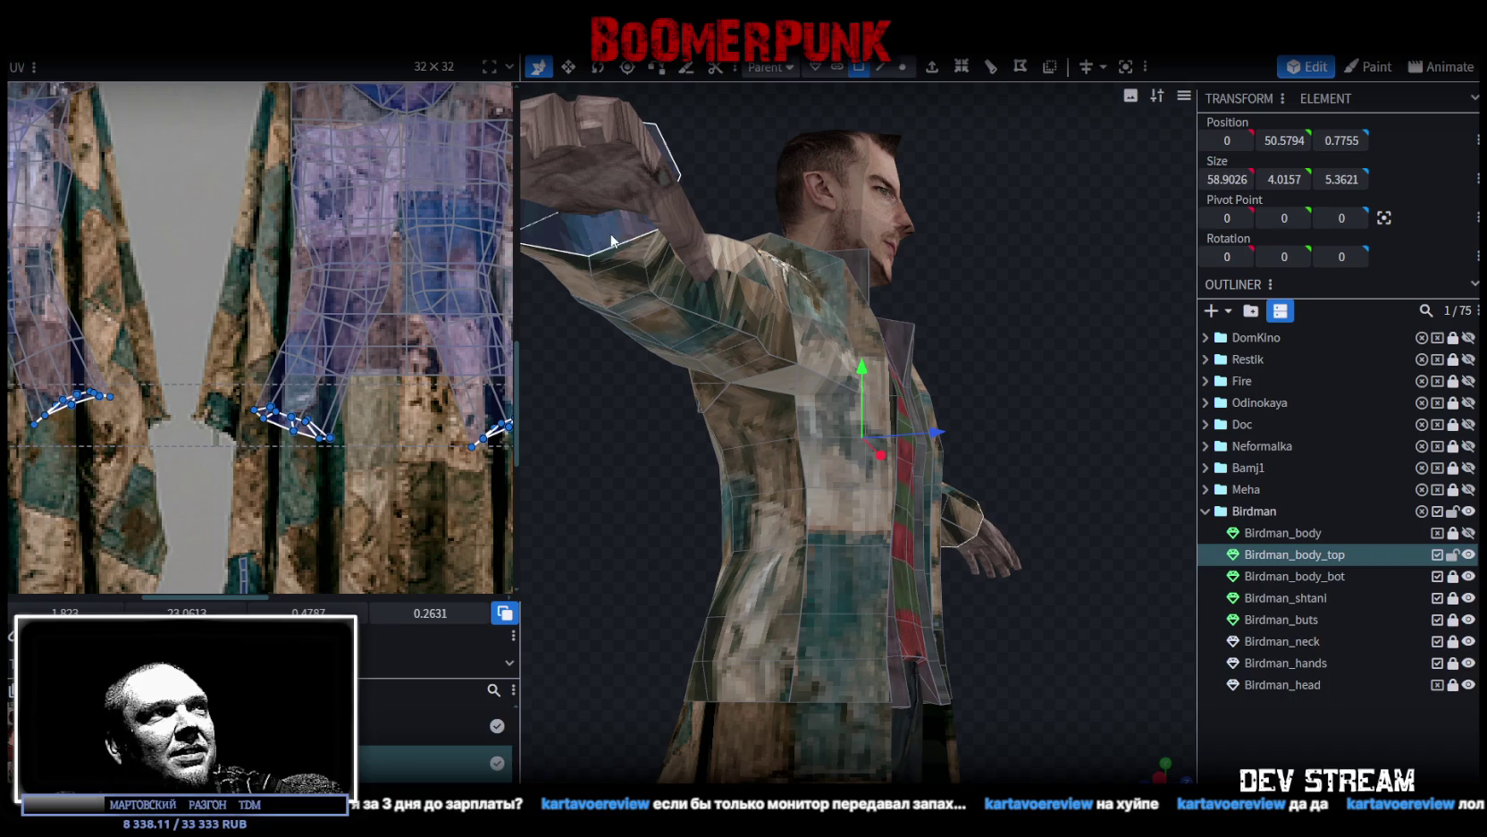
scroll(178, 390, "down", 8)
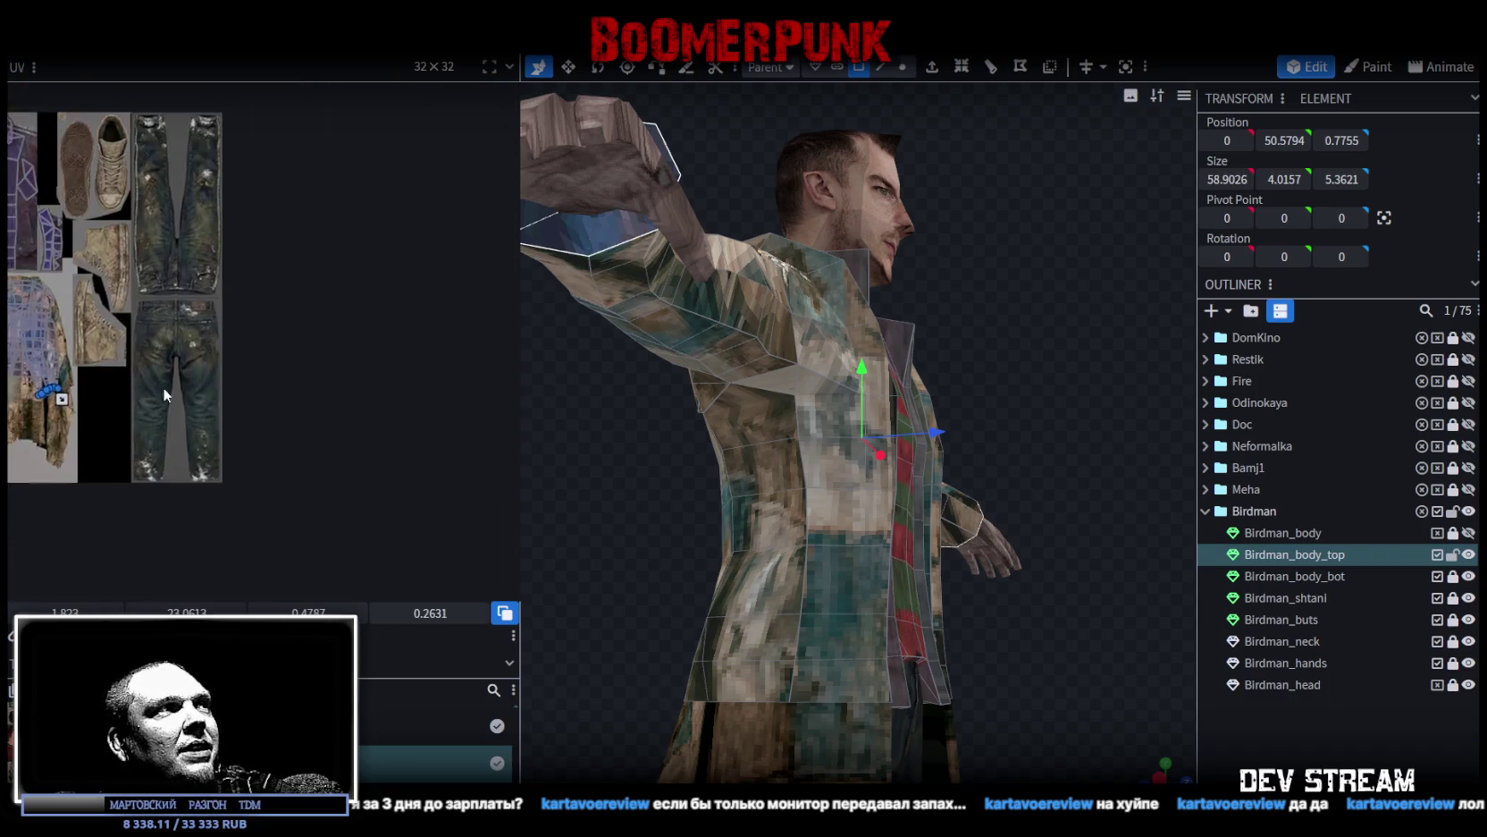
Step: Stretch the cuff UV island, move it onto the coat texture, rotate it 90° and shrink it
scroll(433, 393, "up", 10)
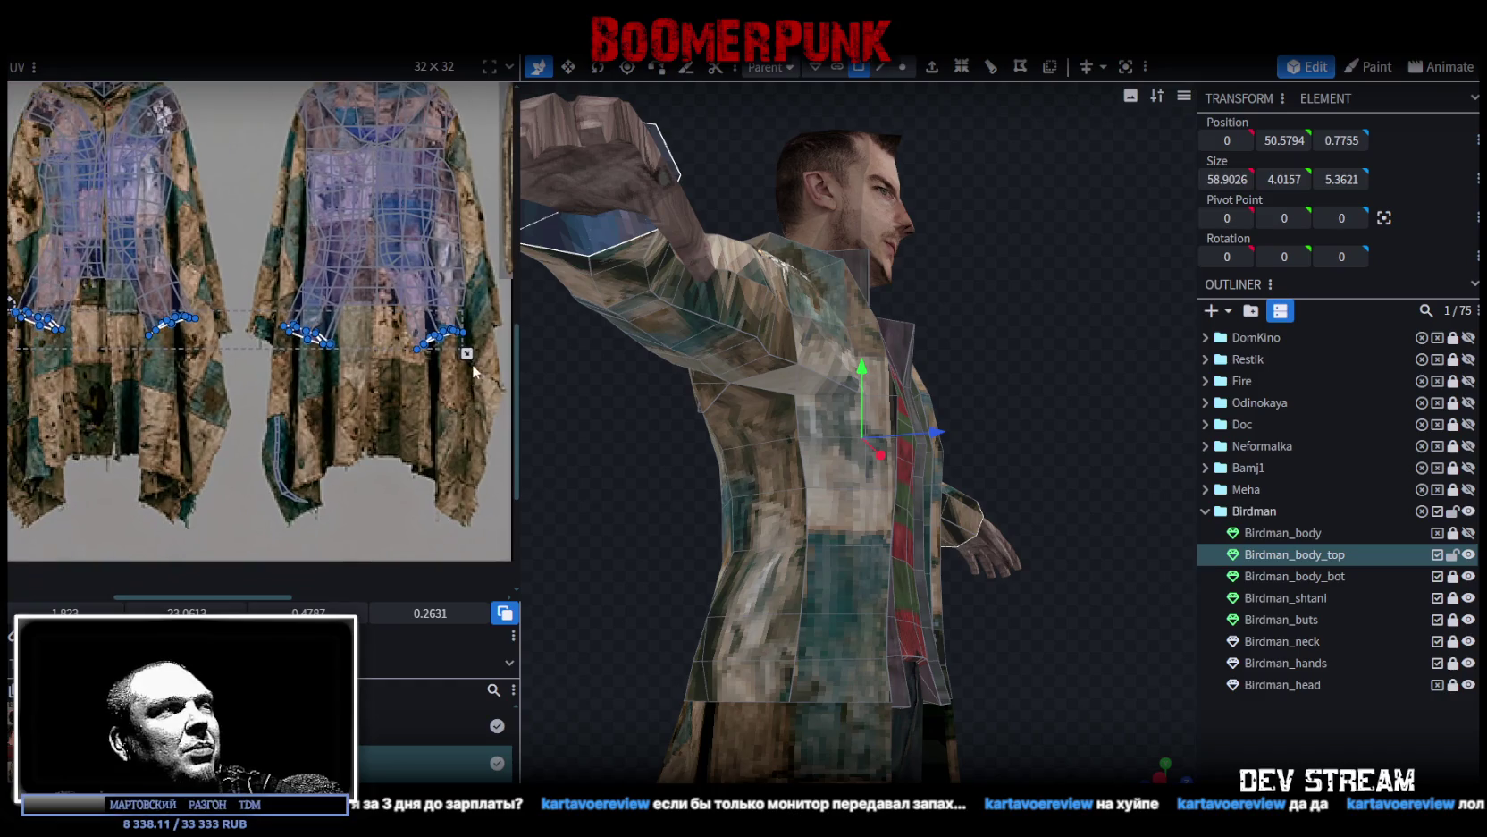
mouse_move(467, 353)
left_mouse_down()
mouse_move(472, 436)
mouse_move(460, 388)
left_mouse_up()
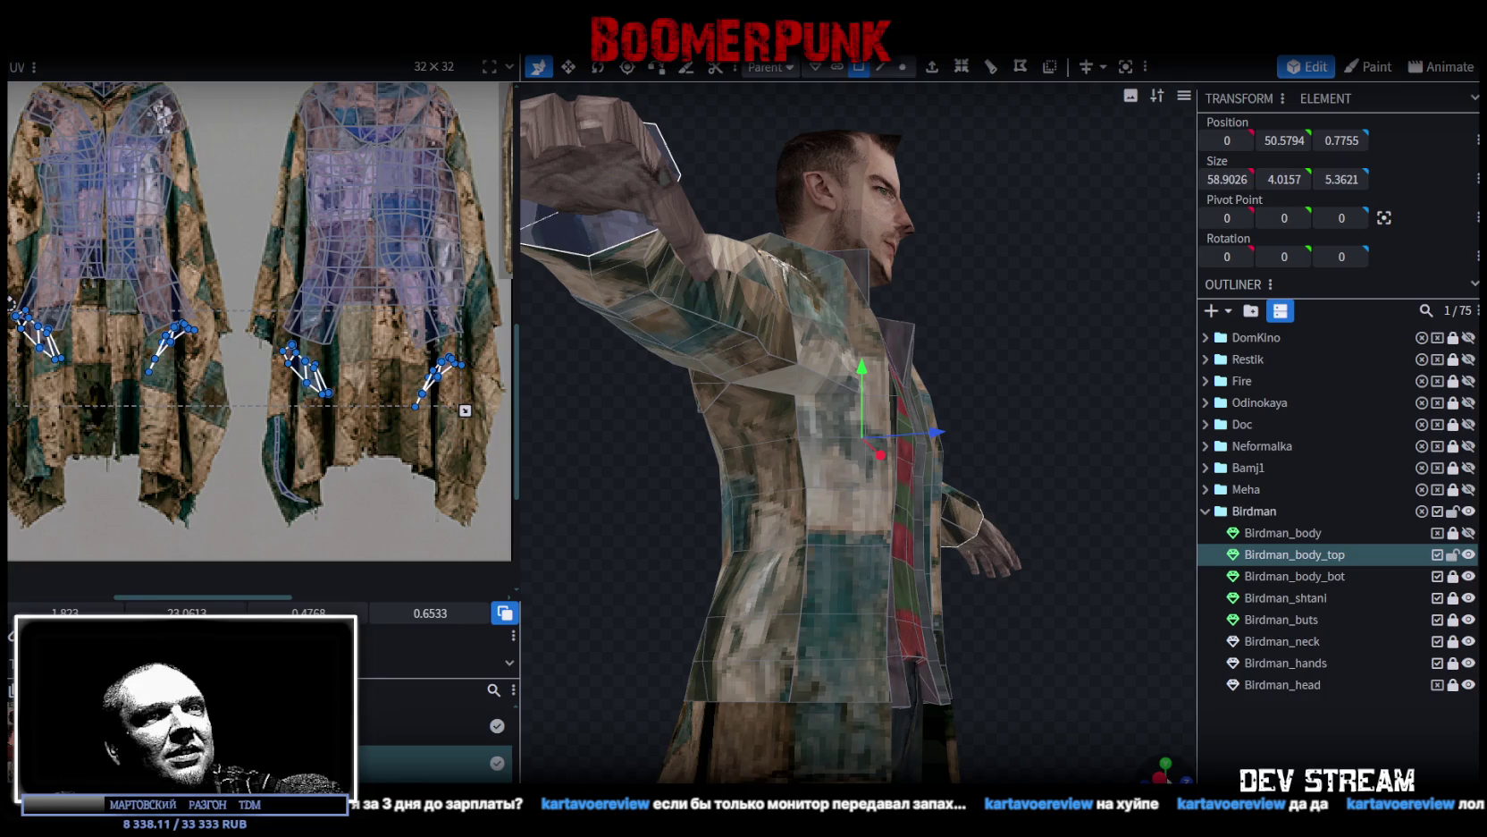
key("KP_3")
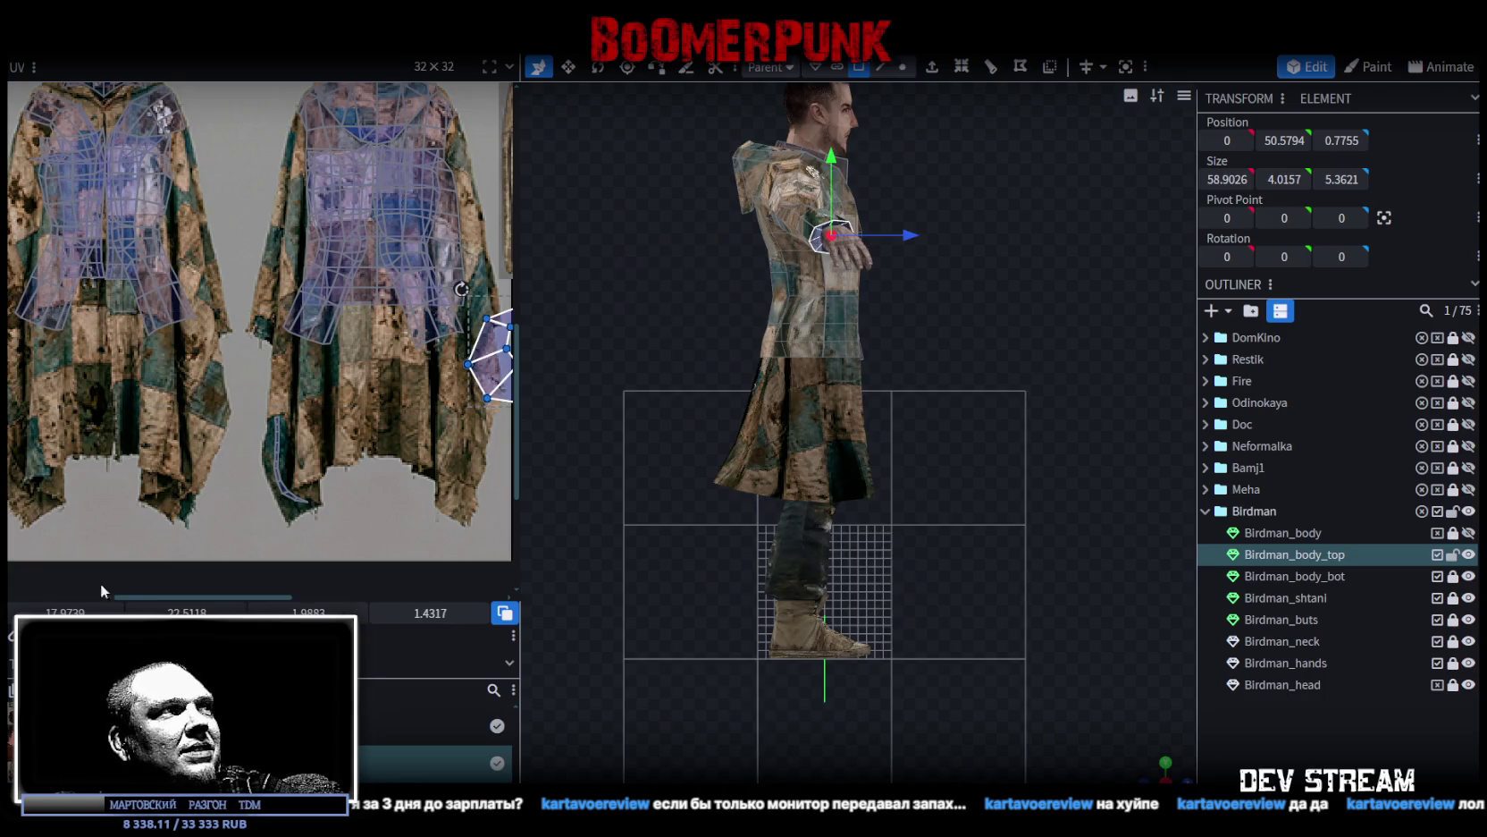
scroll(198, 416, "down", 3)
scroll(198, 415, "up", 2)
left_click_drag(446, 371, 148, 449)
scroll(210, 418, "down", 3)
scroll(208, 417, "up", 5)
mouse_move(81, 368)
left_mouse_down()
mouse_move(55, 456)
mouse_move(72, 484)
left_mouse_up()
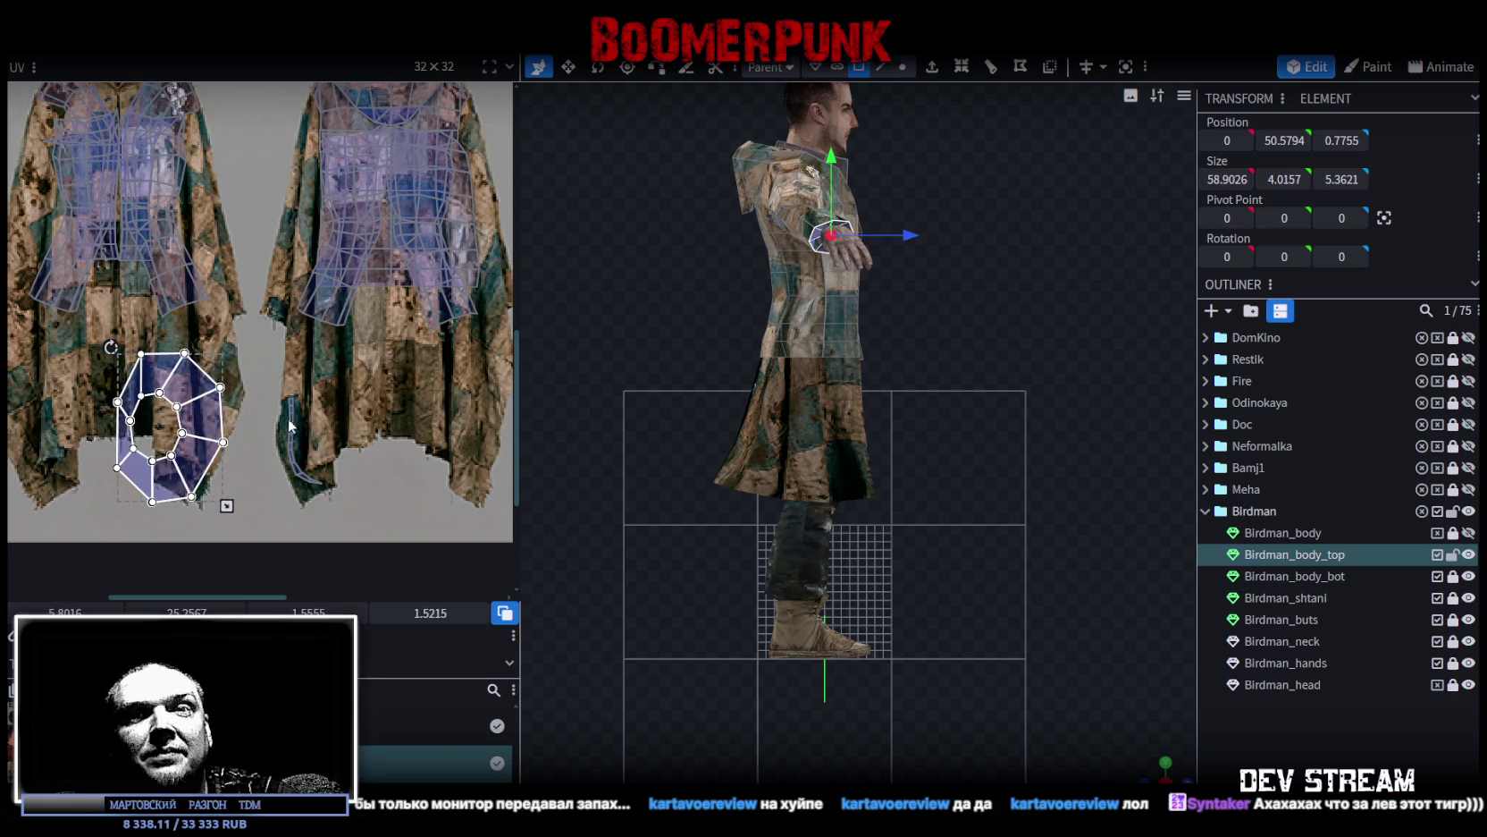
scroll(287, 426, "up", 2)
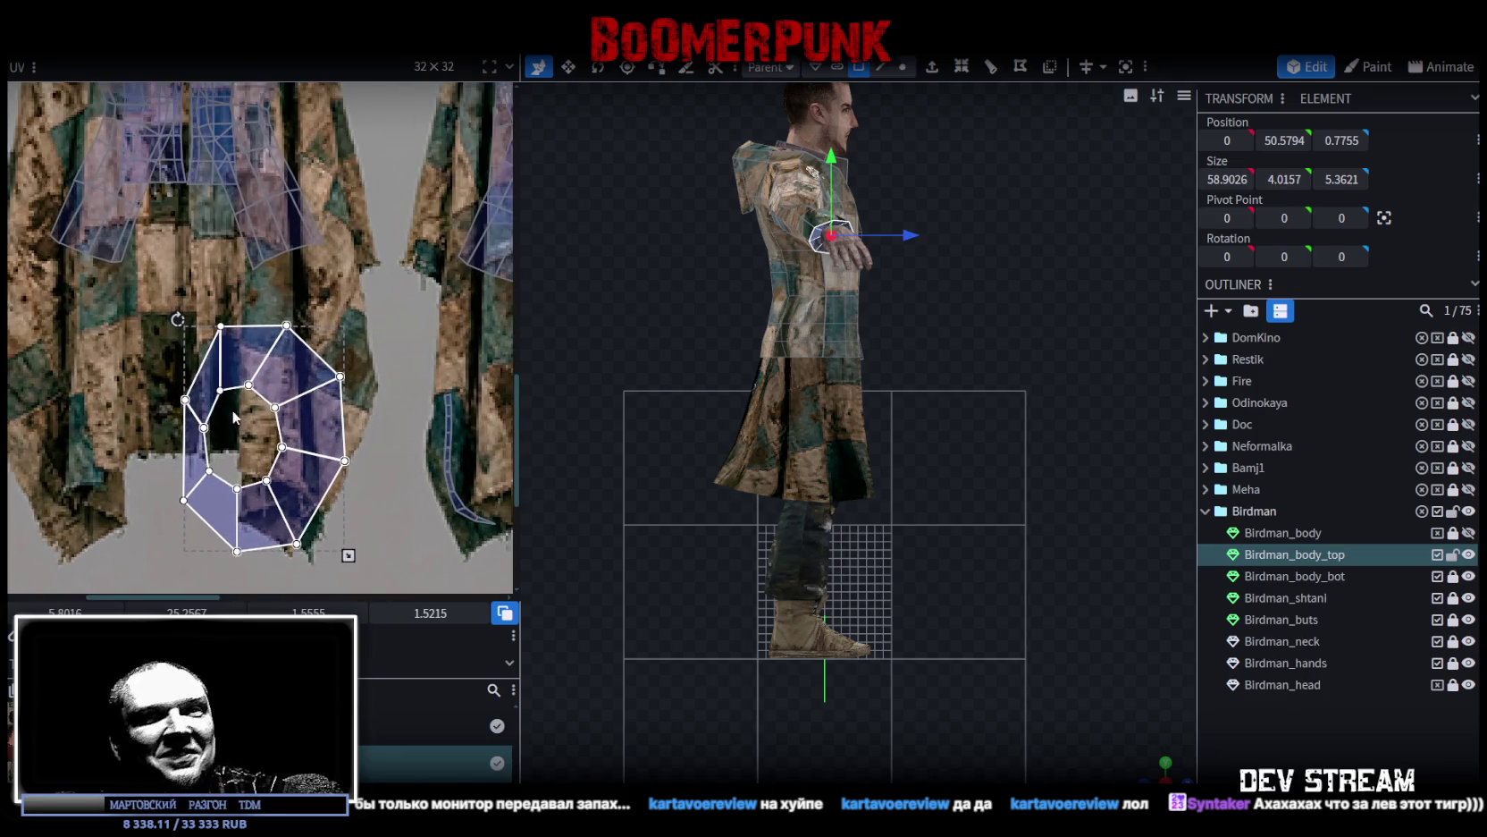
left_click(239, 410)
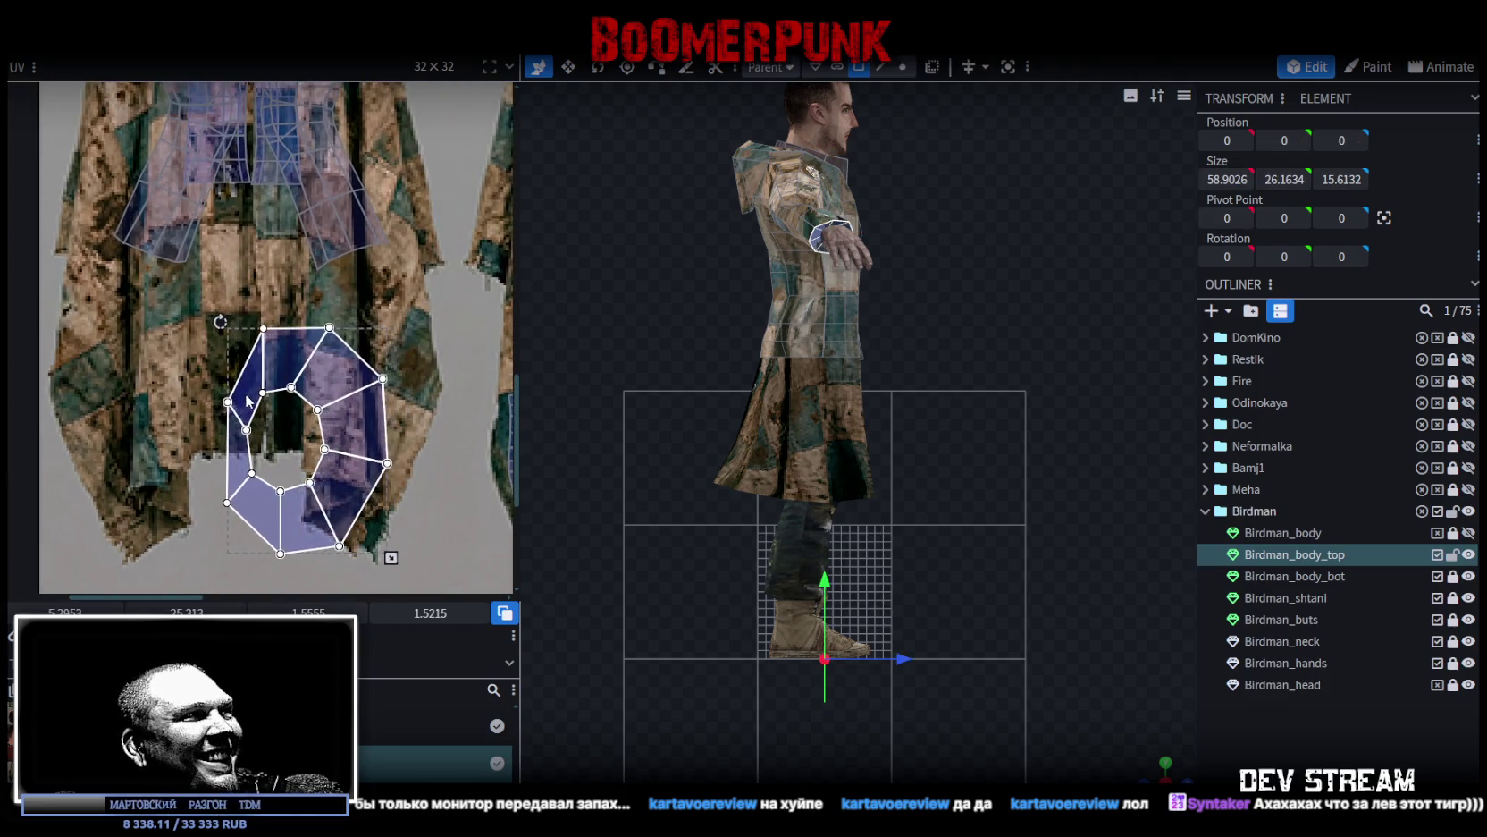
left_click_drag(247, 400, 231, 401)
left_click_drag(376, 557, 259, 489)
scroll(258, 489, "up", 5)
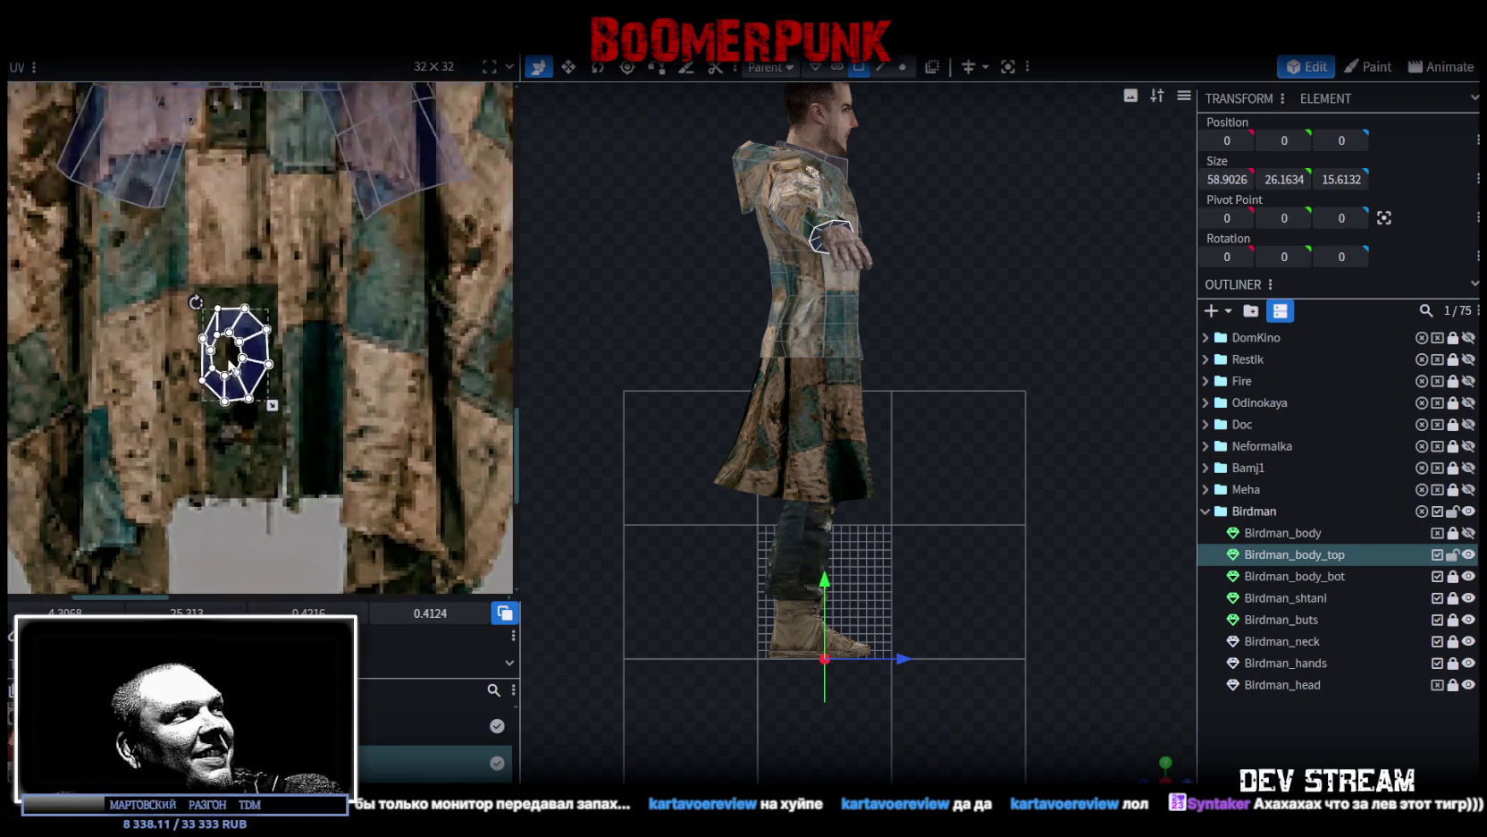
left_click_drag(280, 433, 281, 439)
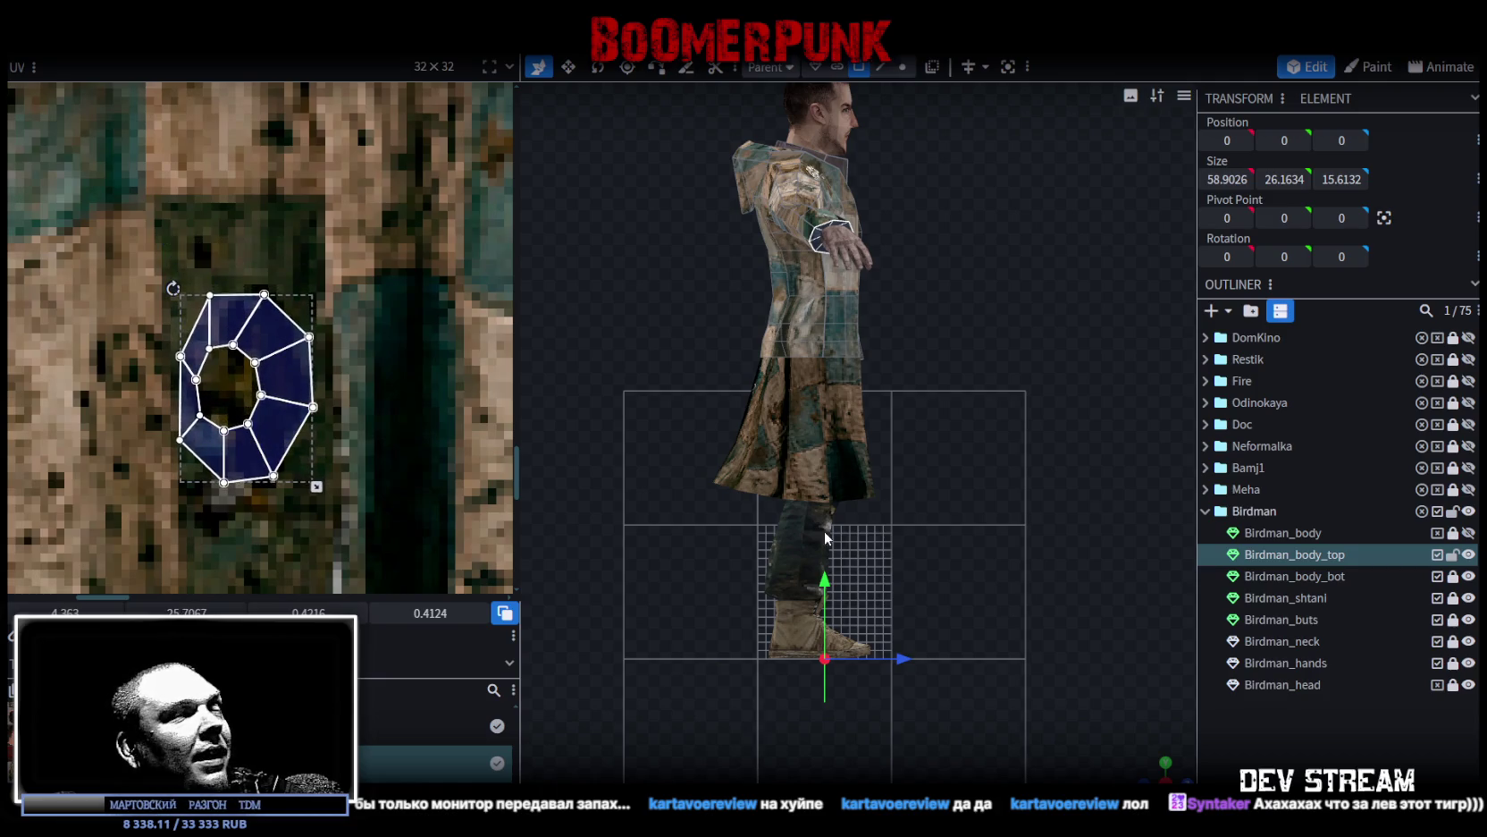
Step: Clear the selection and inspect the coat's left shoulder and back
left_click_drag(1114, 745, 1146, 766)
left_click(1146, 766)
mouse_move(1174, 625)
left_mouse_down()
mouse_move(1041, 534)
mouse_move(779, 562)
left_mouse_up()
scroll(925, 543, "up", 4)
left_click_drag(1055, 535, 1073, 508)
left_click(770, 291)
scroll(268, 331, "down", 10)
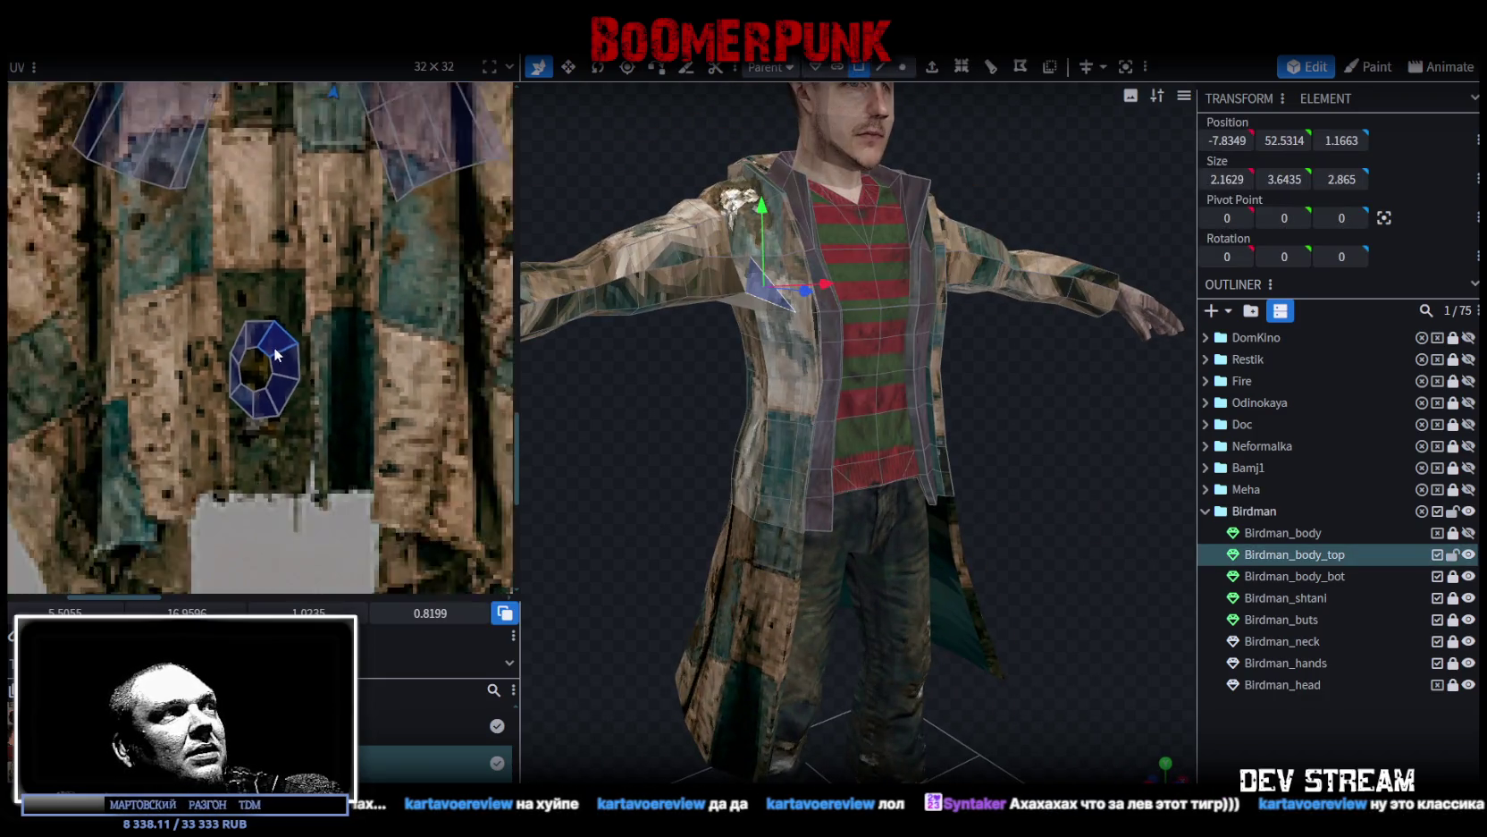
scroll(320, 279, "up", 5)
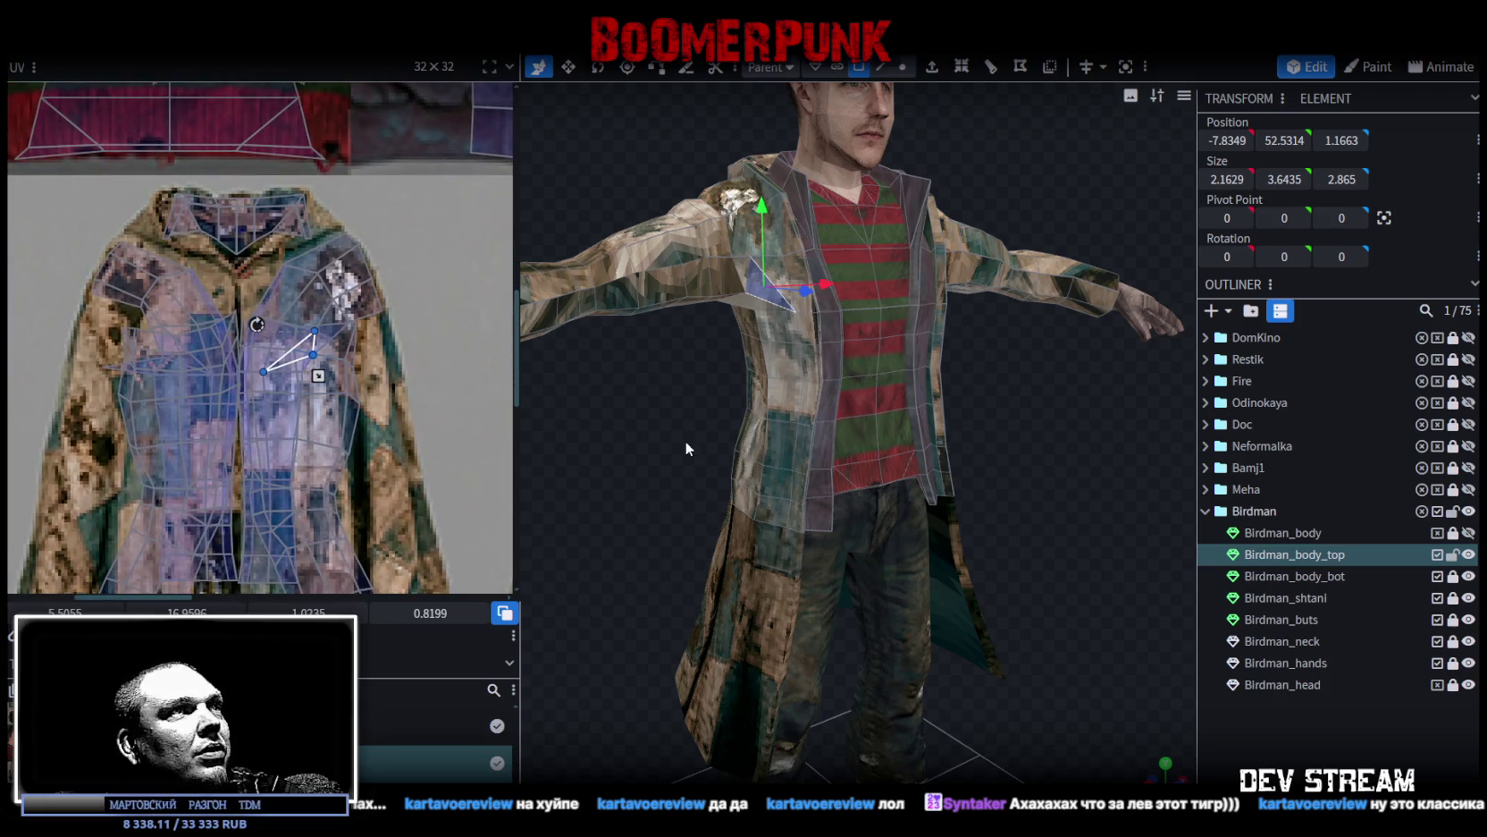
left_click_drag(850, 501, 889, 531)
mouse_move(1060, 485)
left_mouse_down()
mouse_move(715, 496)
mouse_move(583, 483)
mouse_move(624, 422)
mouse_move(982, 440)
mouse_move(1070, 513)
left_mouse_up()
Step: Lower the Birdman_body_top coat vertices by one unit
left_click(1068, 506)
scroll(1041, 580, "down", 3)
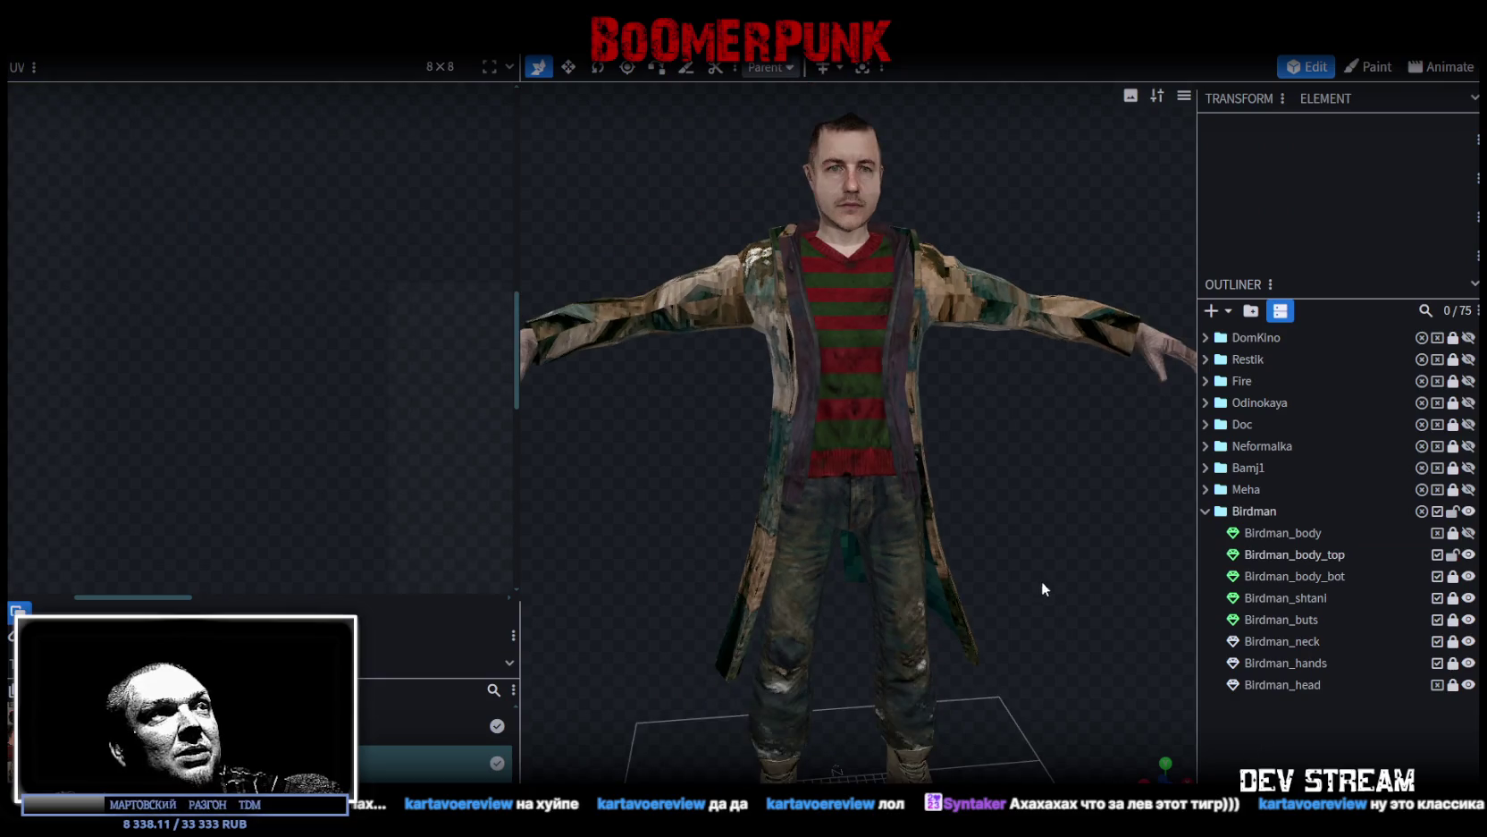
mouse_move(1042, 580)
left_mouse_down()
mouse_move(1159, 573)
mouse_move(1097, 576)
left_mouse_up()
scroll(768, 107, "down", 2)
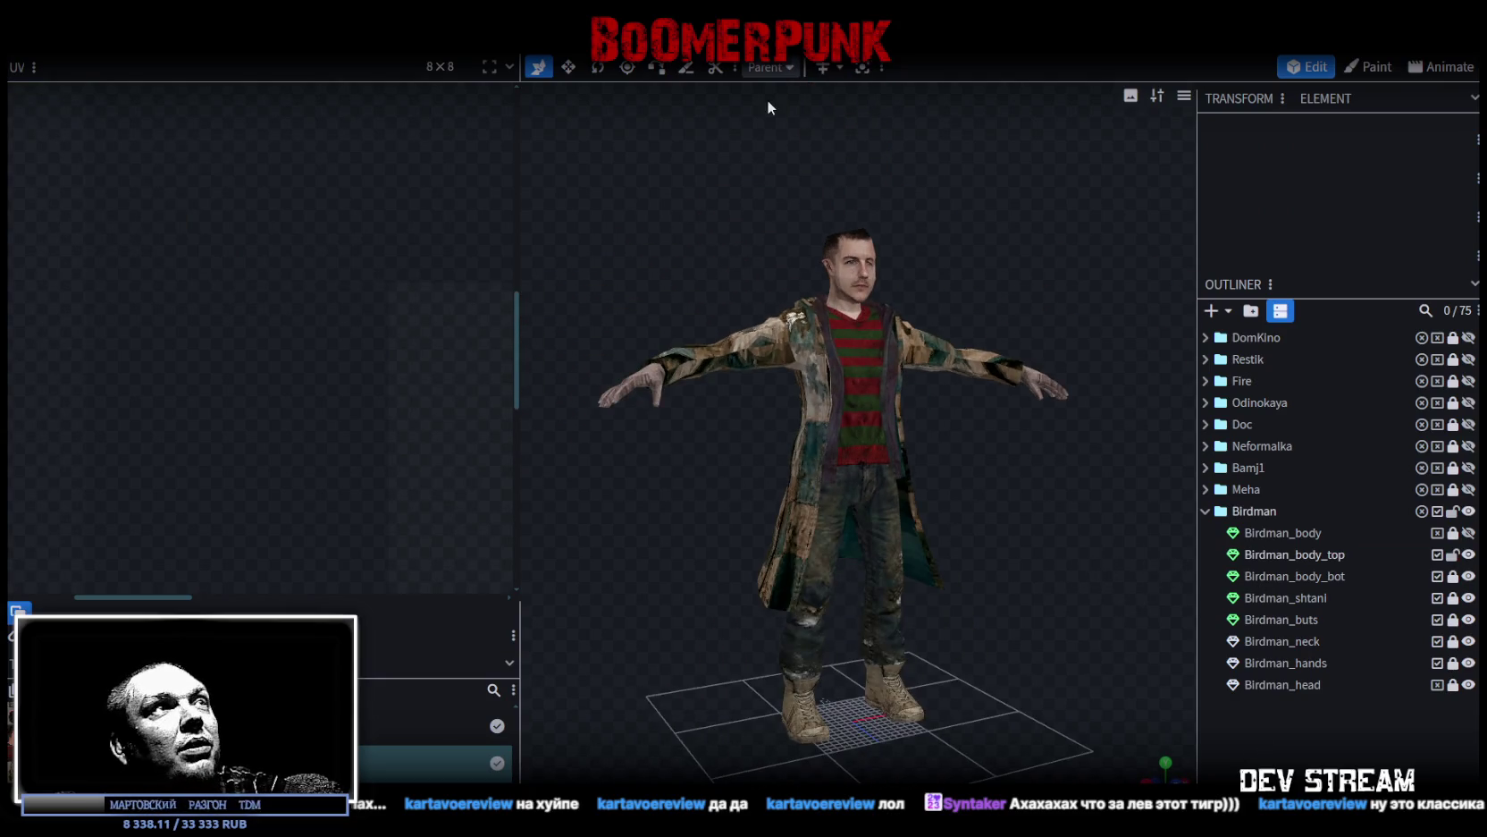
left_click_drag(519, 144, 478, 148)
left_click(764, 316)
left_click(860, 67)
left_click(827, 291)
mouse_move(826, 291)
left_mouse_down()
mouse_move(828, 304)
mouse_move(826, 287)
left_mouse_up()
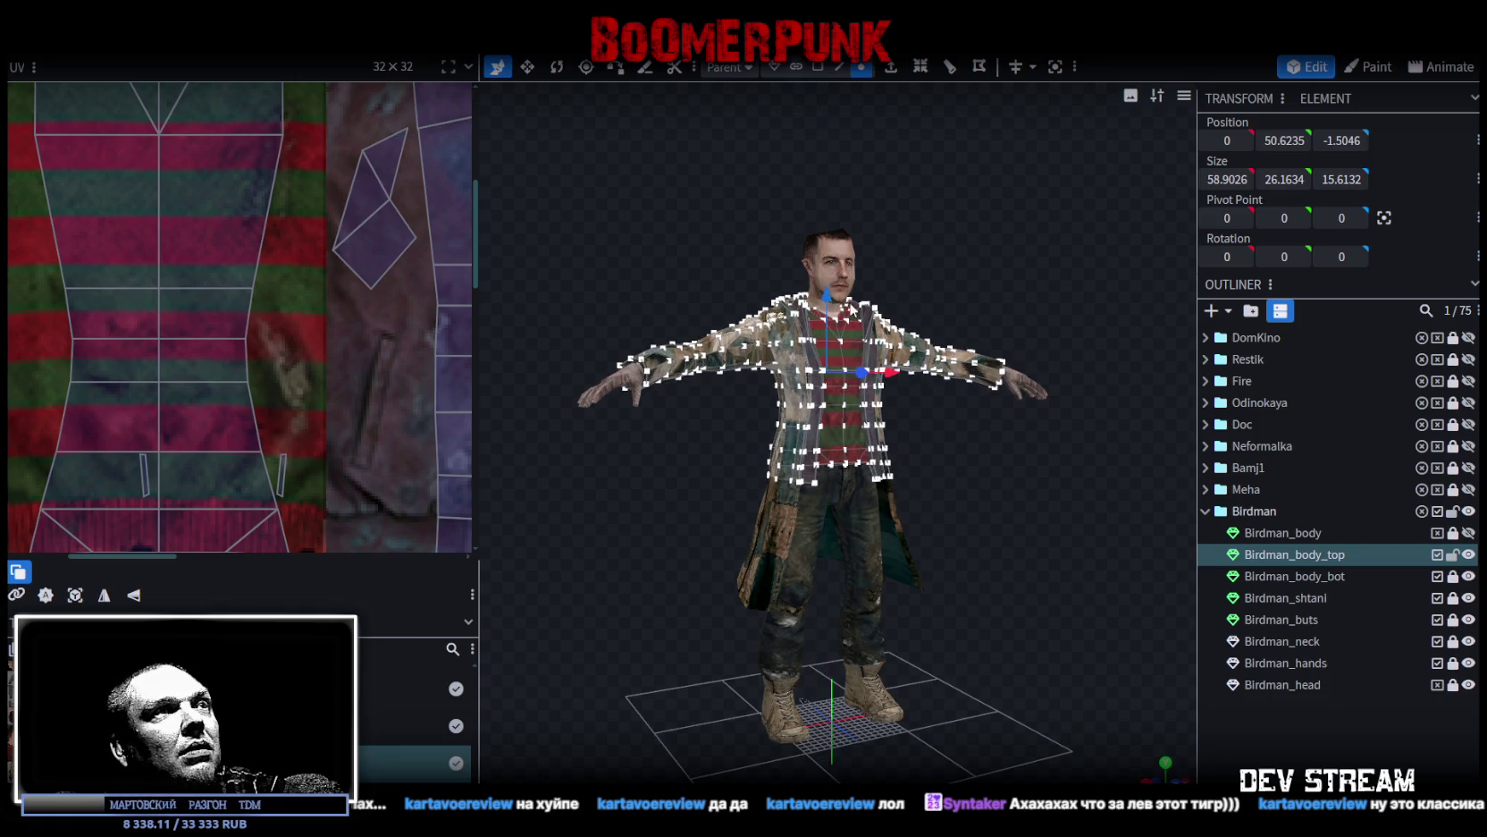
scroll(1028, 488, "up", 5)
Step: Save TDMchars2.bbmodel and export the model as TDMbird.fbx with ASCII format, scale 16
key("ctrl+s")
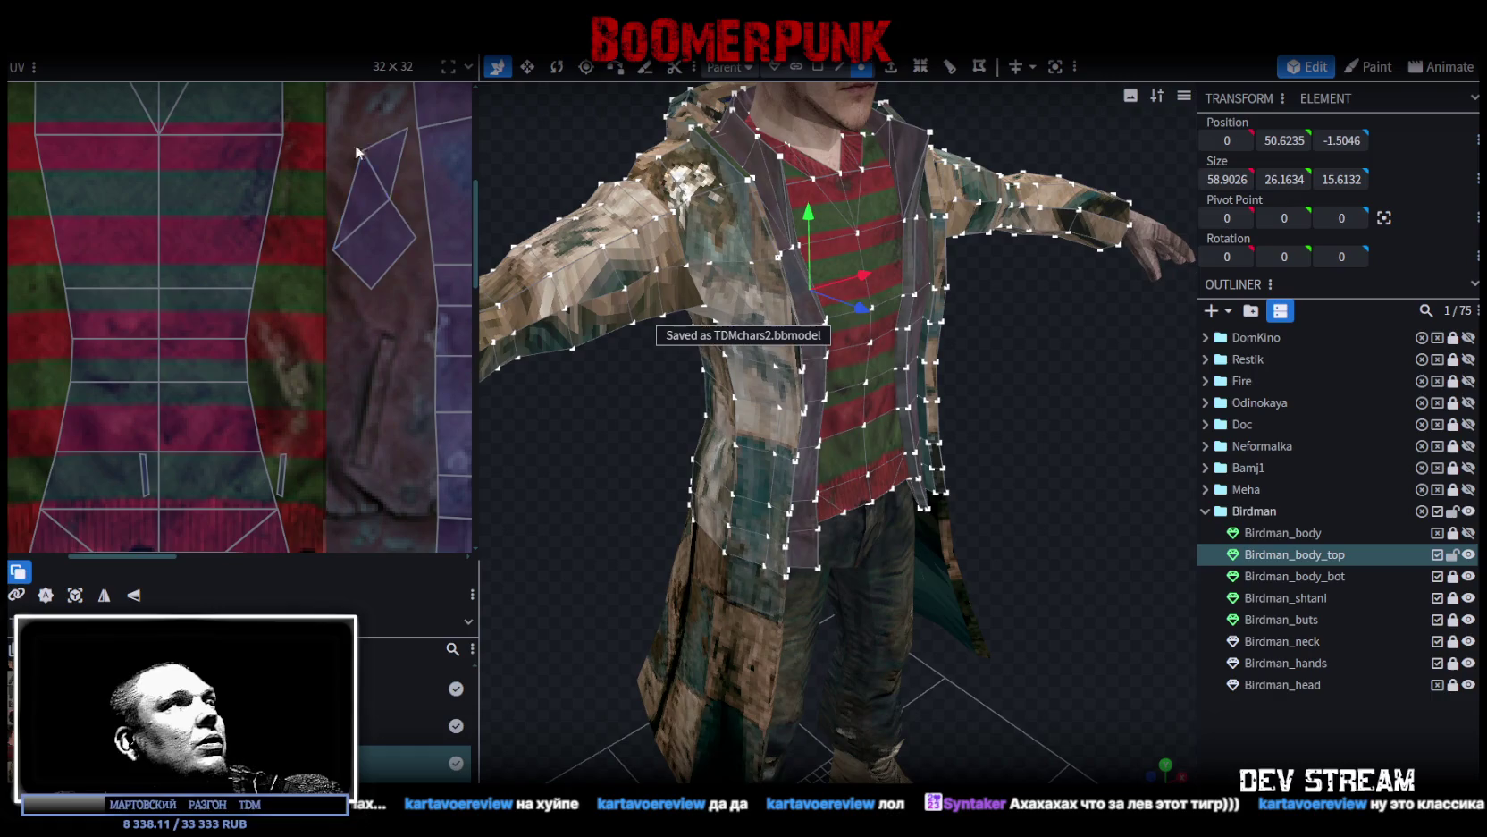
left_click(135, 40)
mouse_move(179, 344)
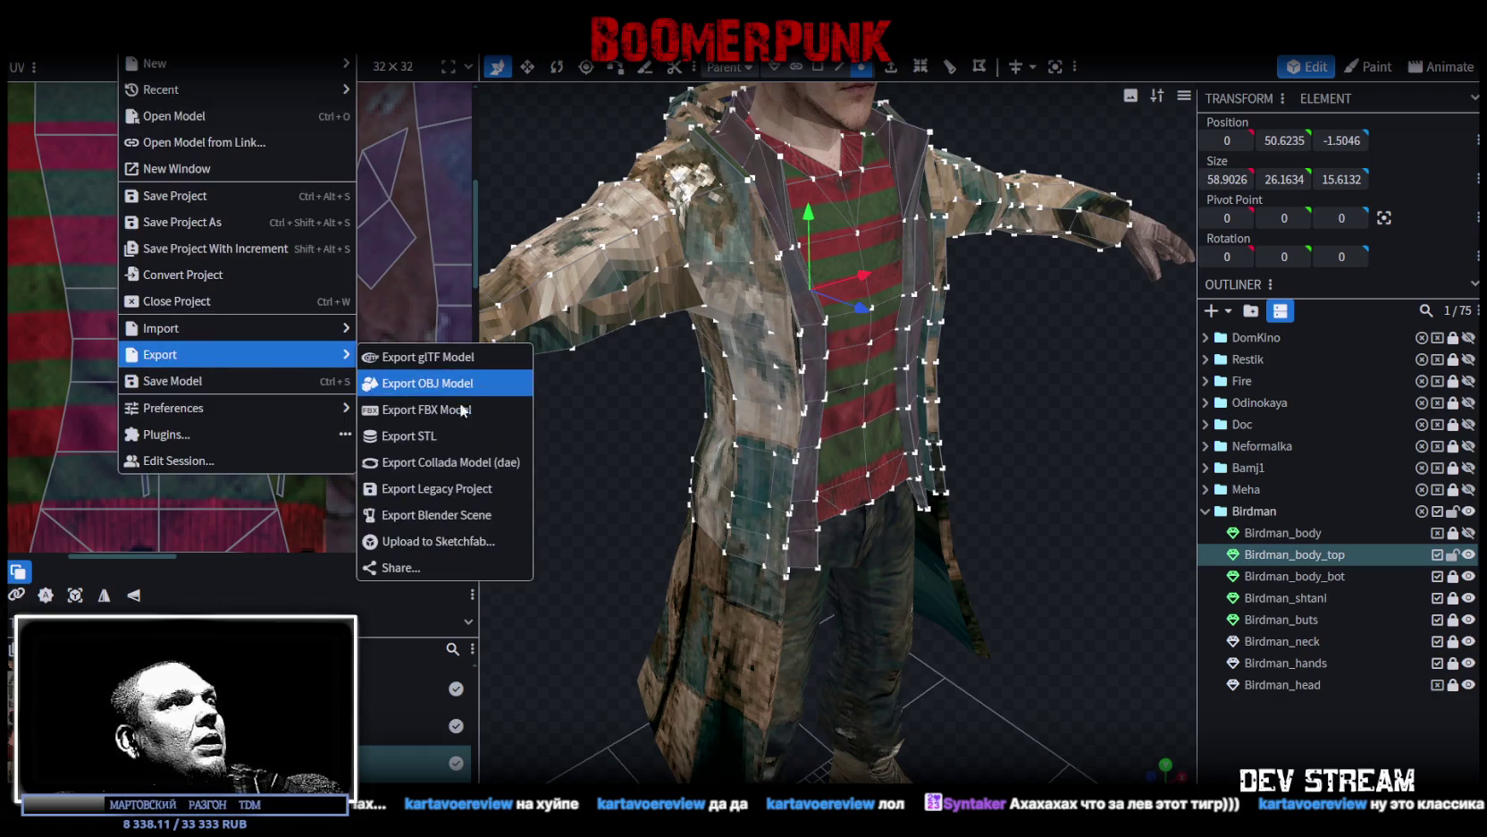
left_click(486, 413)
left_click(779, 253)
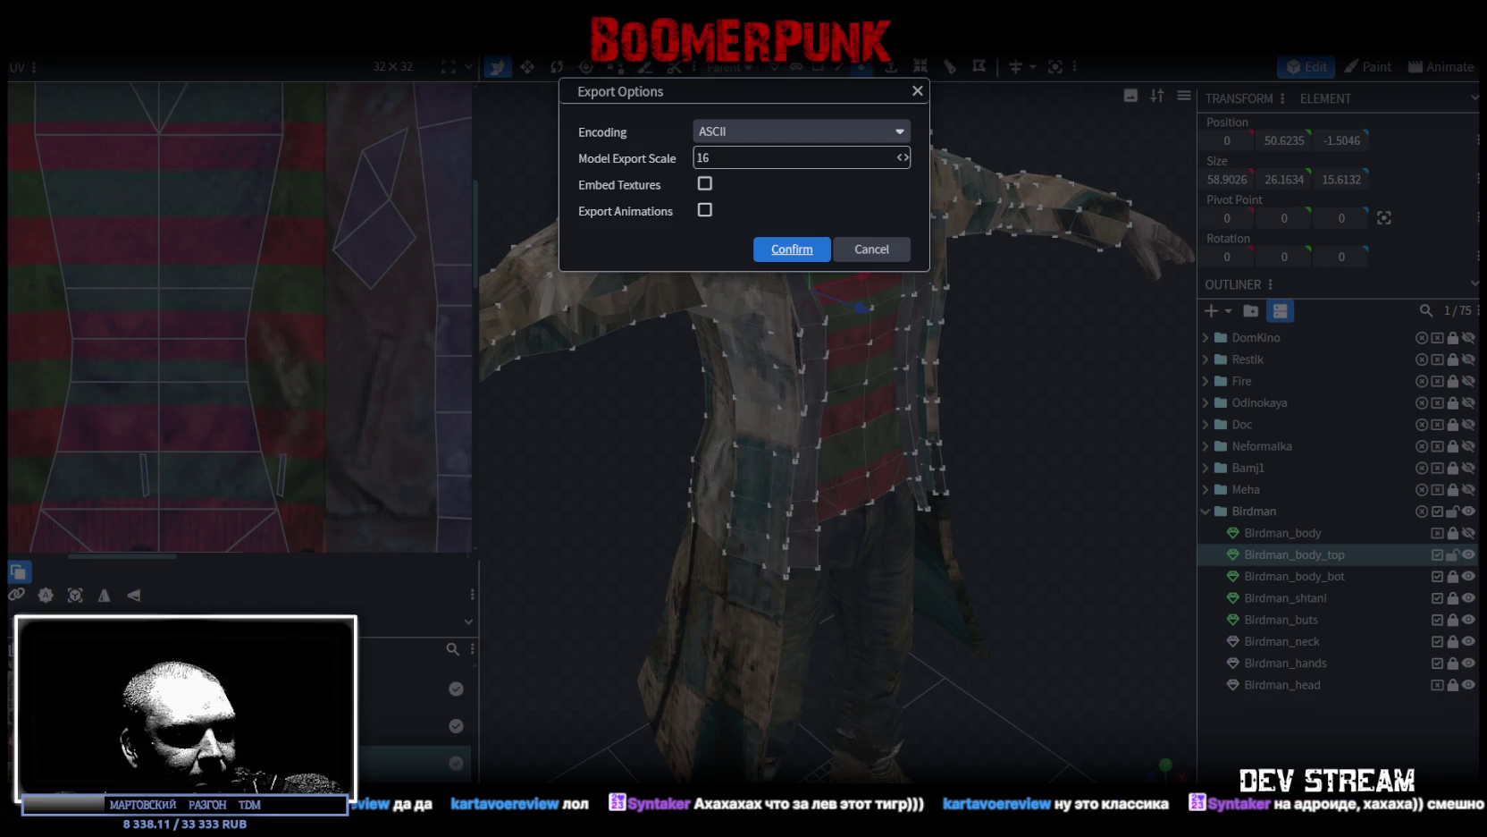
key("Return")
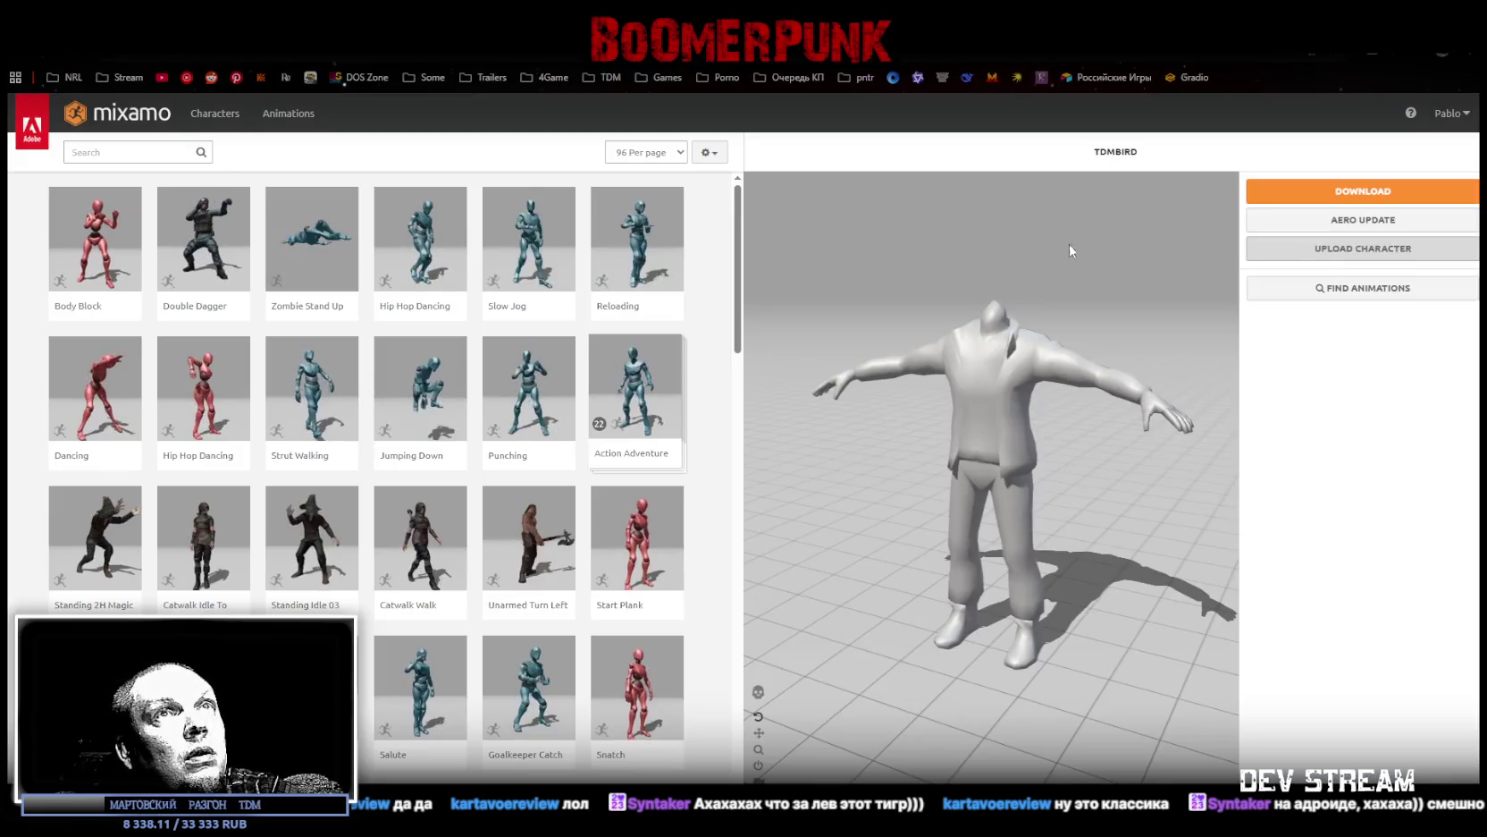
Step: Try uploading the Birdman FBX twice, closing each upload after it stalls at 0%
left_click(1363, 248)
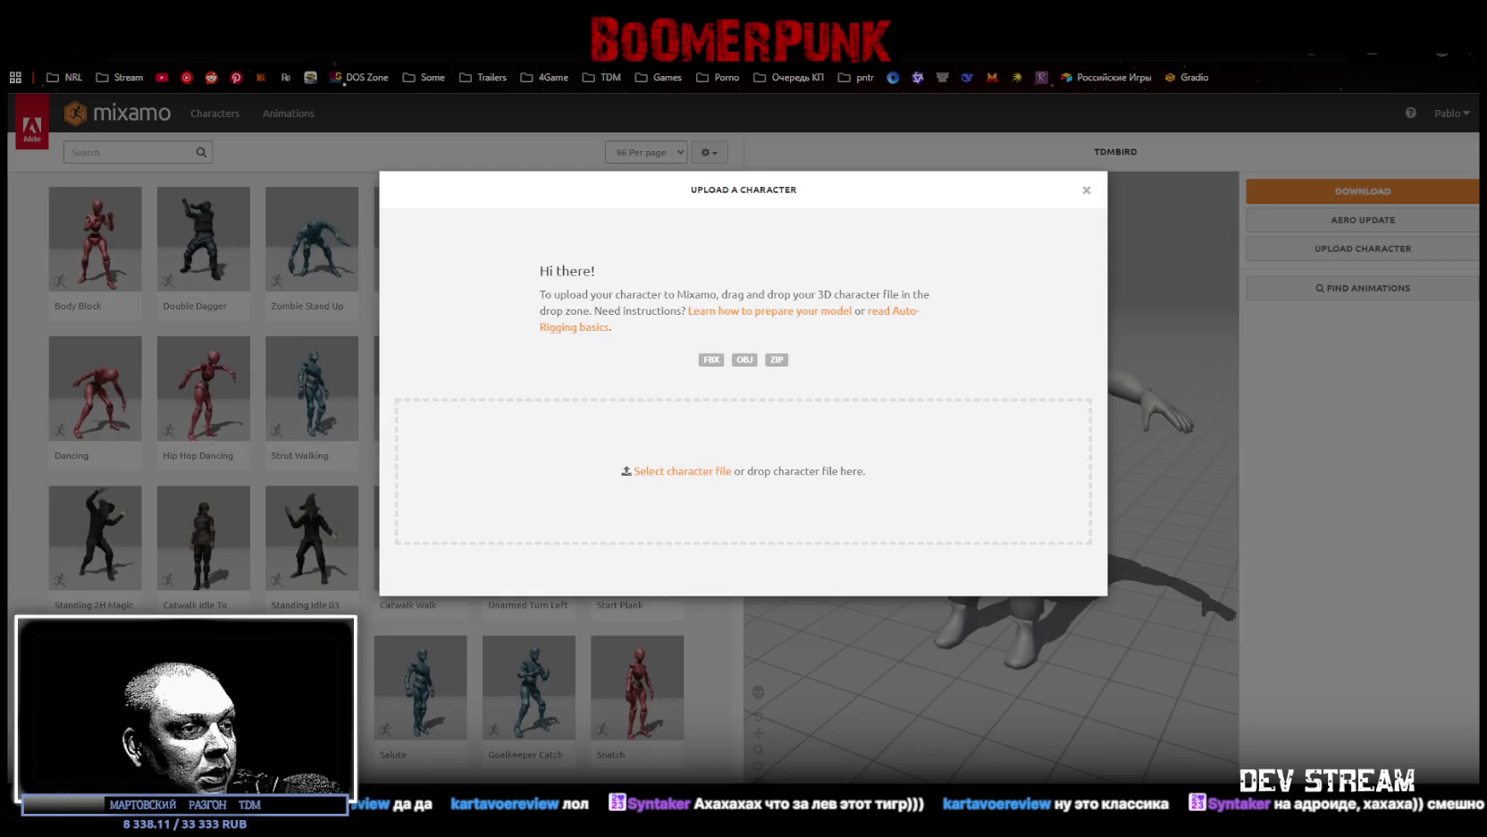
left_click_drag(1486, 429, 833, 447)
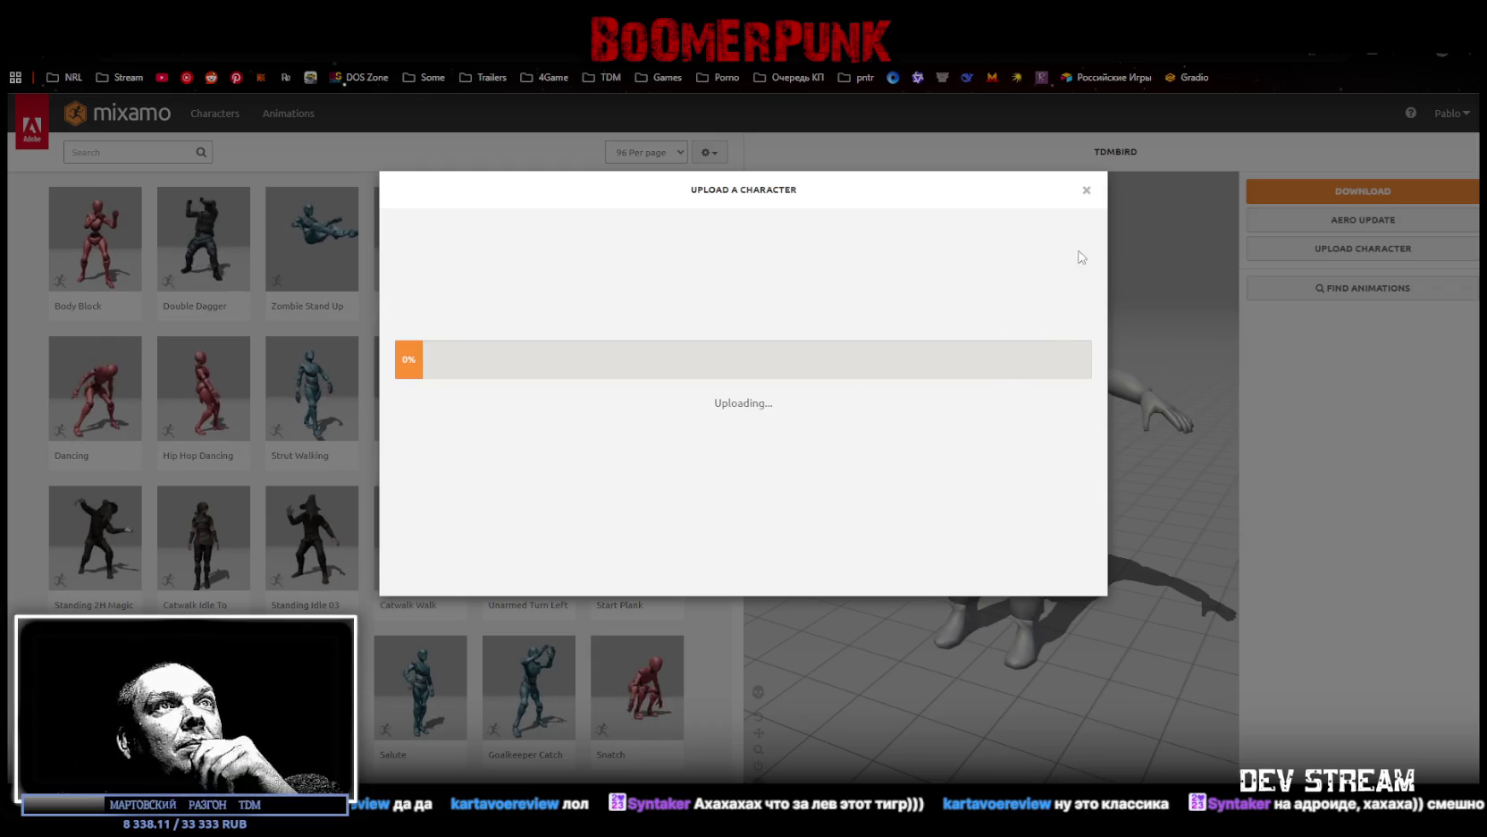
left_click(1087, 190)
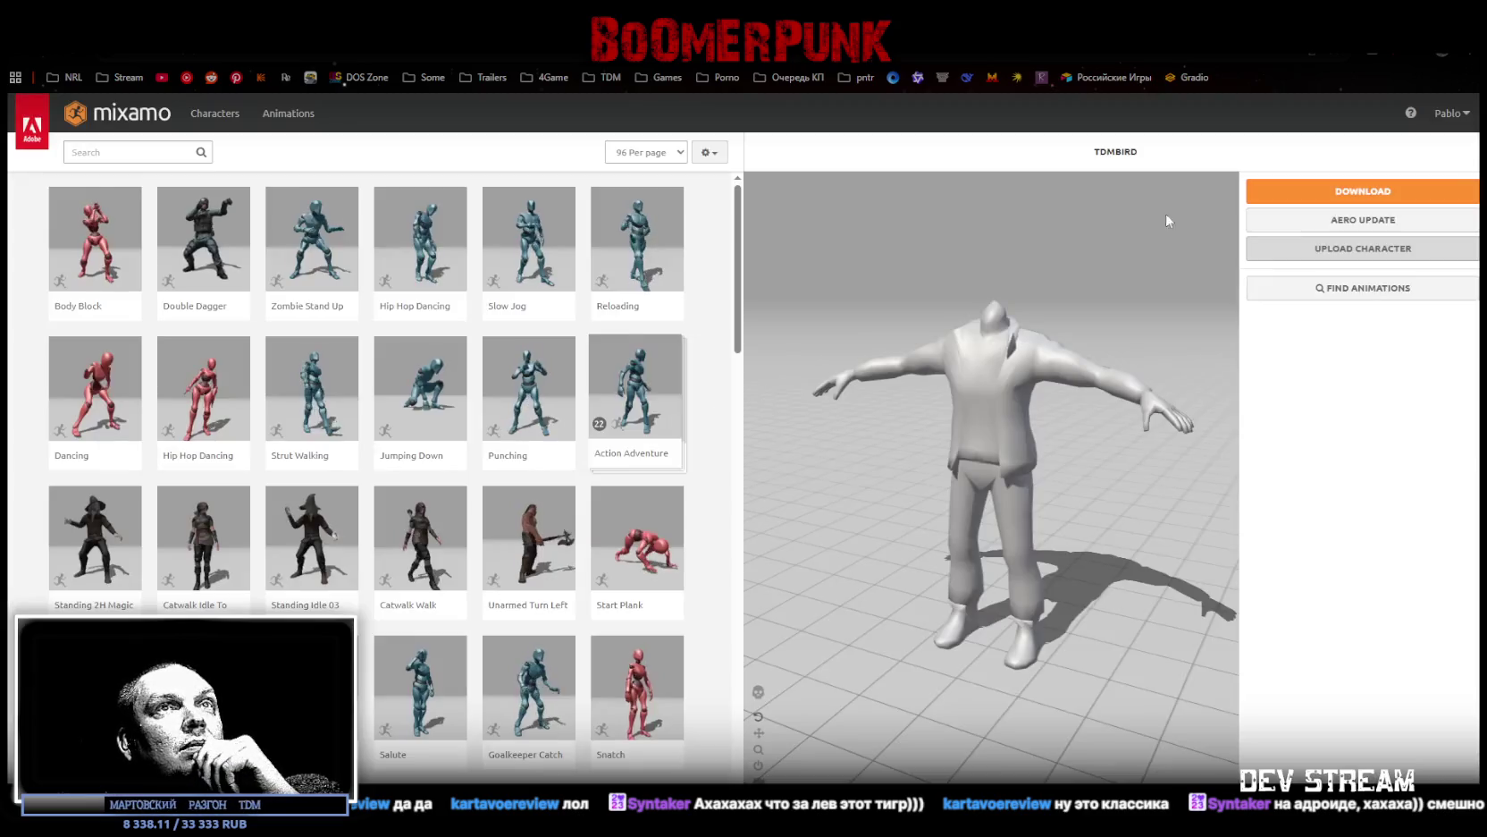
left_click(1358, 250)
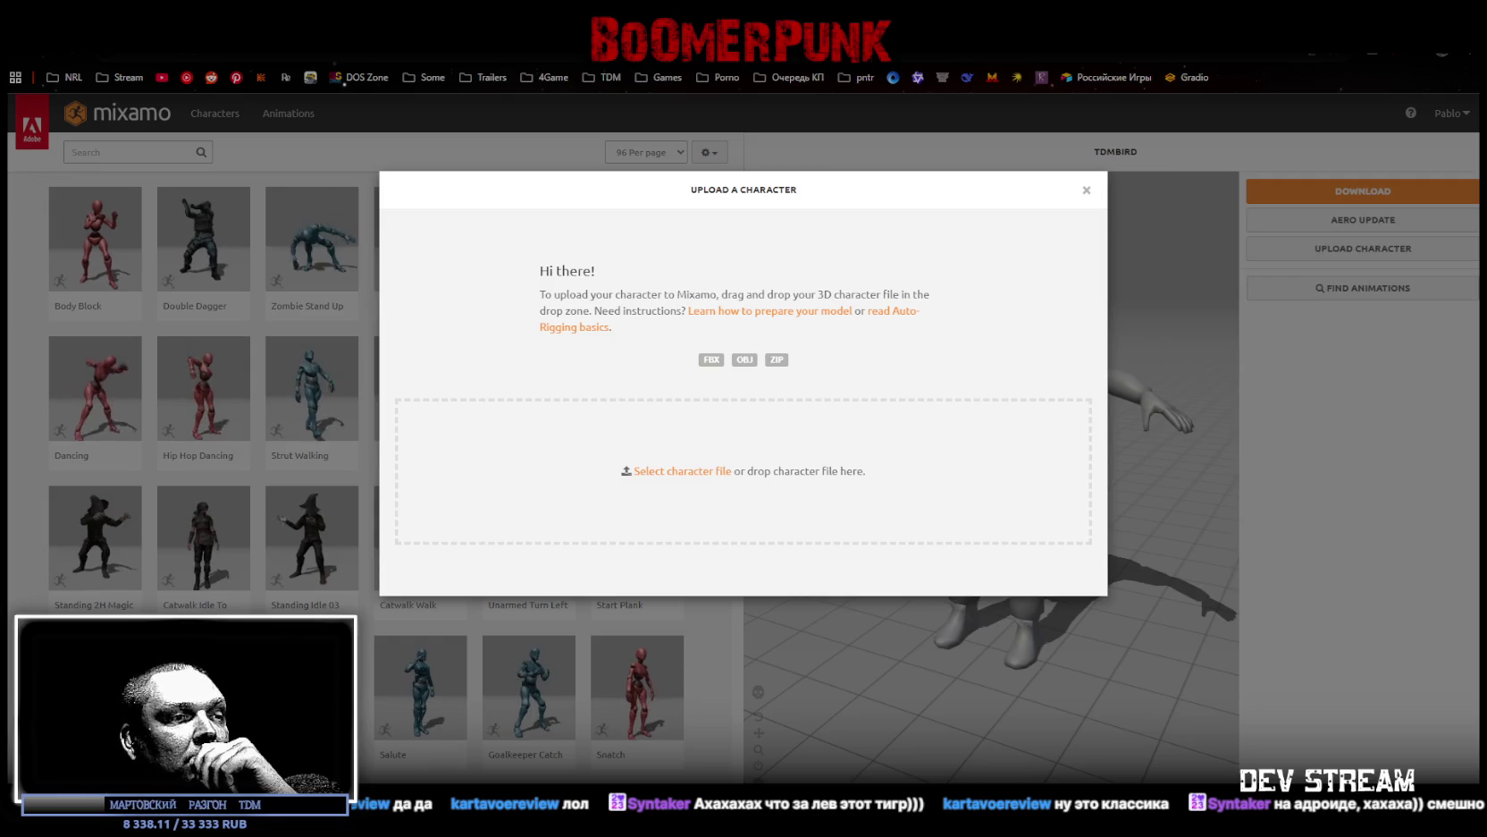
left_click_drag(796, 372, 730, 492)
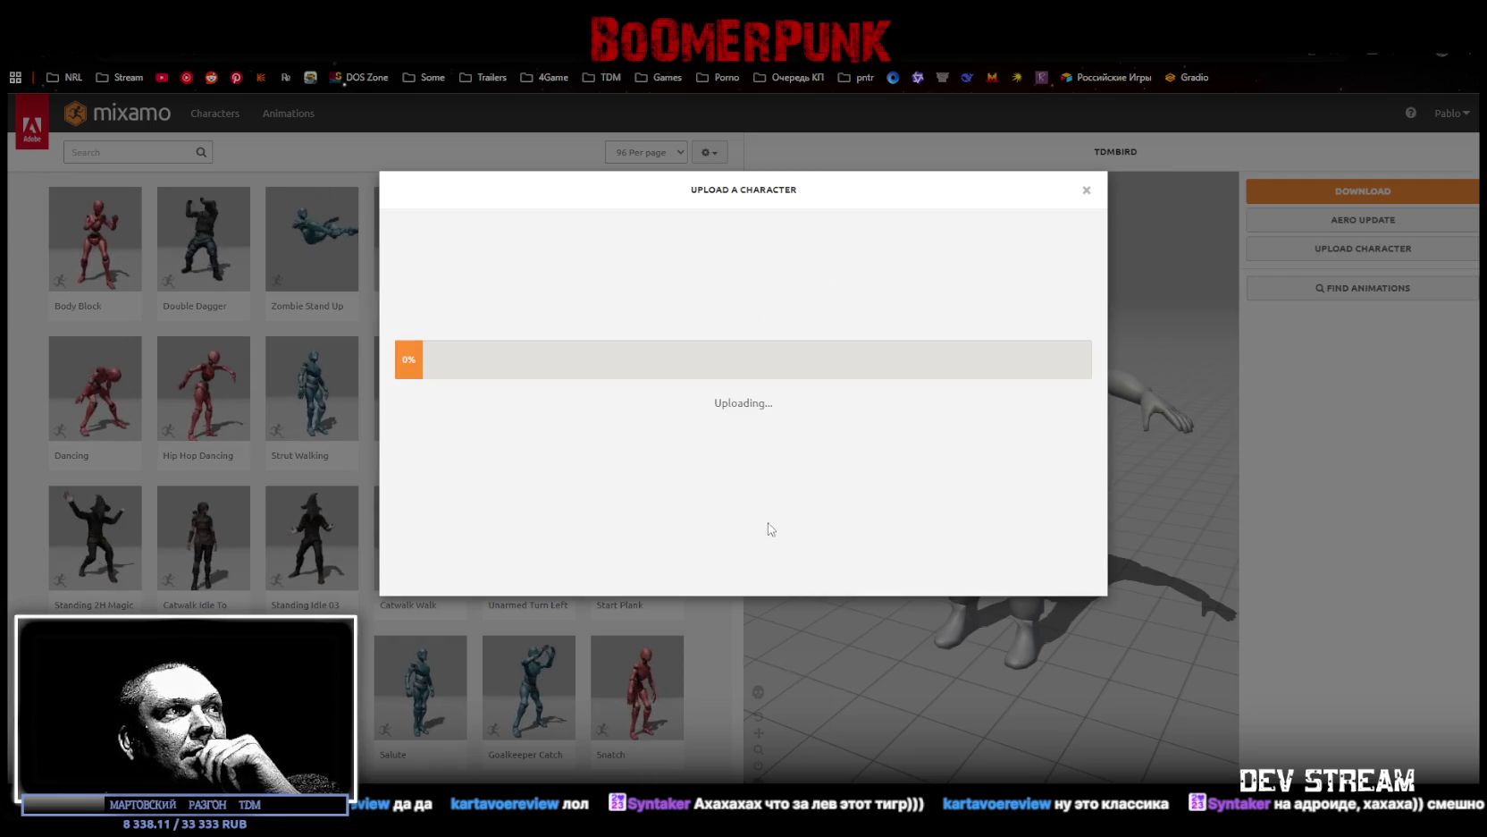
left_click(1087, 190)
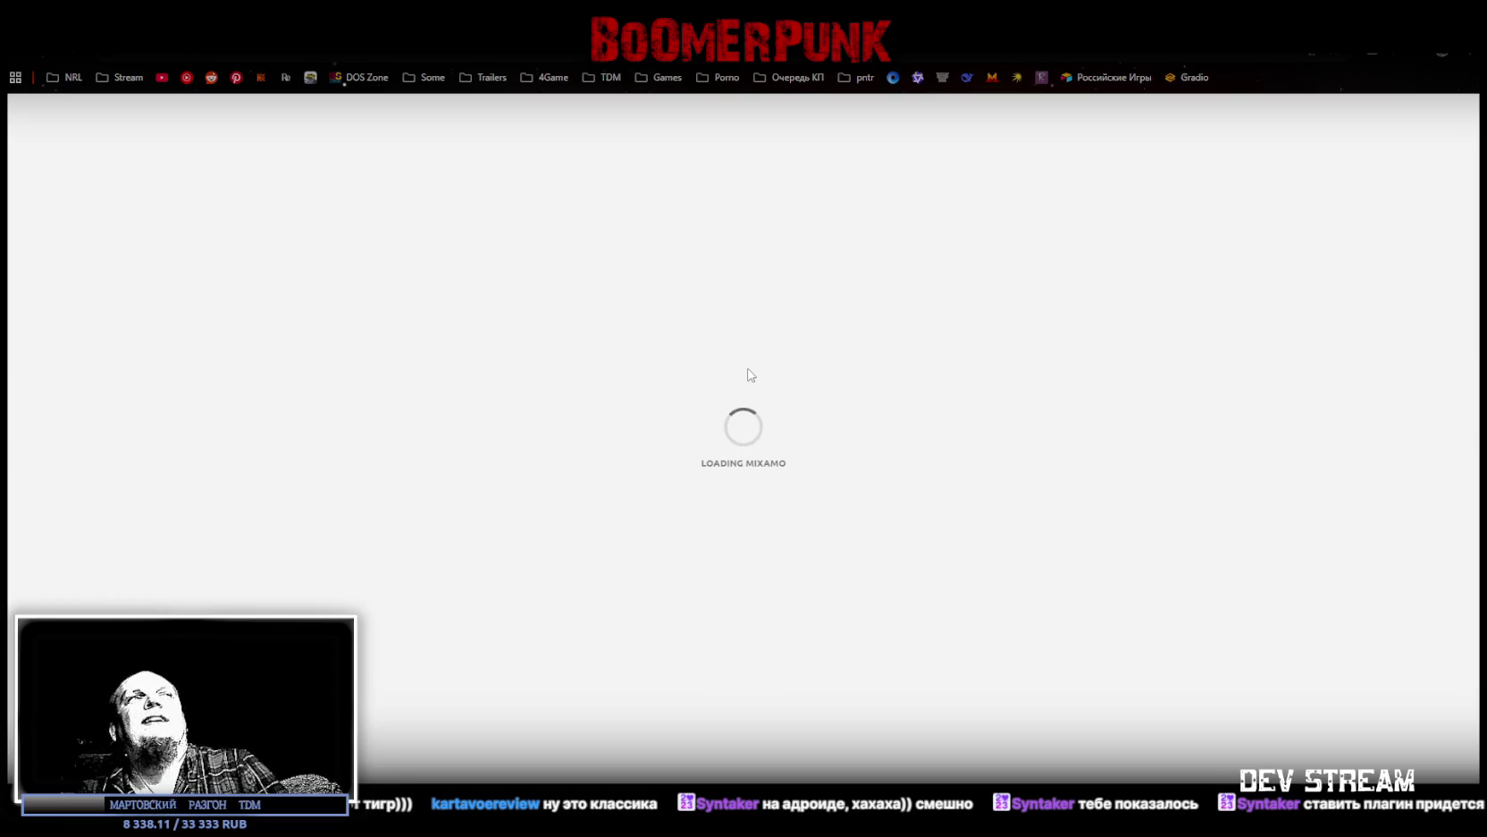
Step: Upload the re-exported Birdman FBX and advance past the Orient step
key("alt+Tab")
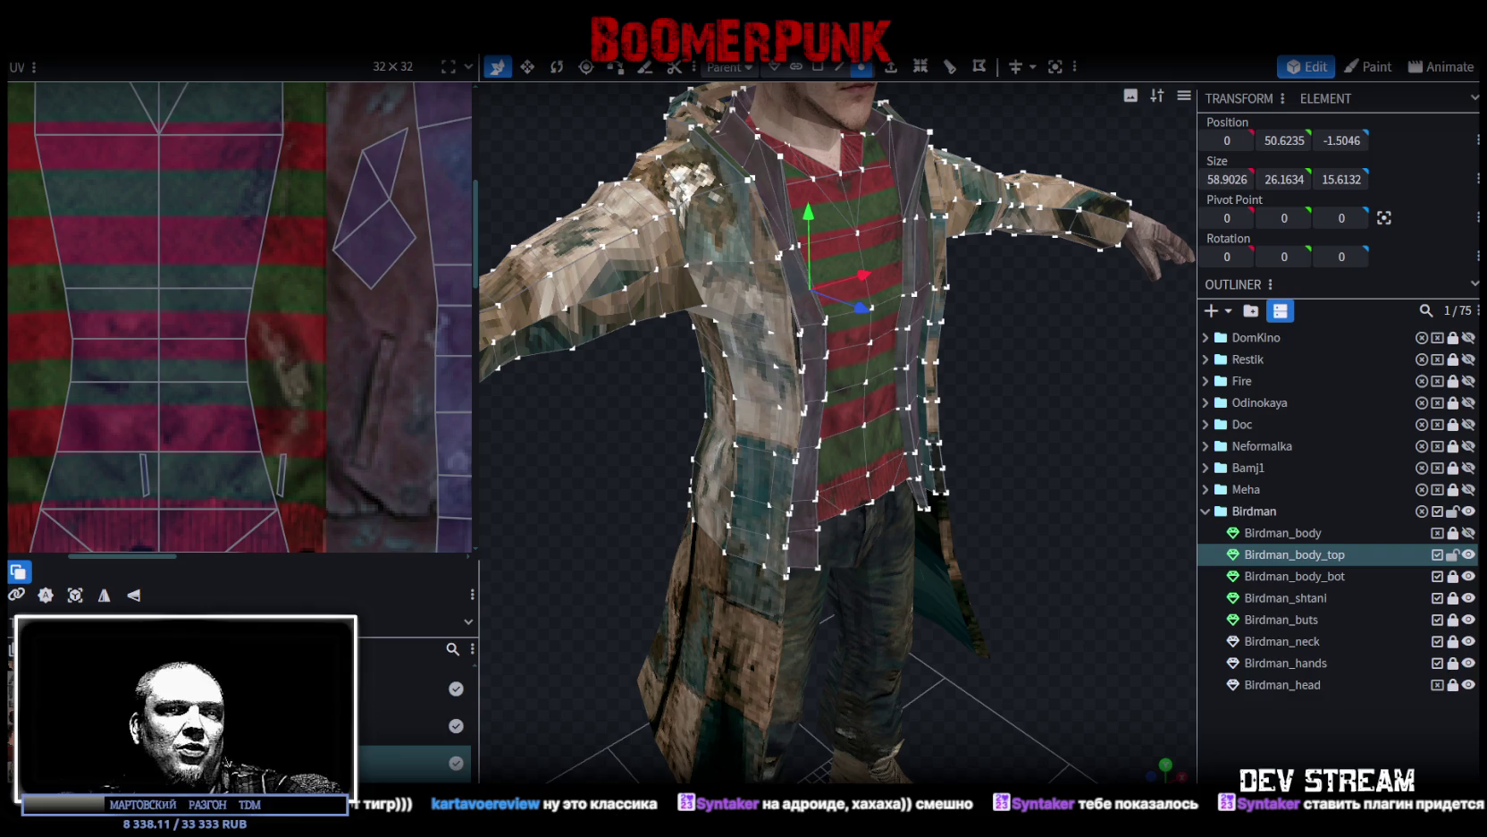
key("alt+Tab")
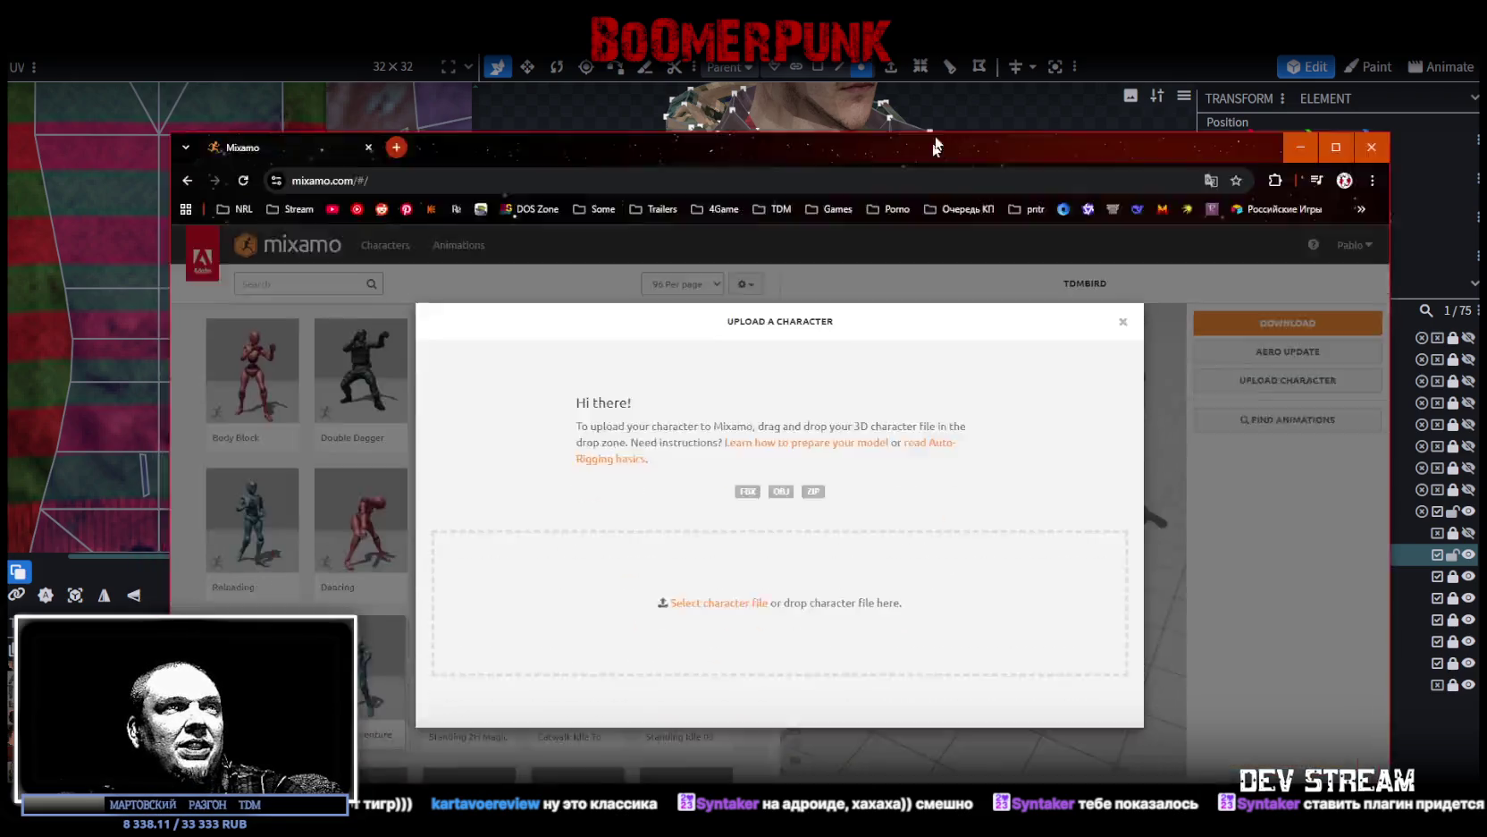
left_click_drag(804, 537, 778, 443)
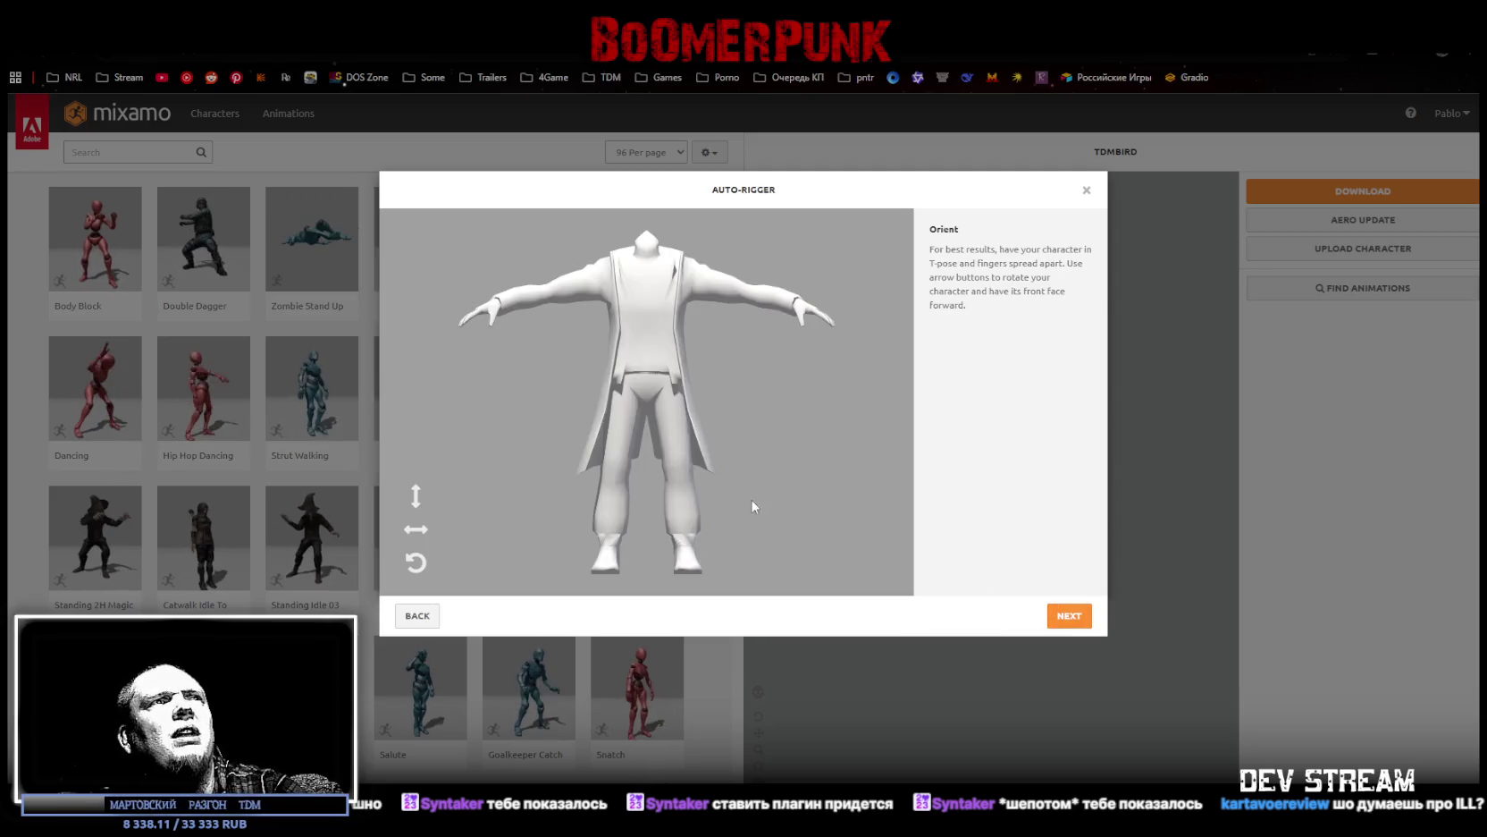
left_click(1078, 618)
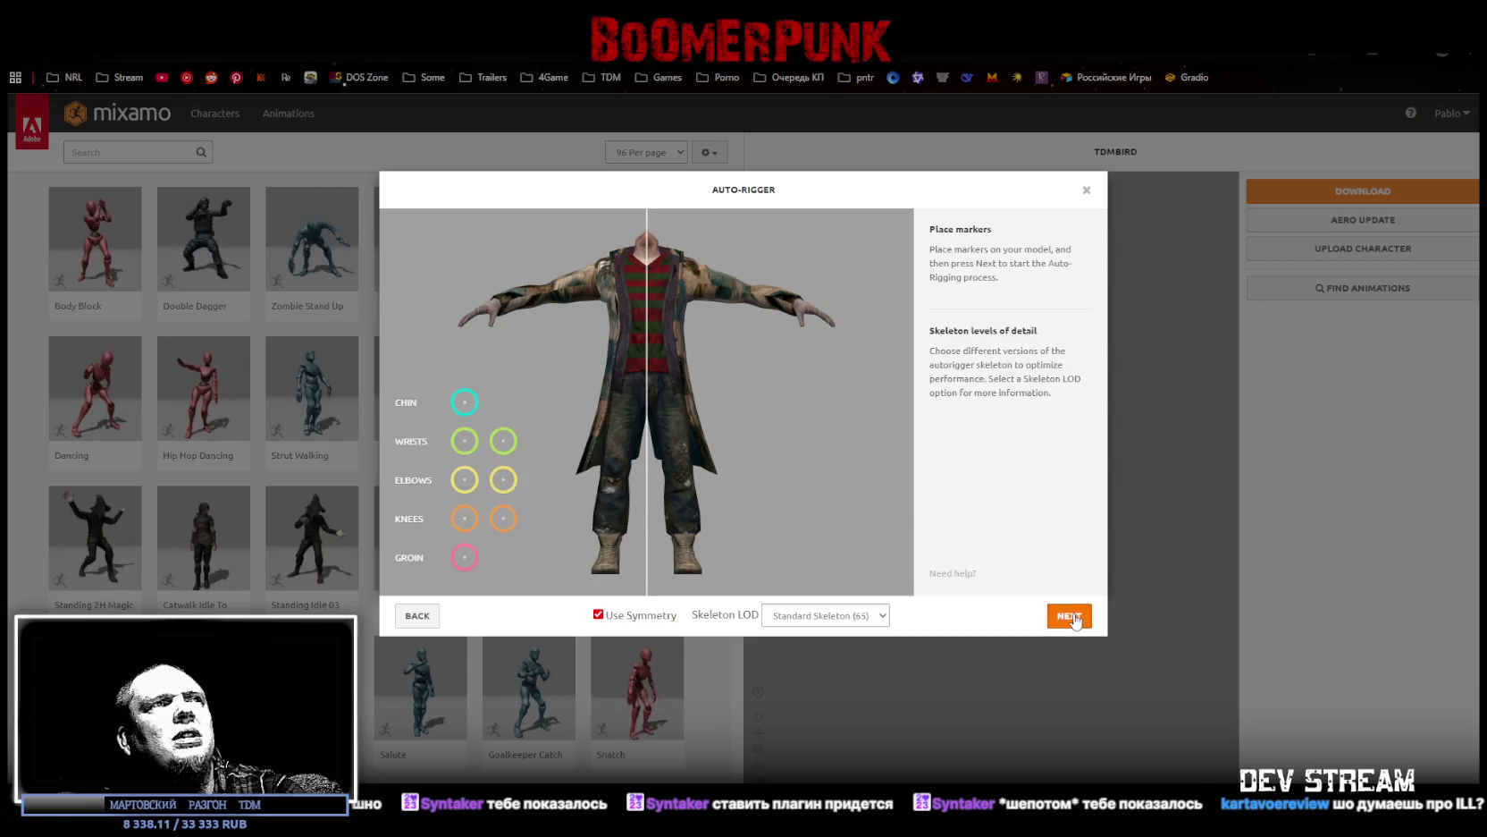
Step: Place chin, wrist, elbow, knee and groin markers with symmetry, then run the auto-rigger
left_click_drag(481, 394, 647, 234)
mouse_move(515, 441)
left_mouse_down()
mouse_move(492, 300)
mouse_move(500, 310)
left_mouse_up()
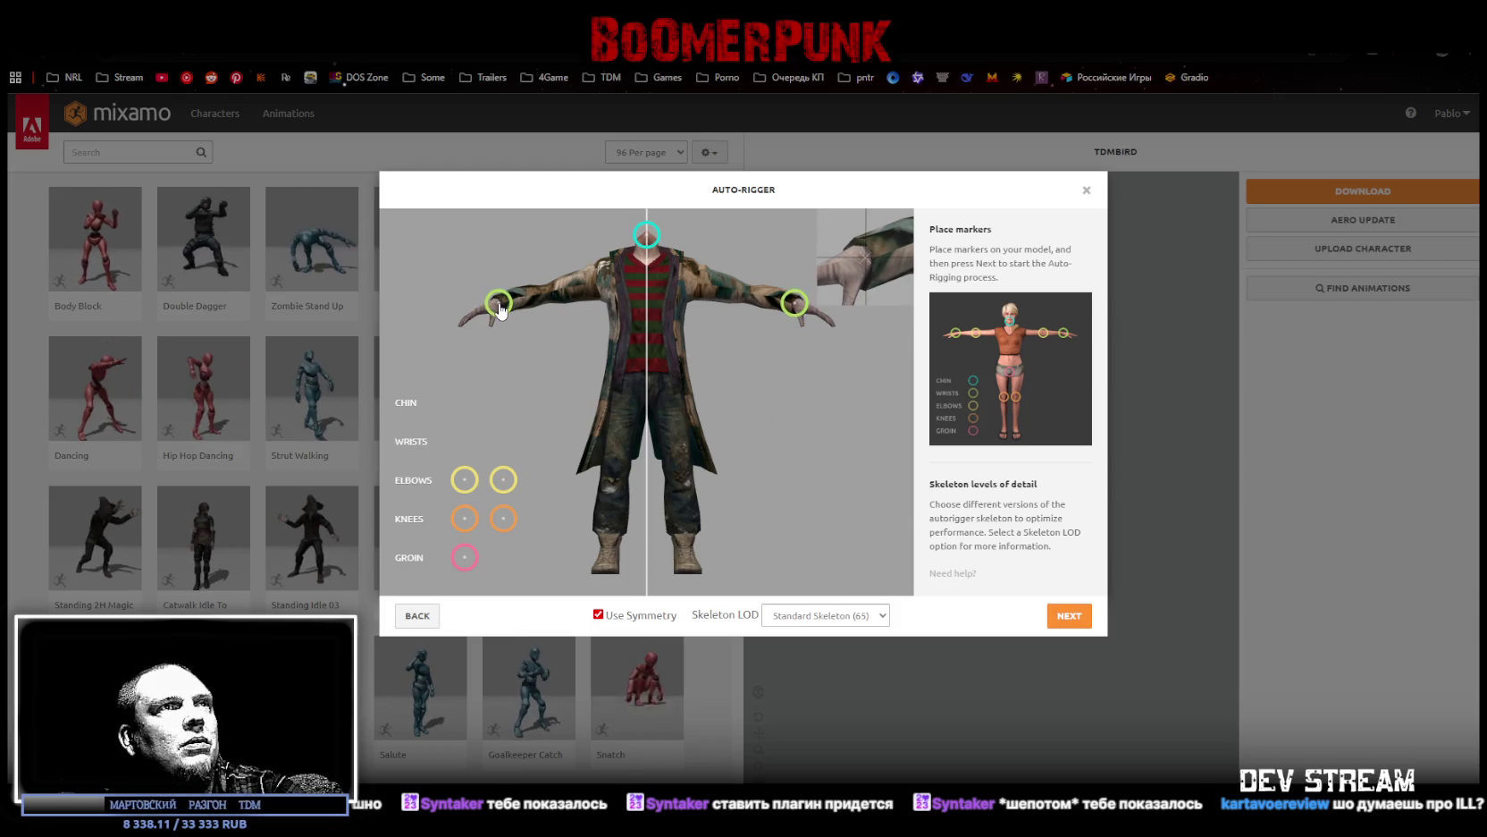
mouse_move(510, 479)
left_mouse_down()
mouse_move(524, 476)
mouse_move(565, 324)
mouse_move(545, 294)
left_mouse_up()
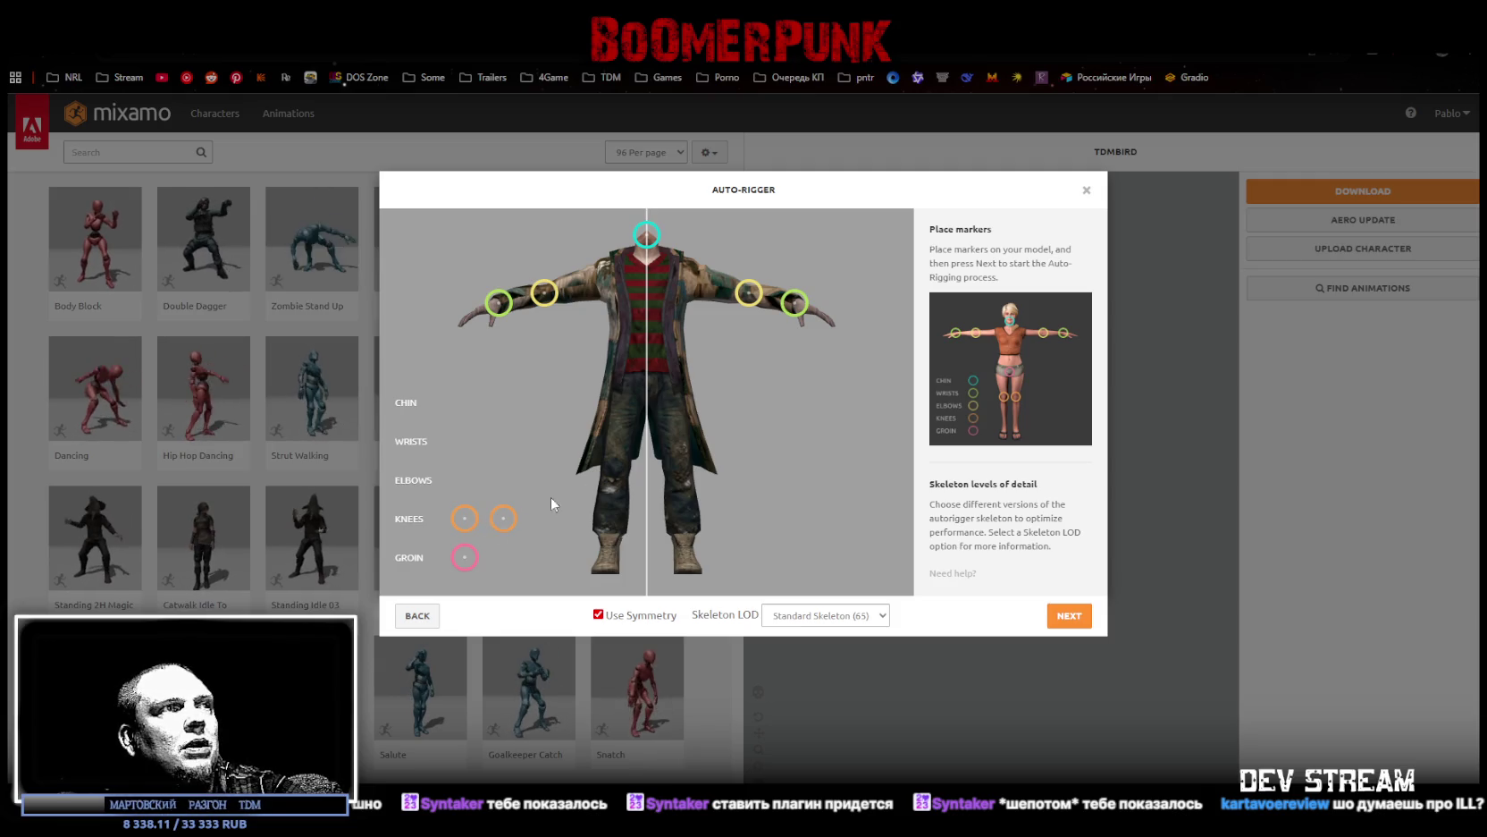
mouse_move(505, 526)
left_mouse_down()
mouse_move(630, 483)
mouse_move(615, 478)
left_mouse_up()
mouse_move(464, 557)
left_mouse_down()
mouse_move(580, 490)
mouse_move(650, 386)
left_mouse_up()
left_click(1076, 620)
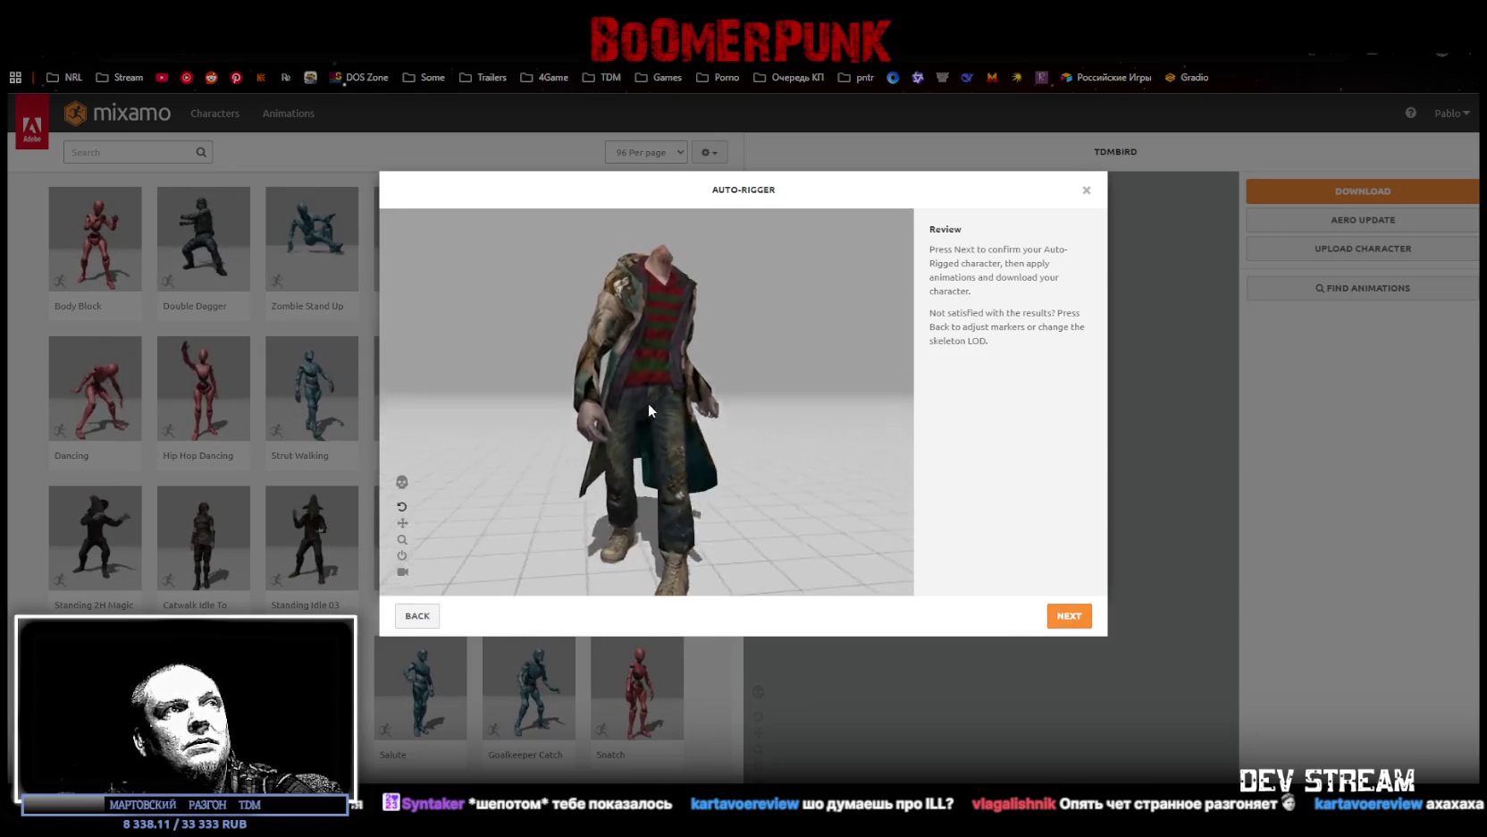
Step: Inspect the auto-rigged Birdman from side, back and front, then accept the rig
mouse_move(609, 430)
left_mouse_down()
mouse_move(717, 426)
mouse_move(601, 413)
left_mouse_up()
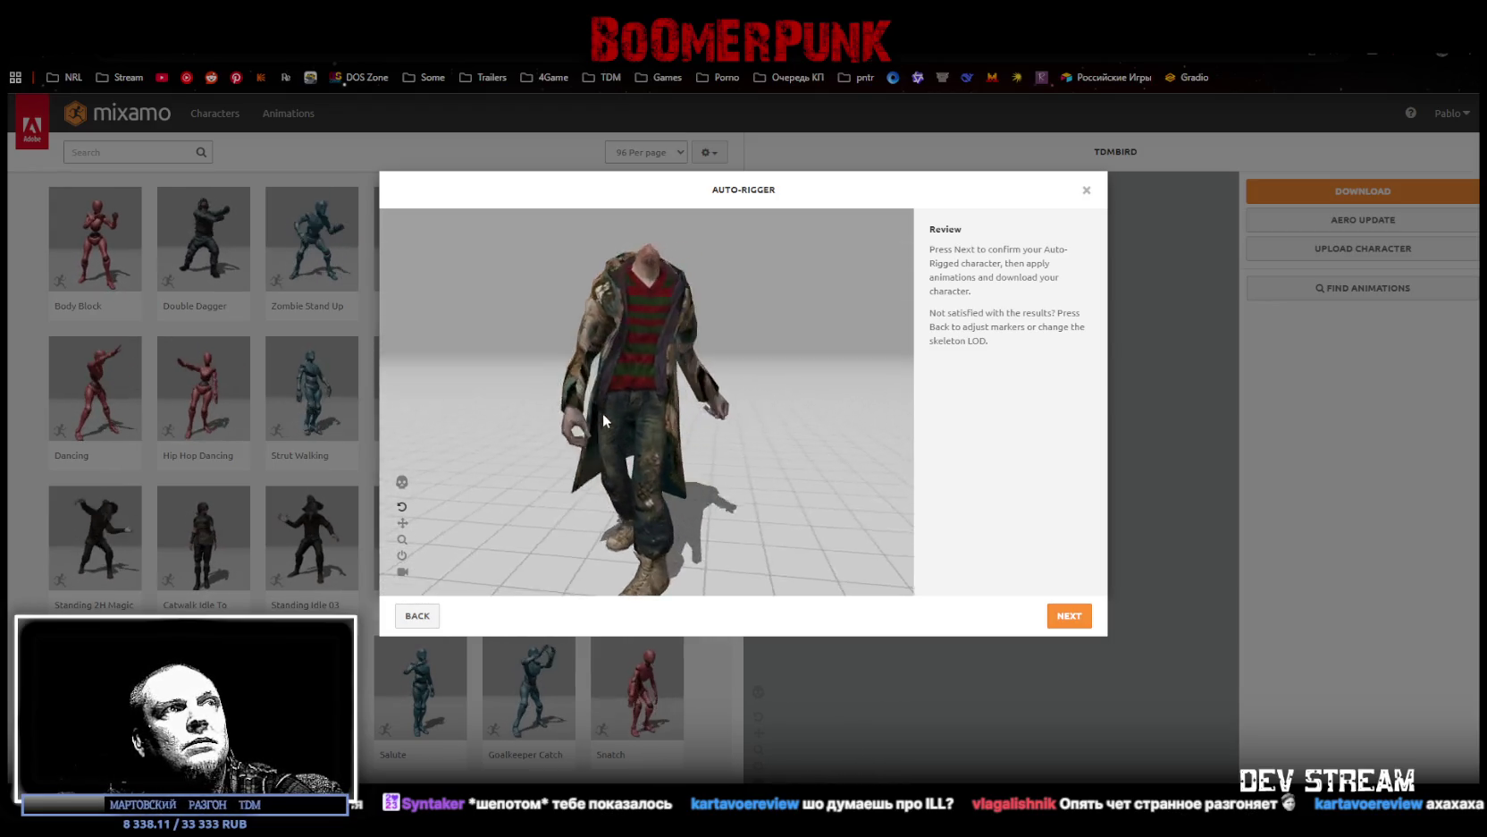
scroll(684, 400, "up", 5)
scroll(663, 418, "down", 5)
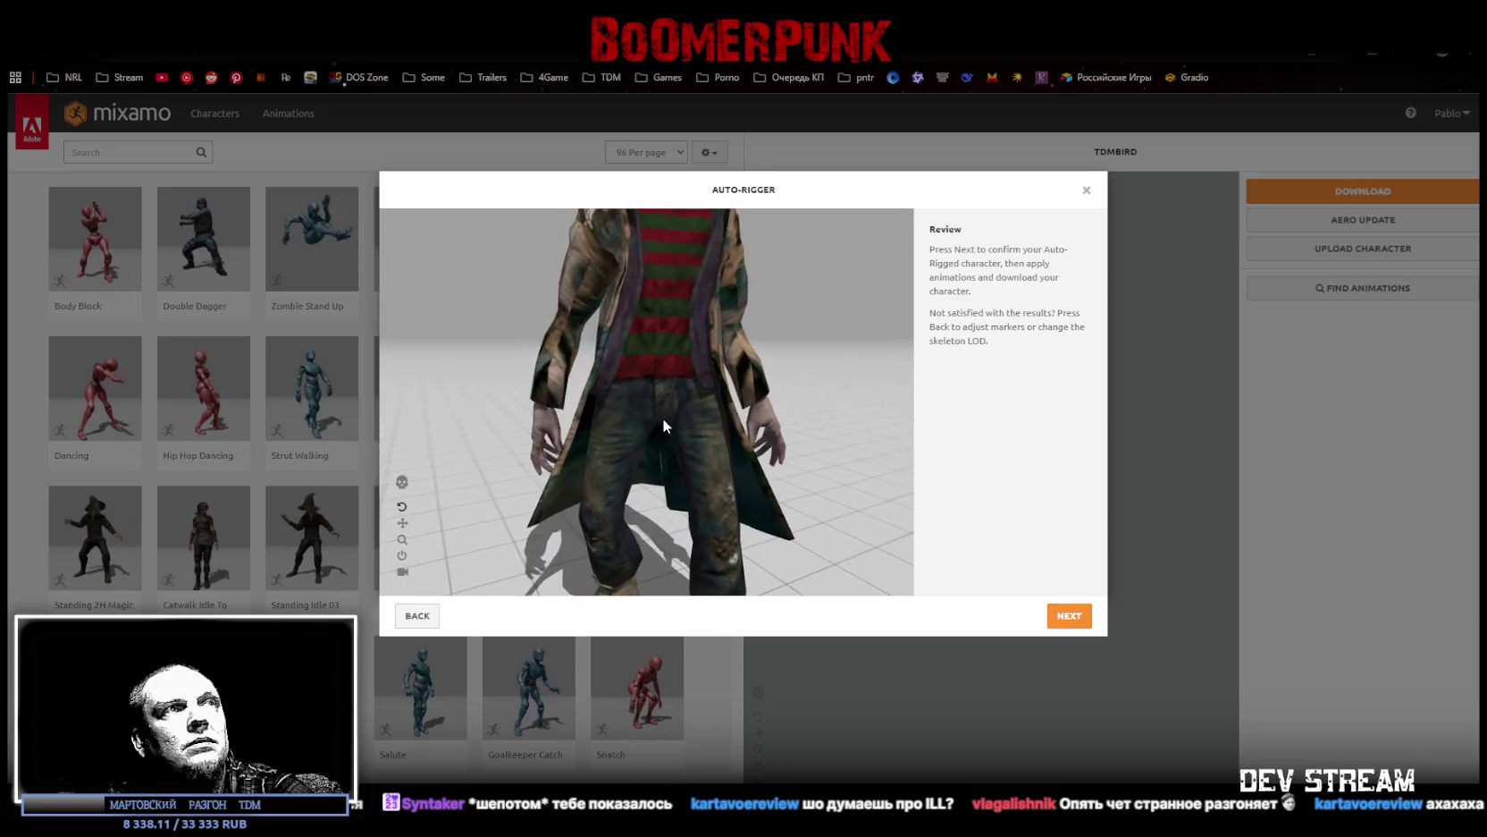
left_click_drag(662, 419, 458, 444)
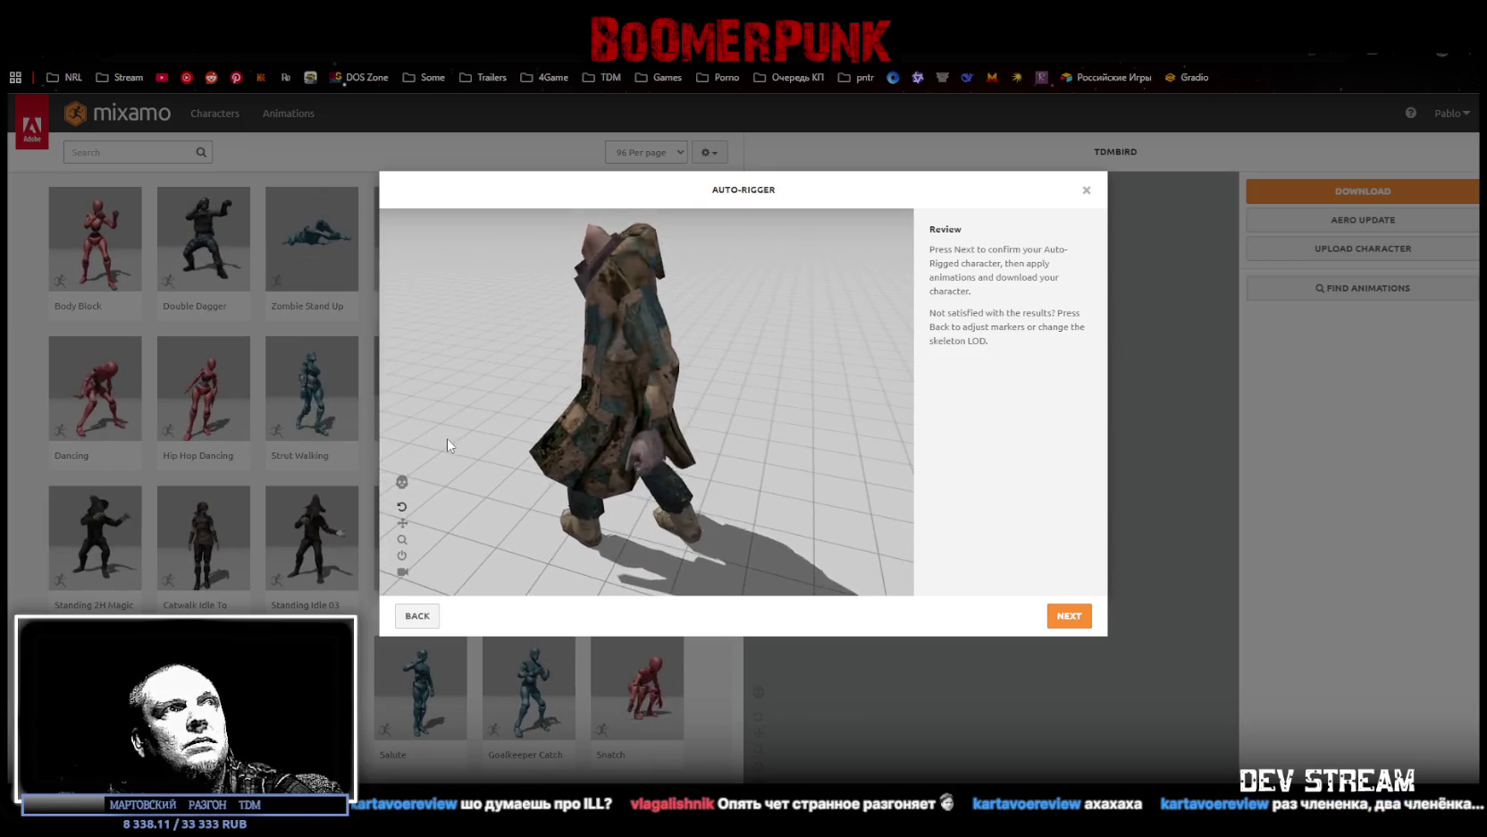
mouse_move(572, 411)
left_mouse_down()
mouse_move(676, 386)
mouse_move(660, 384)
left_mouse_up()
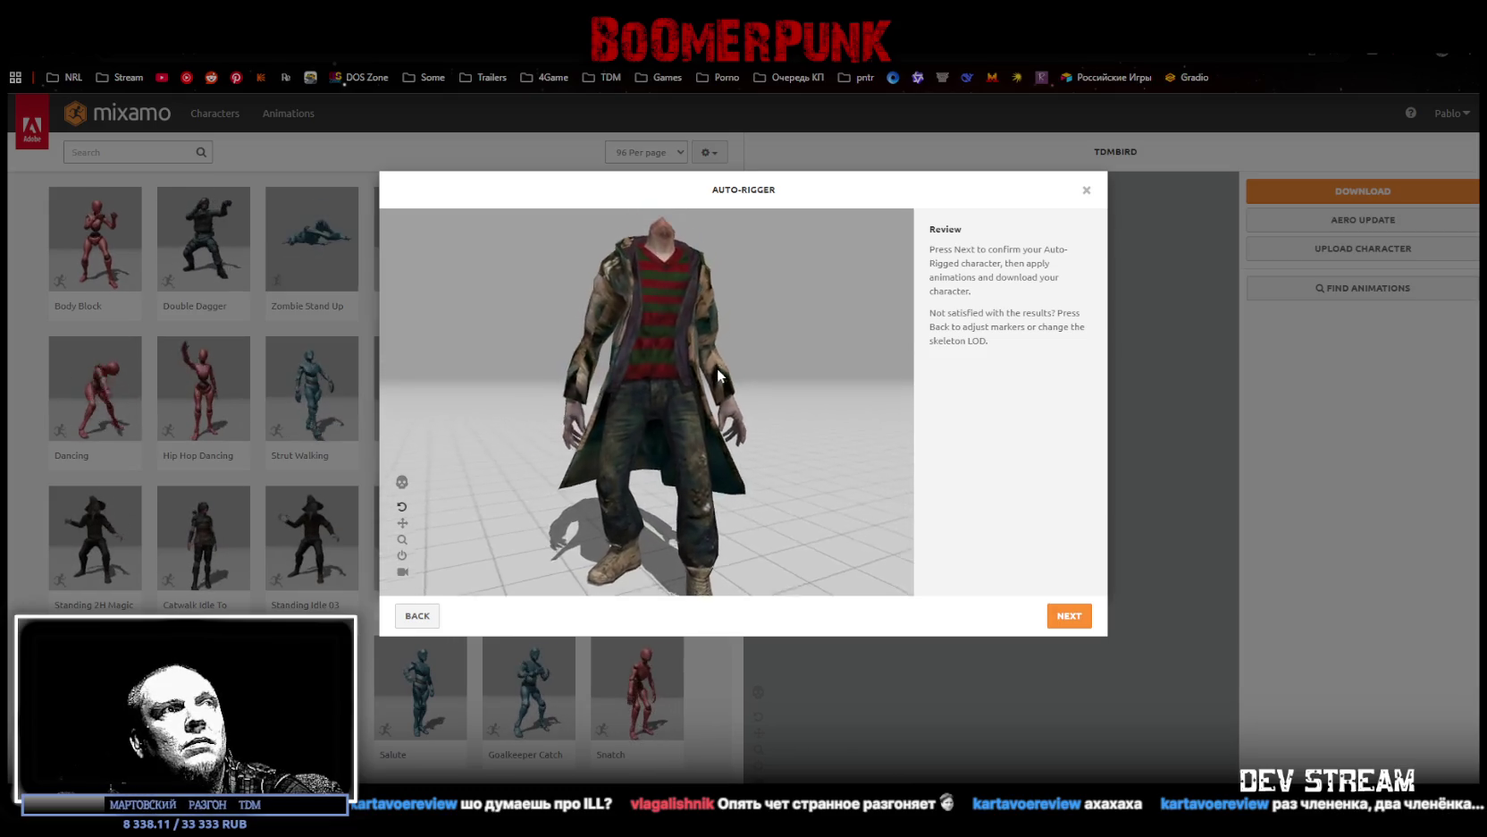
left_click_drag(511, 381, 764, 383)
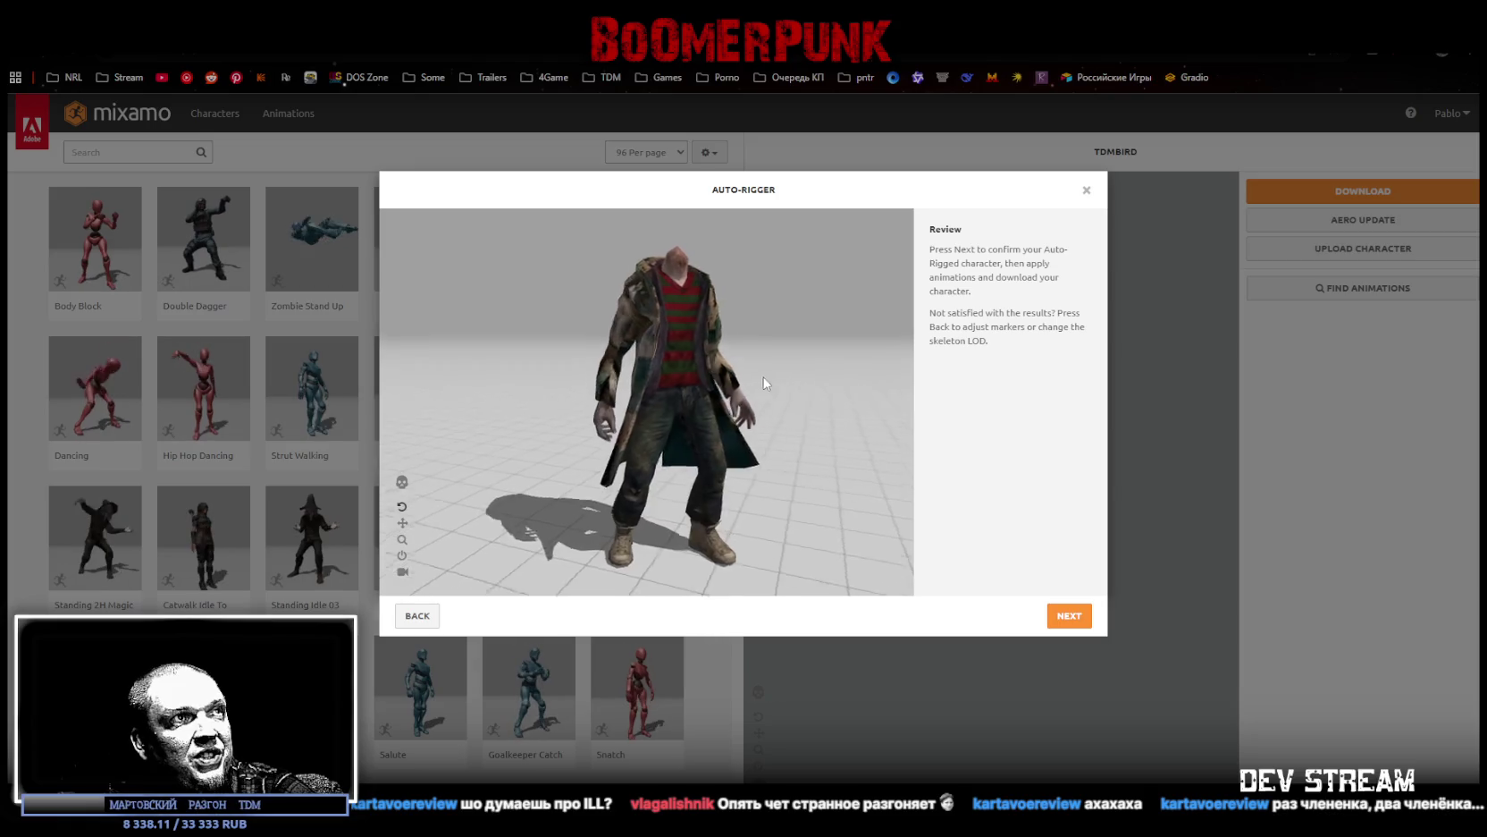
left_click(1067, 617)
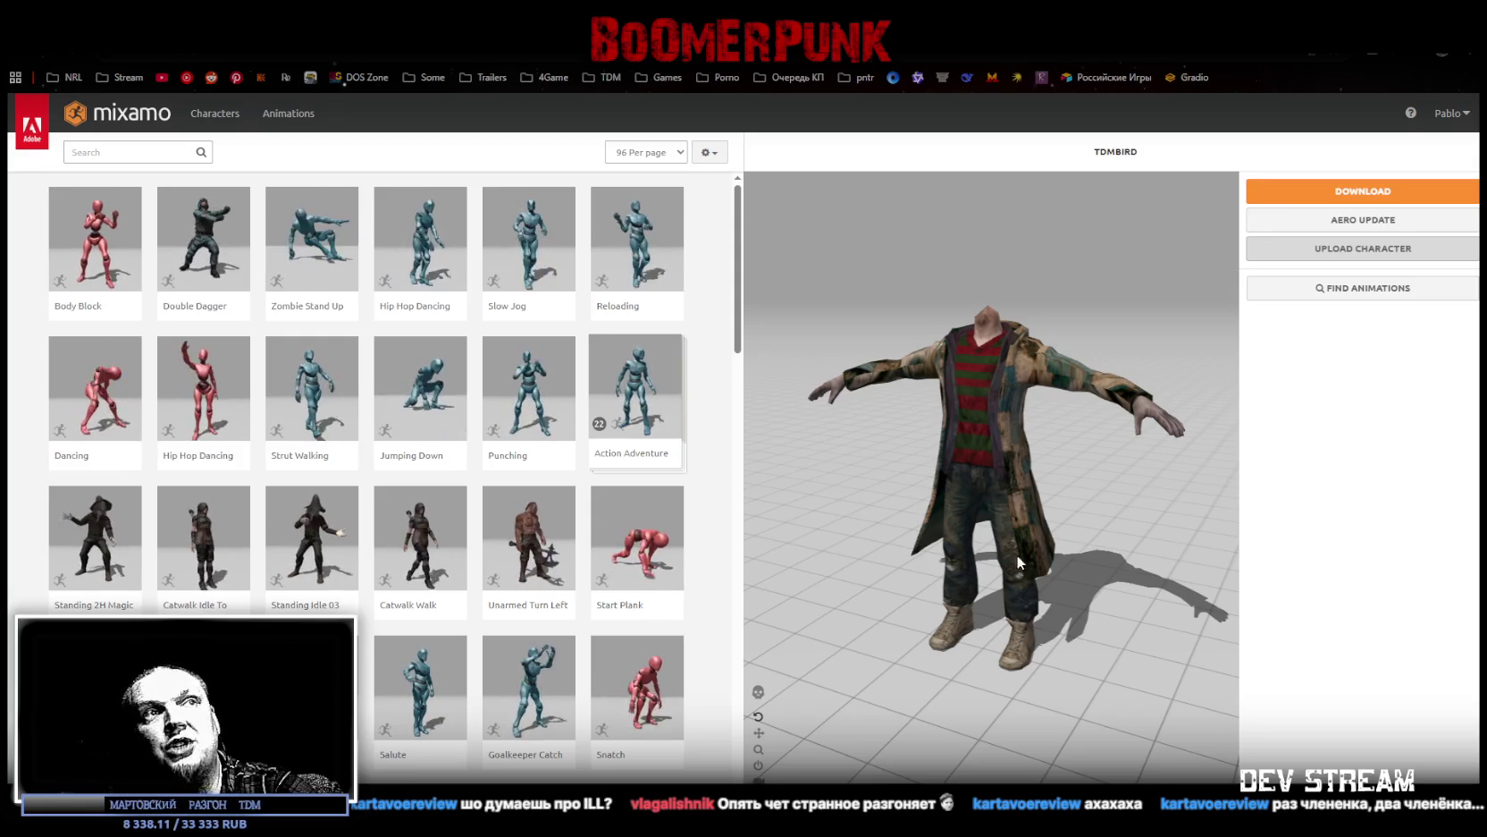
Step: Download the rigged TDMbird character as FBX in T-pose, then return to Blockbench
scroll(973, 430, "up", 2)
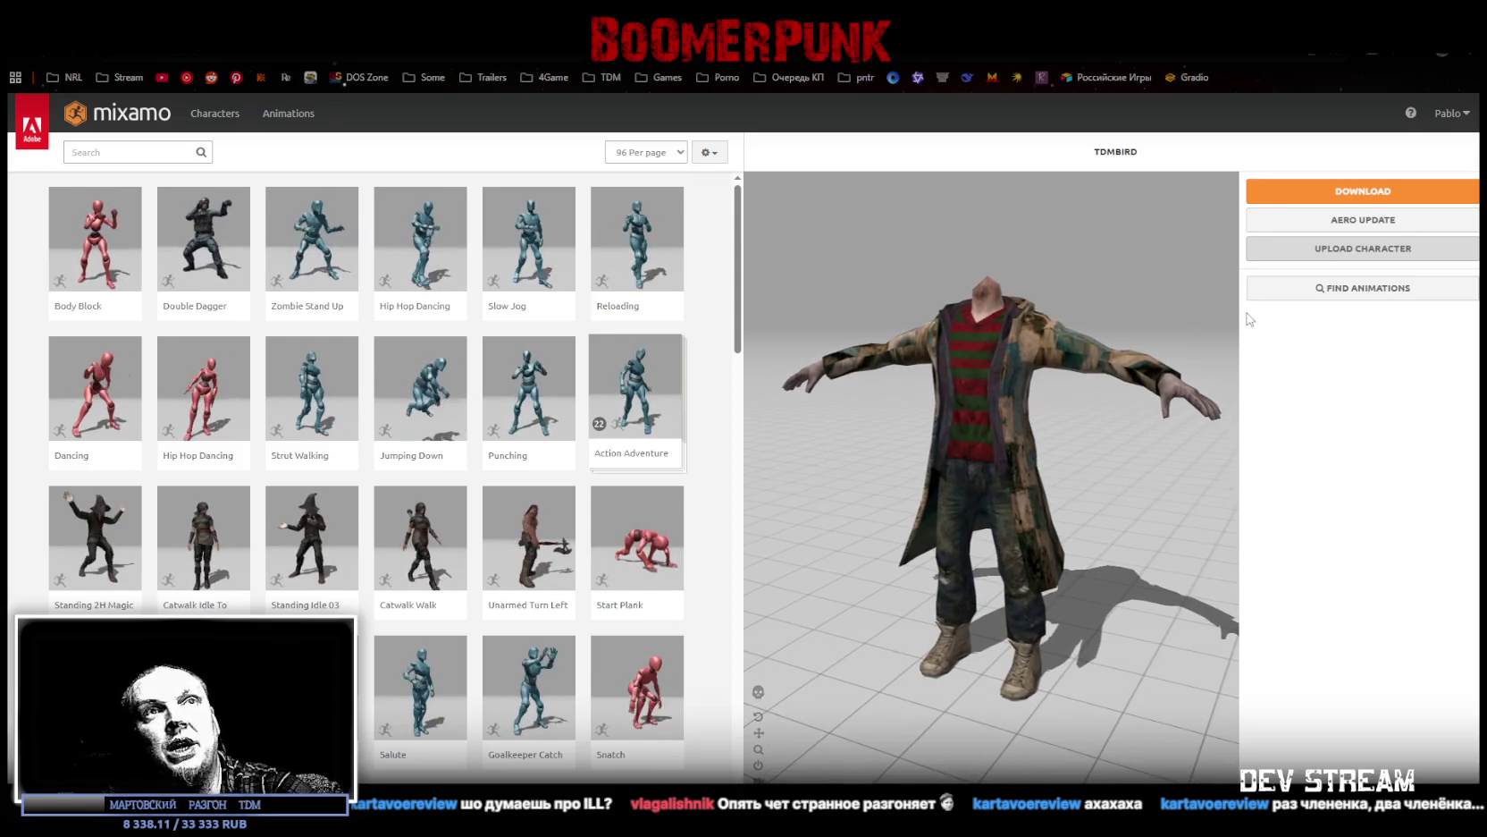
left_click(1364, 192)
left_click(625, 256)
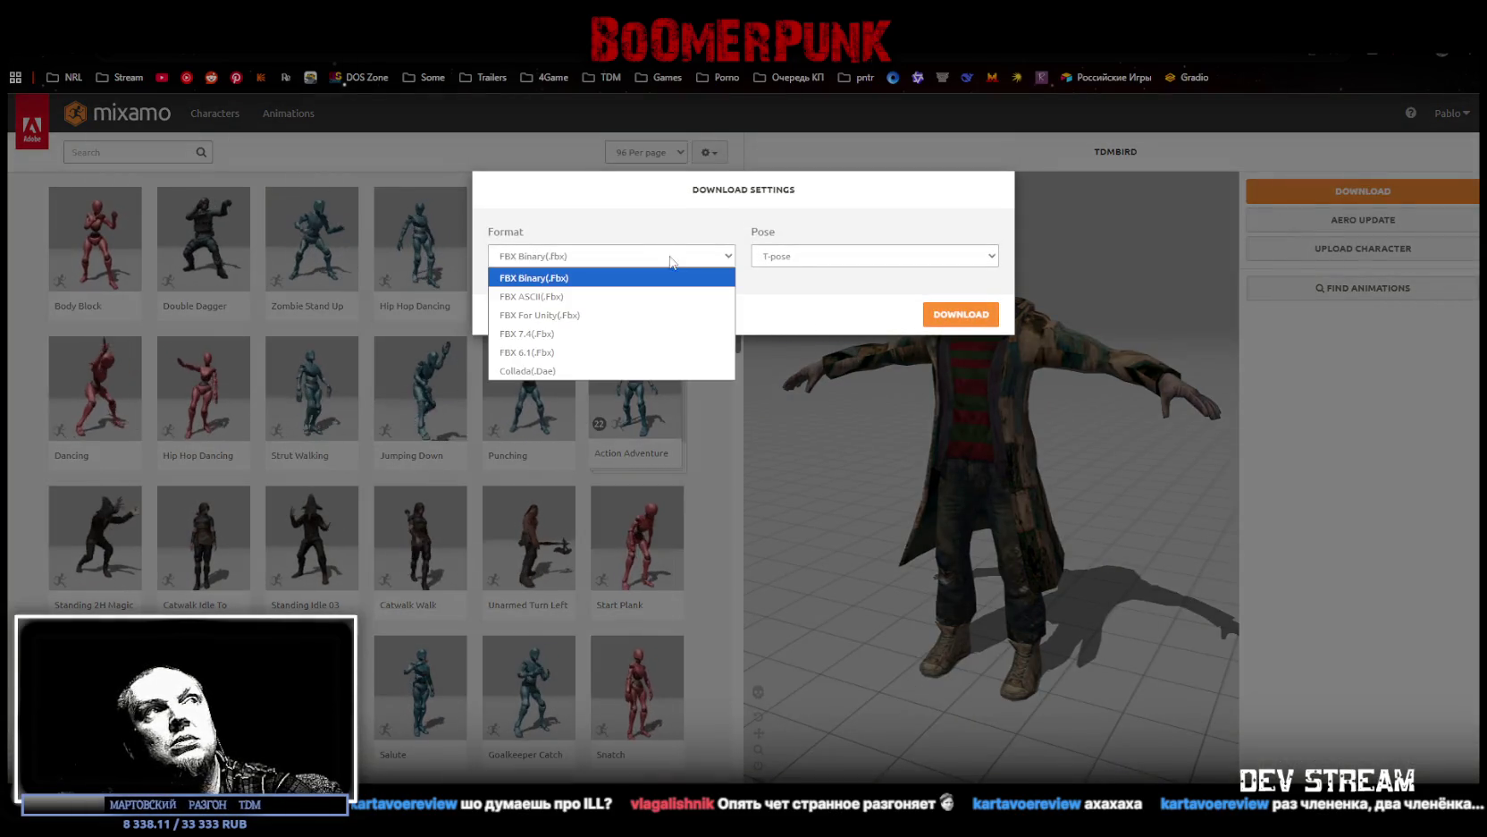
left_click(554, 315)
left_click(889, 252)
left_click(804, 281)
left_click(961, 314)
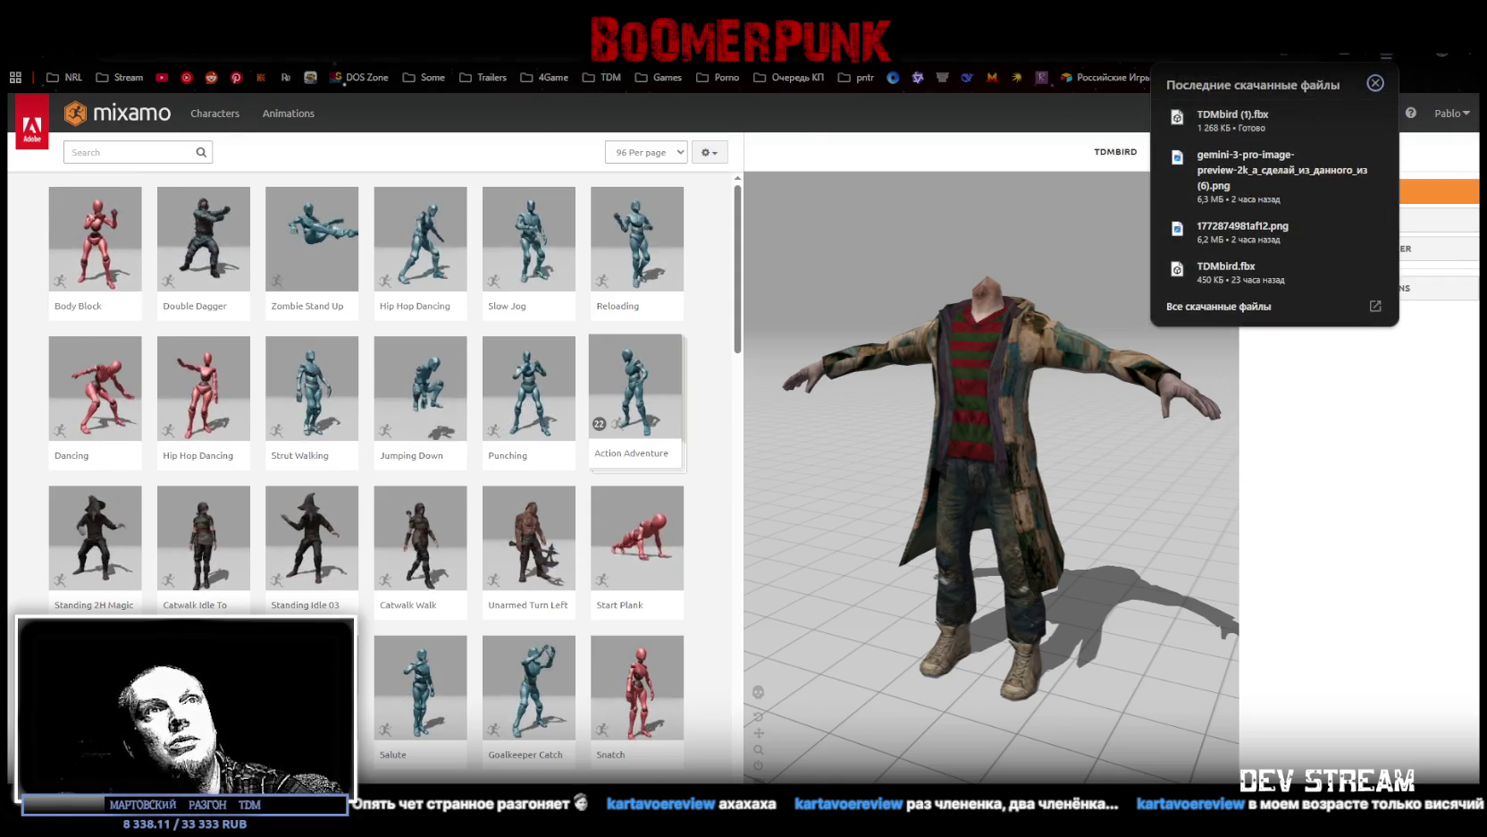
key("alt+Tab")
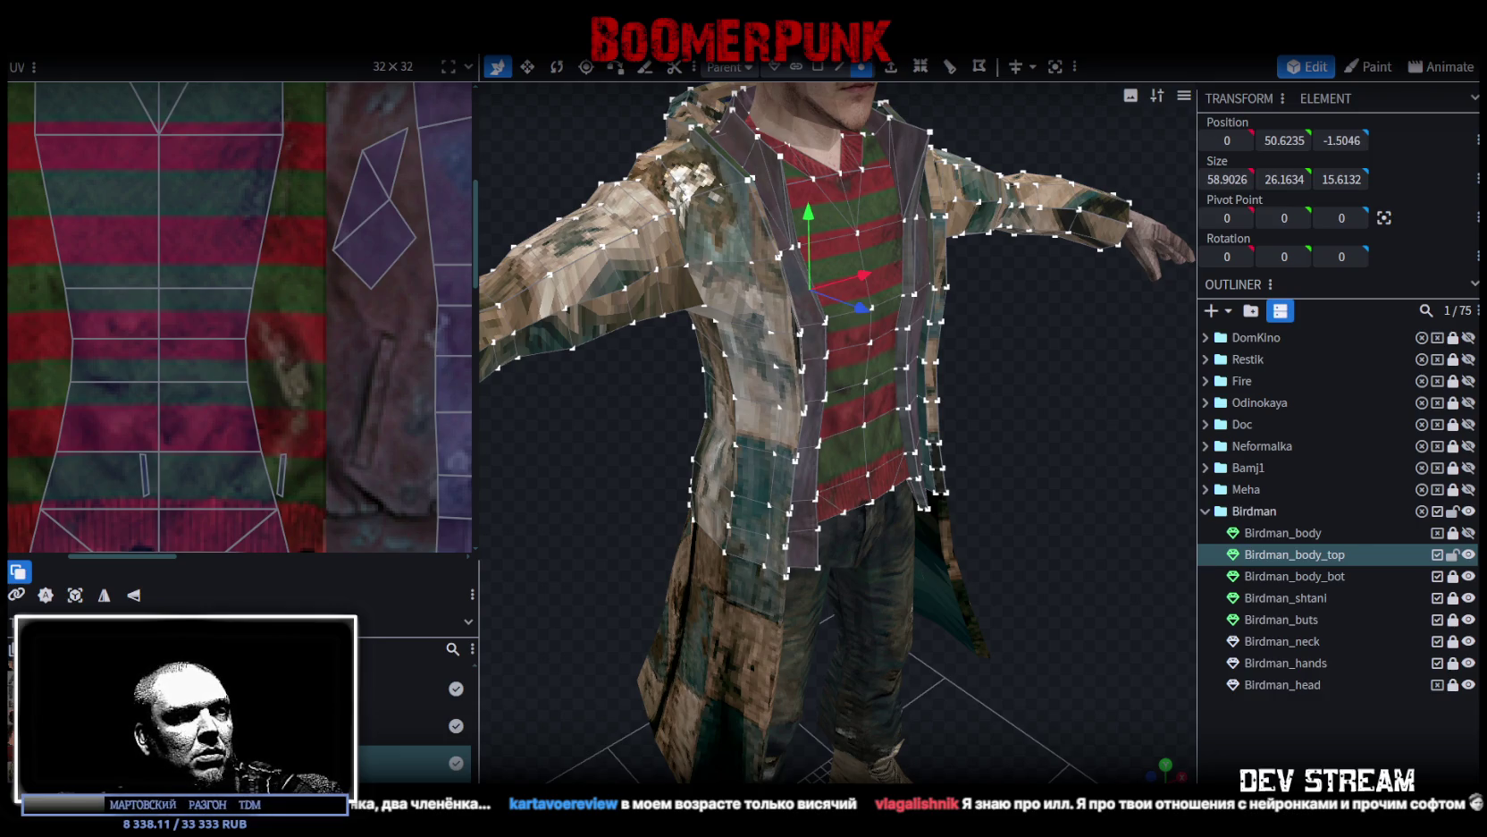
Step: Switch to the browser playing the YouTube video with the Mundfish Powerhouse logo
key("alt+Tab")
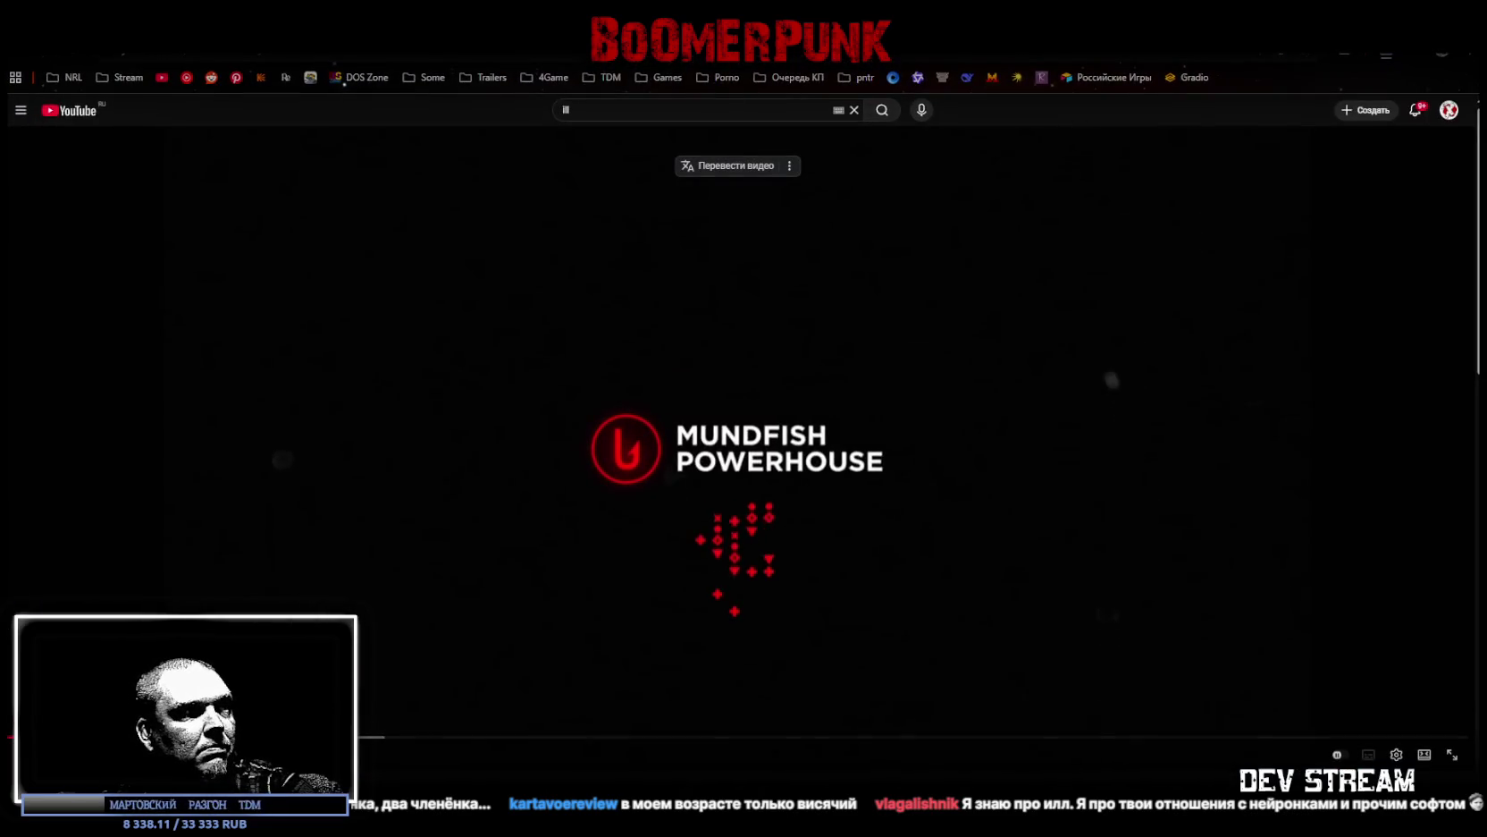
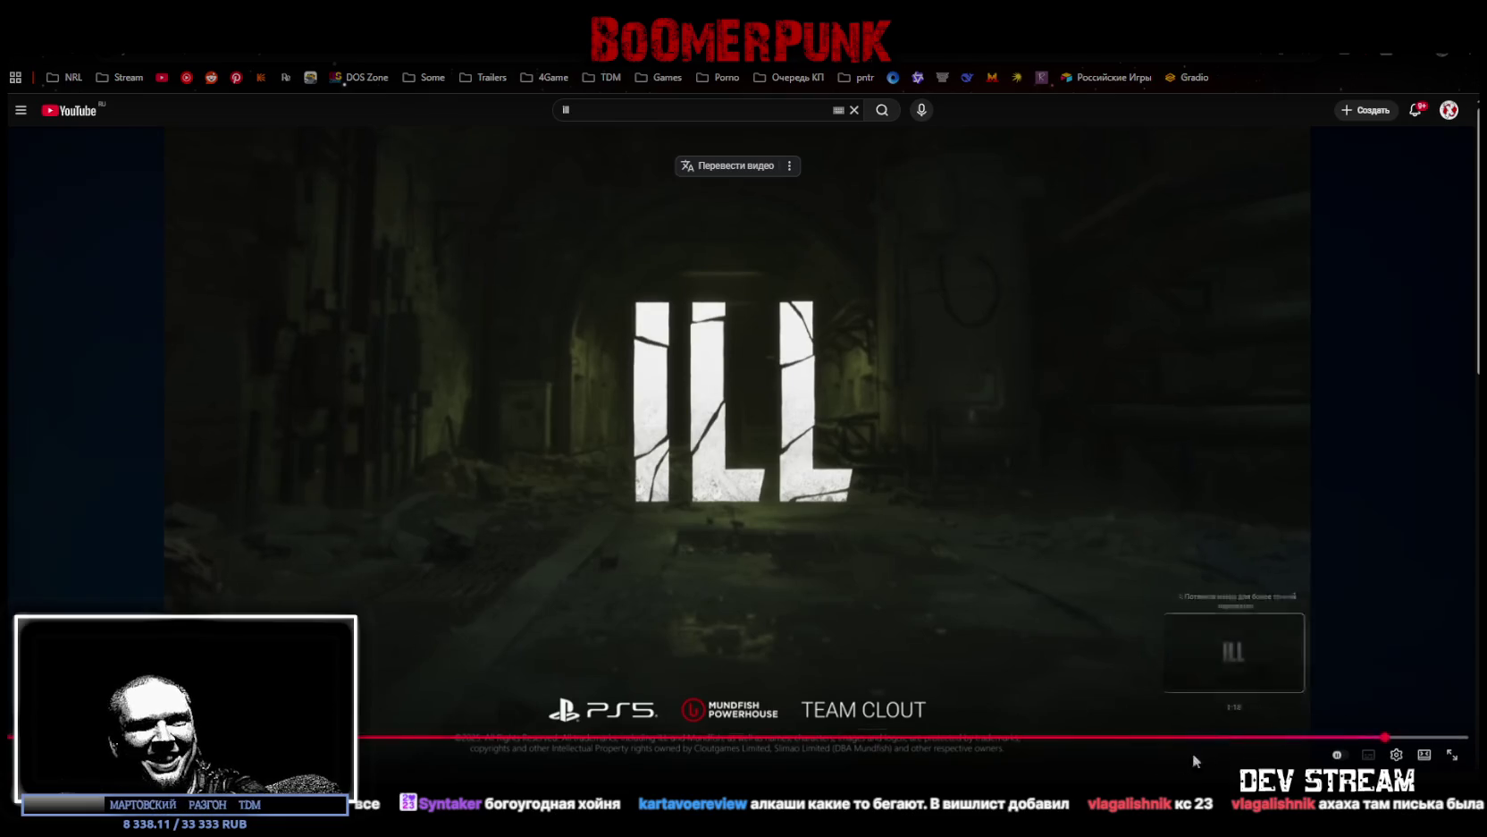
Step: Rewind the trailer five seconds, frame the Birdman model from the front, and move into Unity's scene
key("Left")
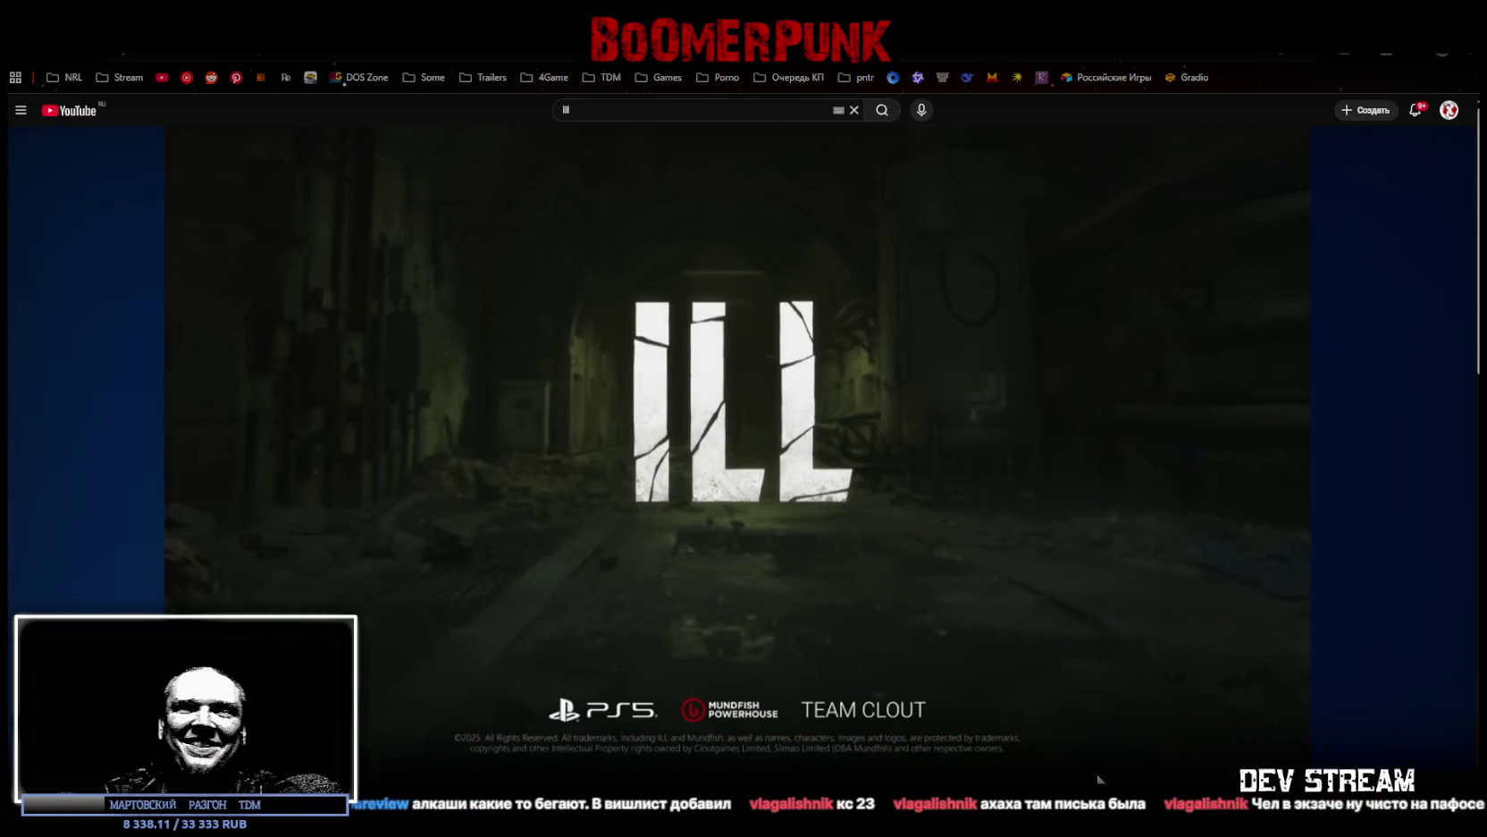
mouse_move(1076, 768)
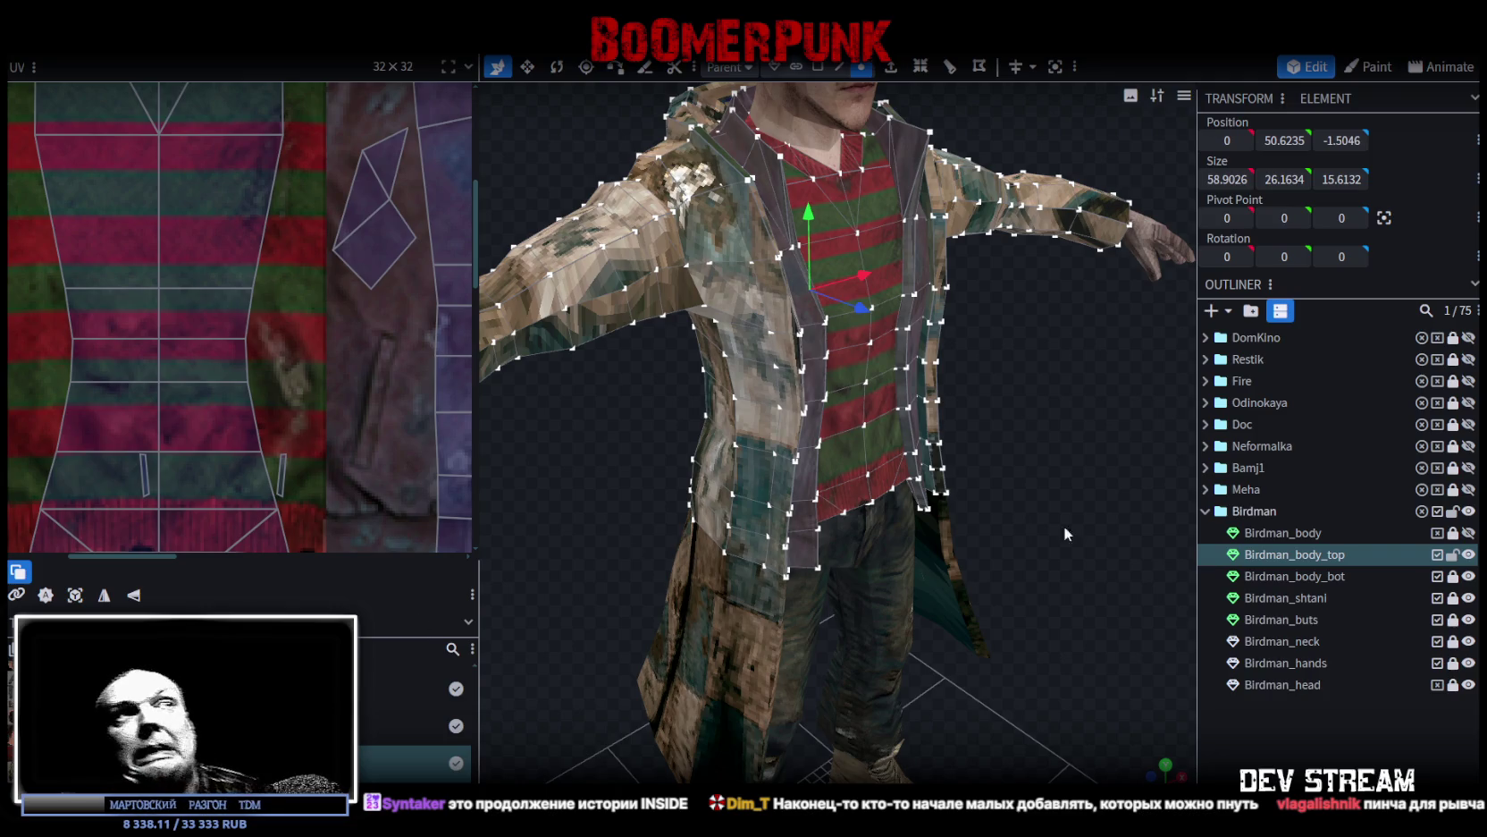
key("KP_1")
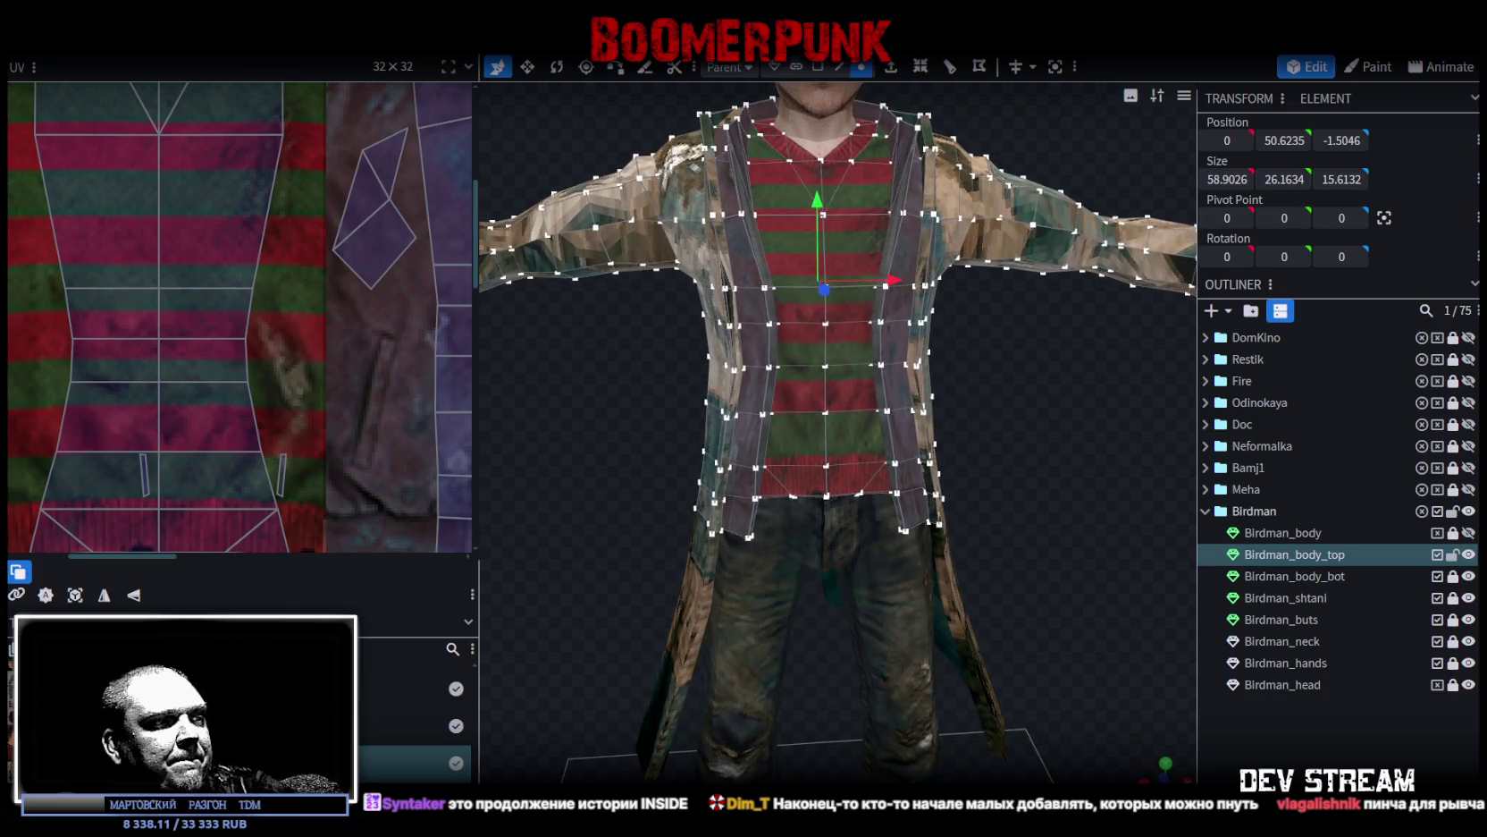
key("alt+Tab")
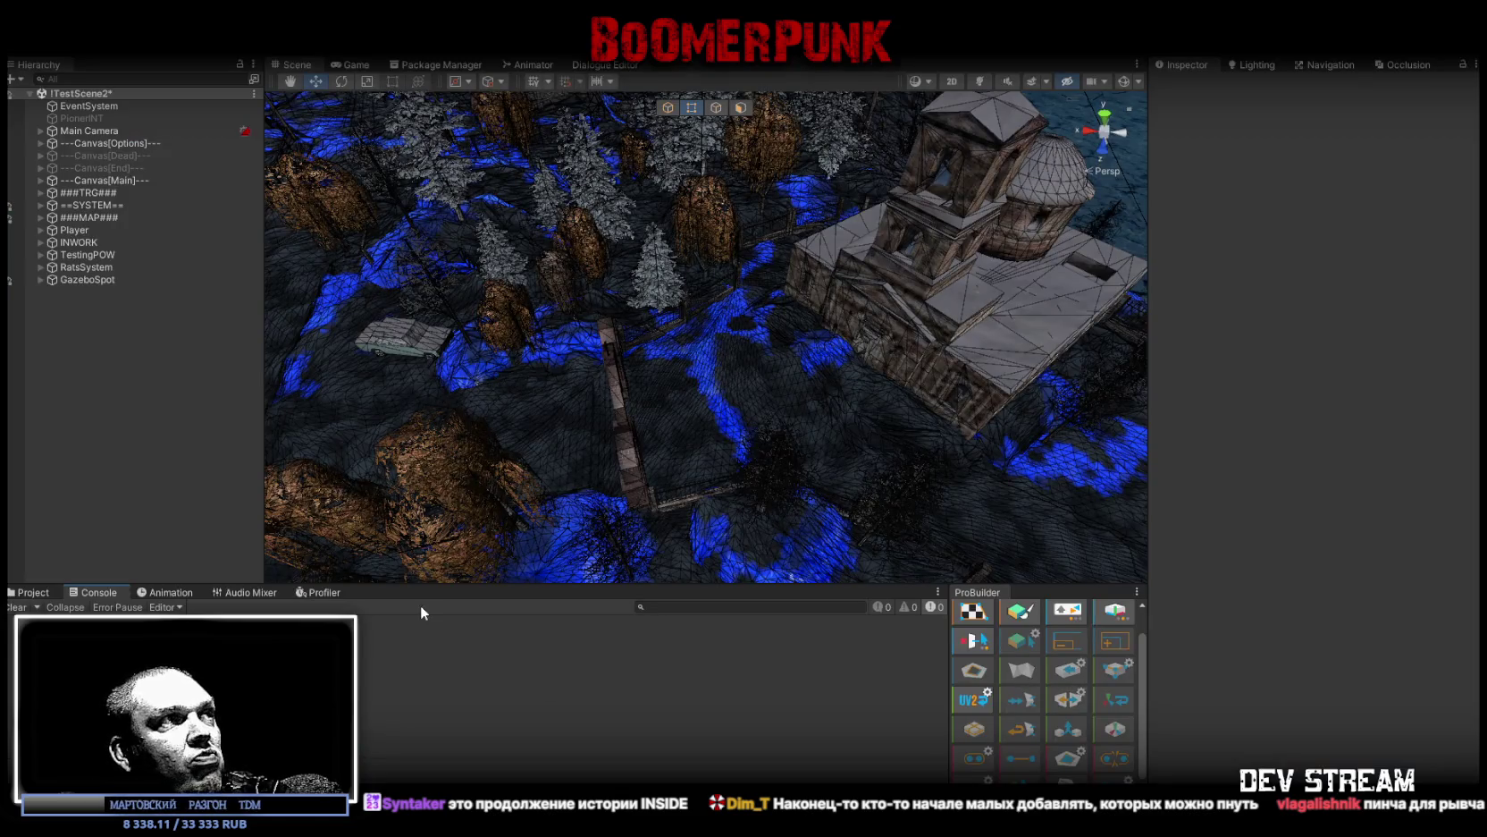
mouse_move(668, 360)
left_mouse_down()
mouse_move(663, 386)
mouse_move(891, 312)
mouse_move(703, 362)
mouse_move(616, 358)
left_mouse_up()
Step: Select the Birdman TDMbird character, then its model asset in Characters > Peoples
left_click(616, 357)
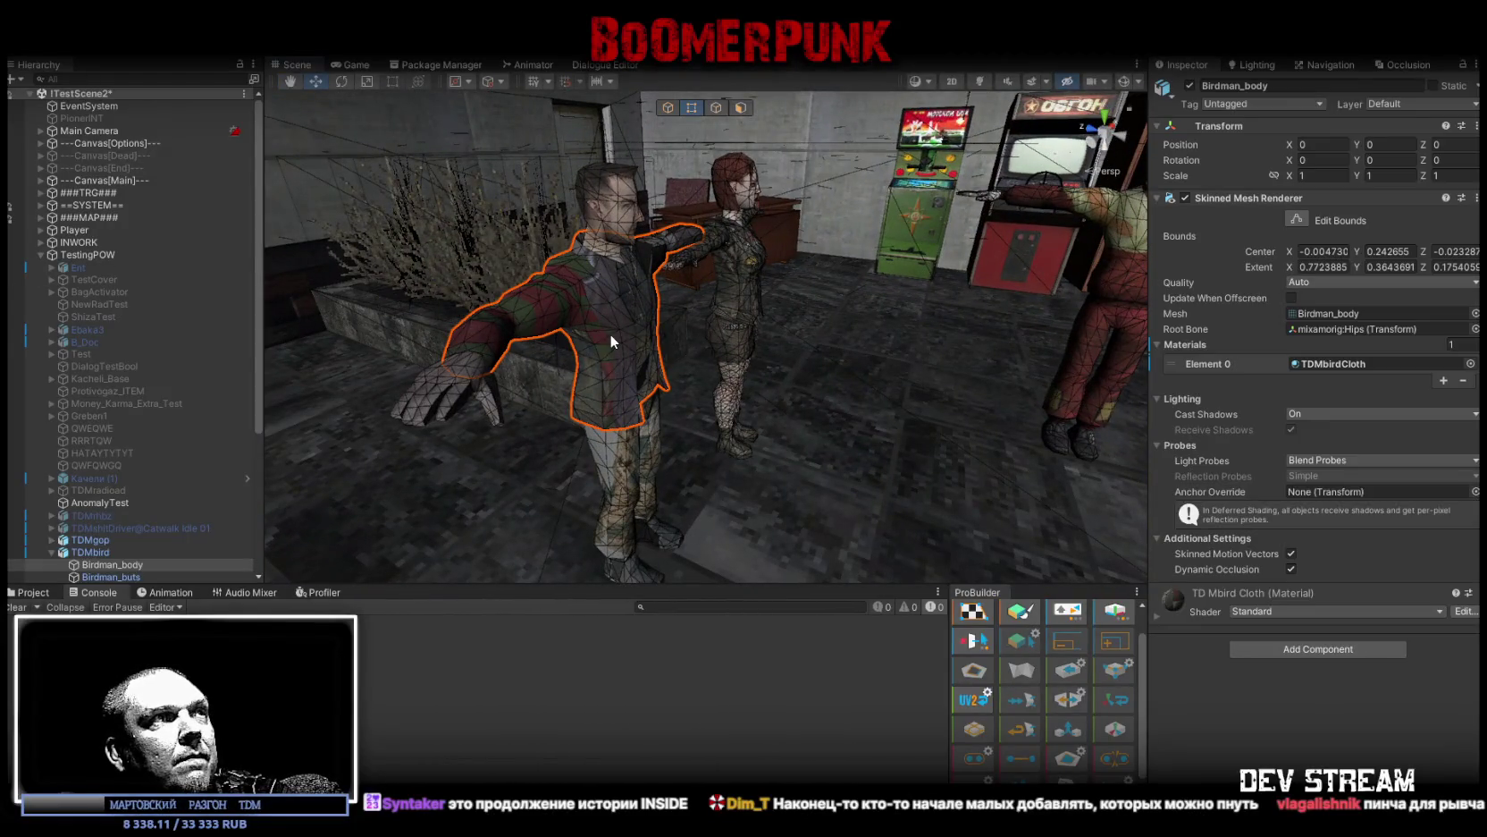
left_click(91, 552)
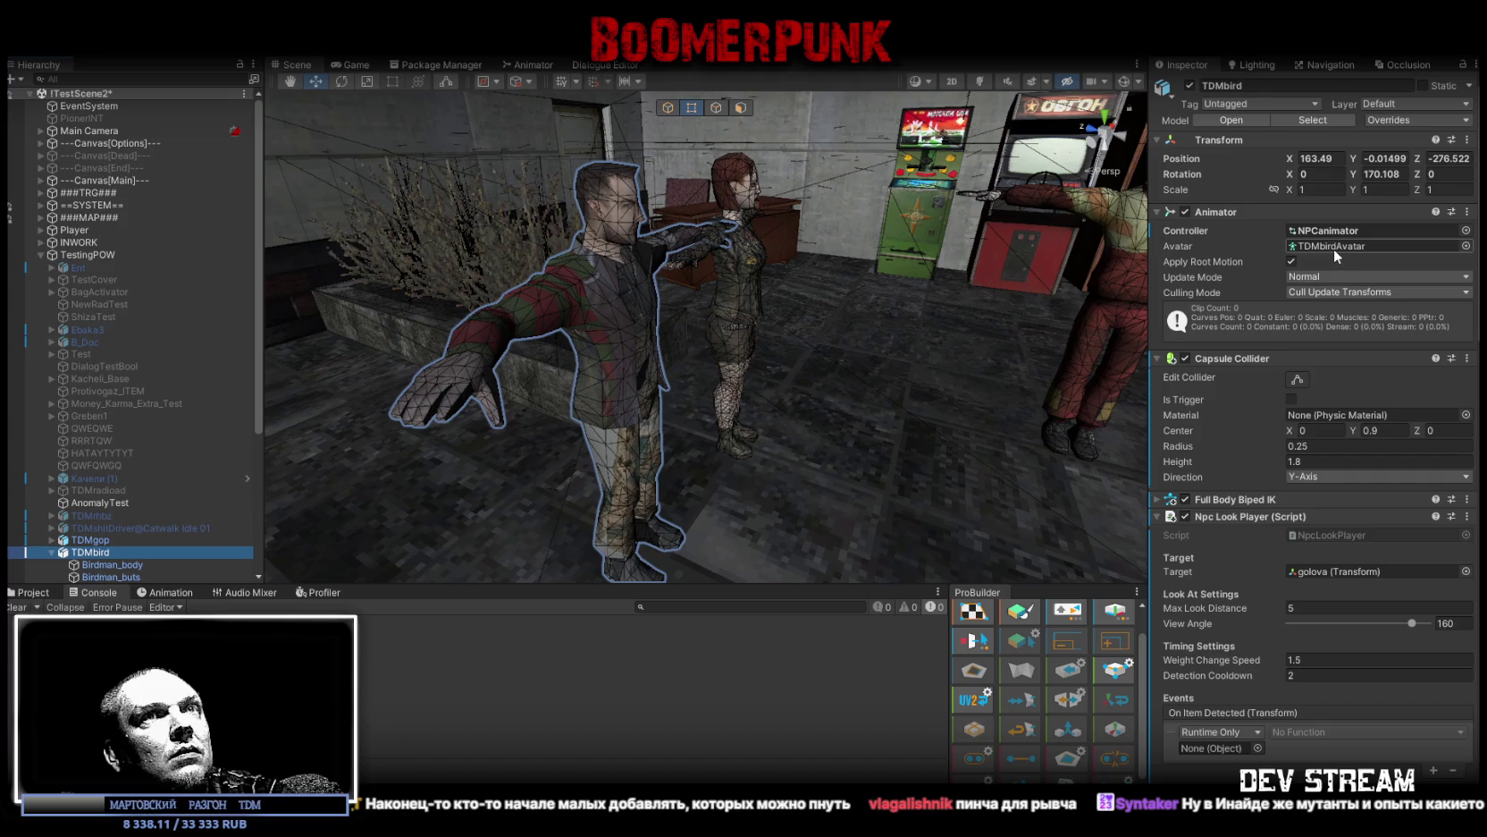
left_click(32, 593)
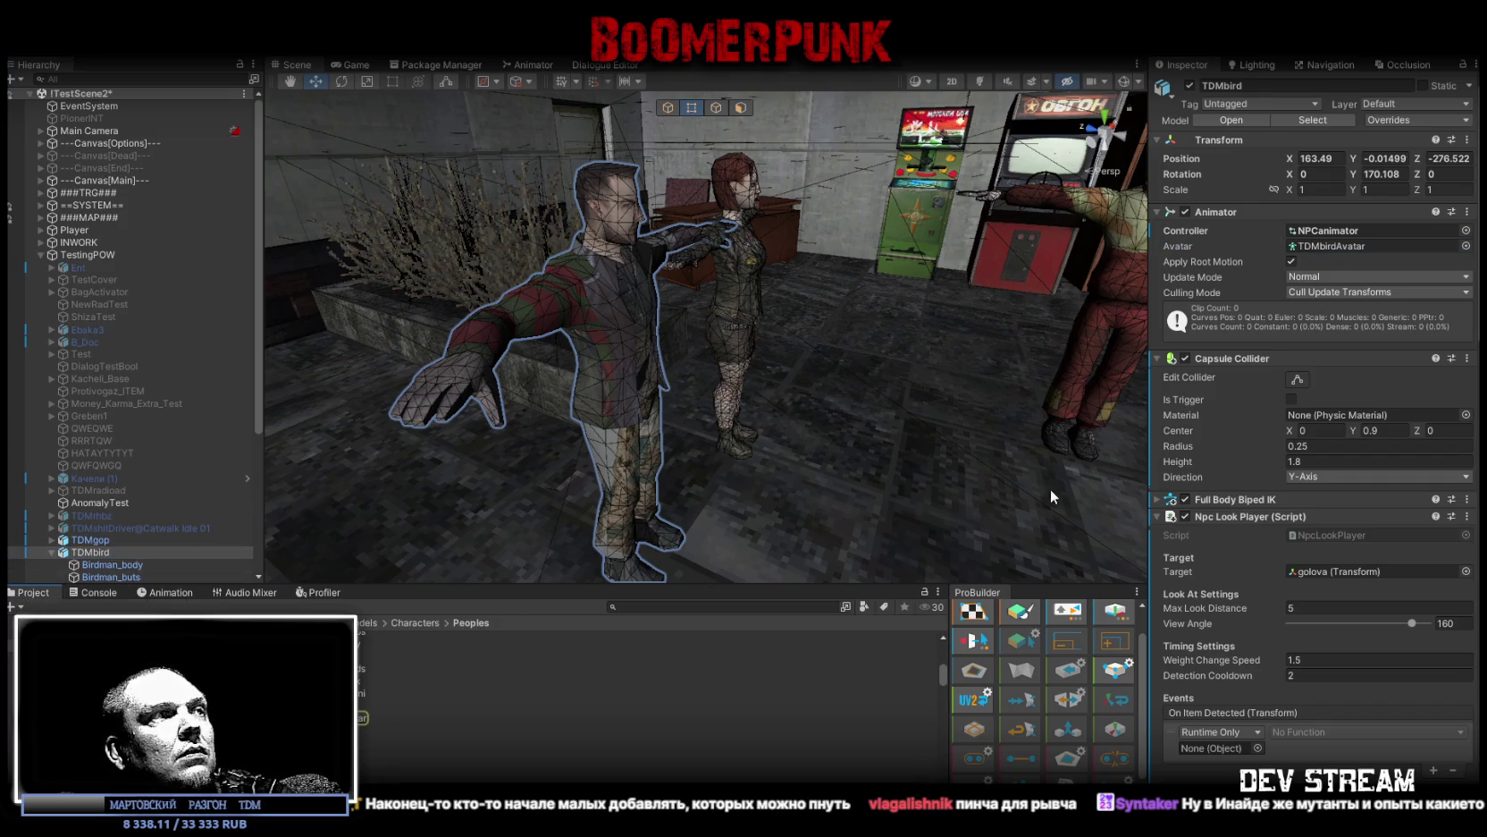
scroll(376, 713, "down", 2)
left_click(308, 741)
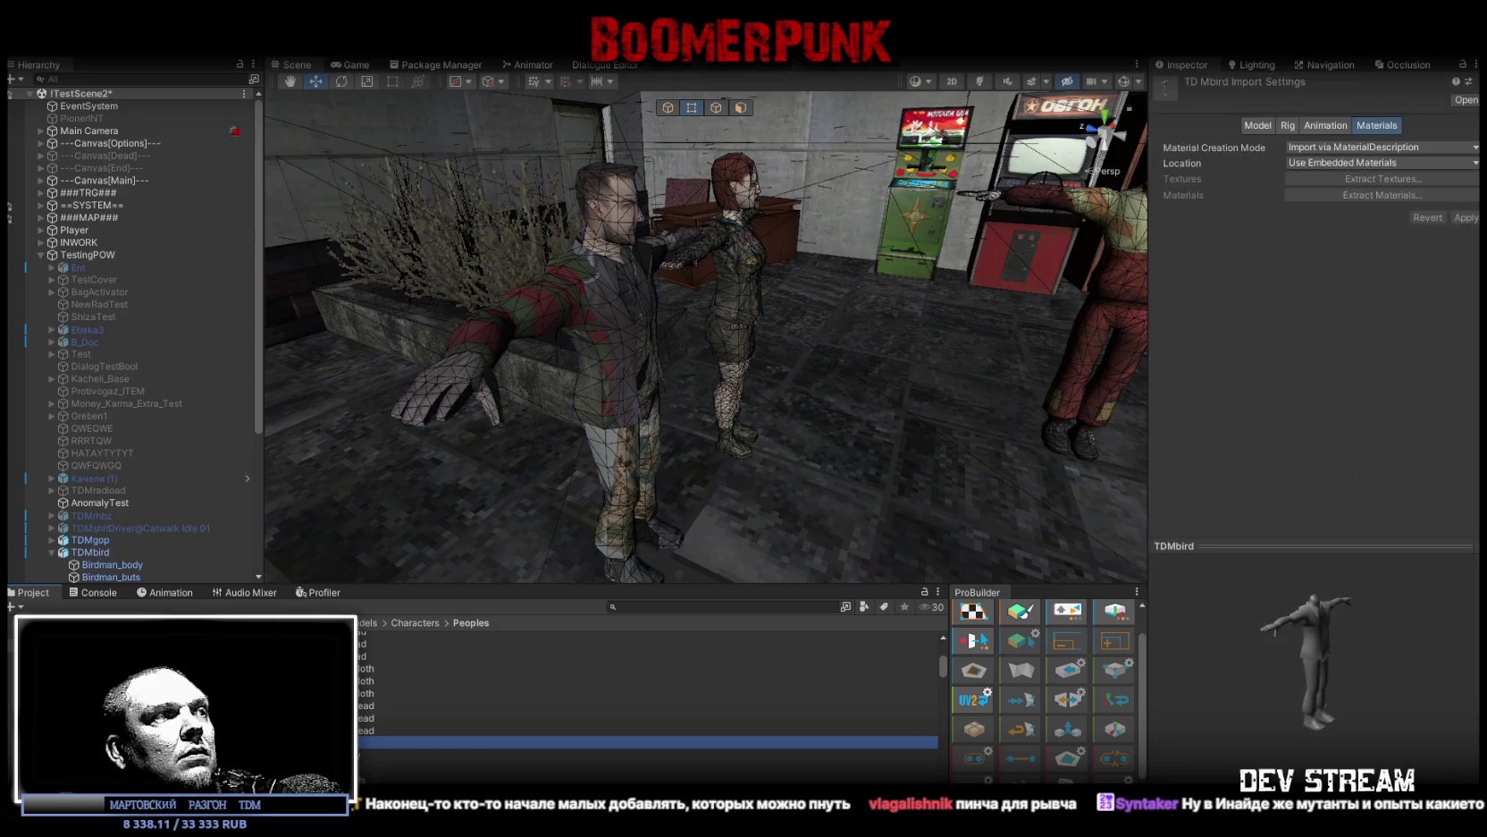
Step: Show the TDMbird asset in Explorer to replace its textures, then return to the reimported model
right_click(309, 741)
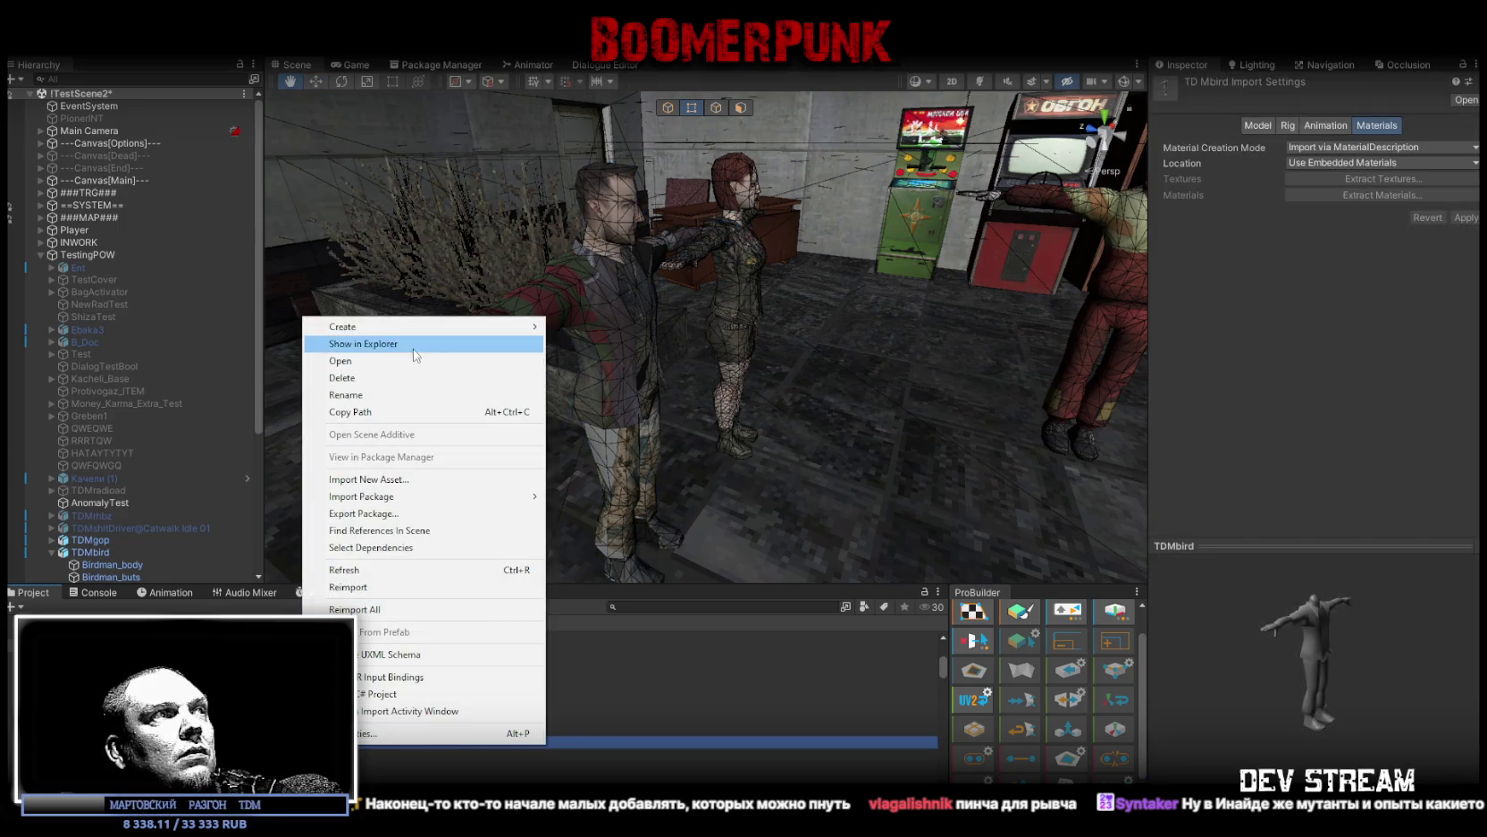
left_click(363, 343)
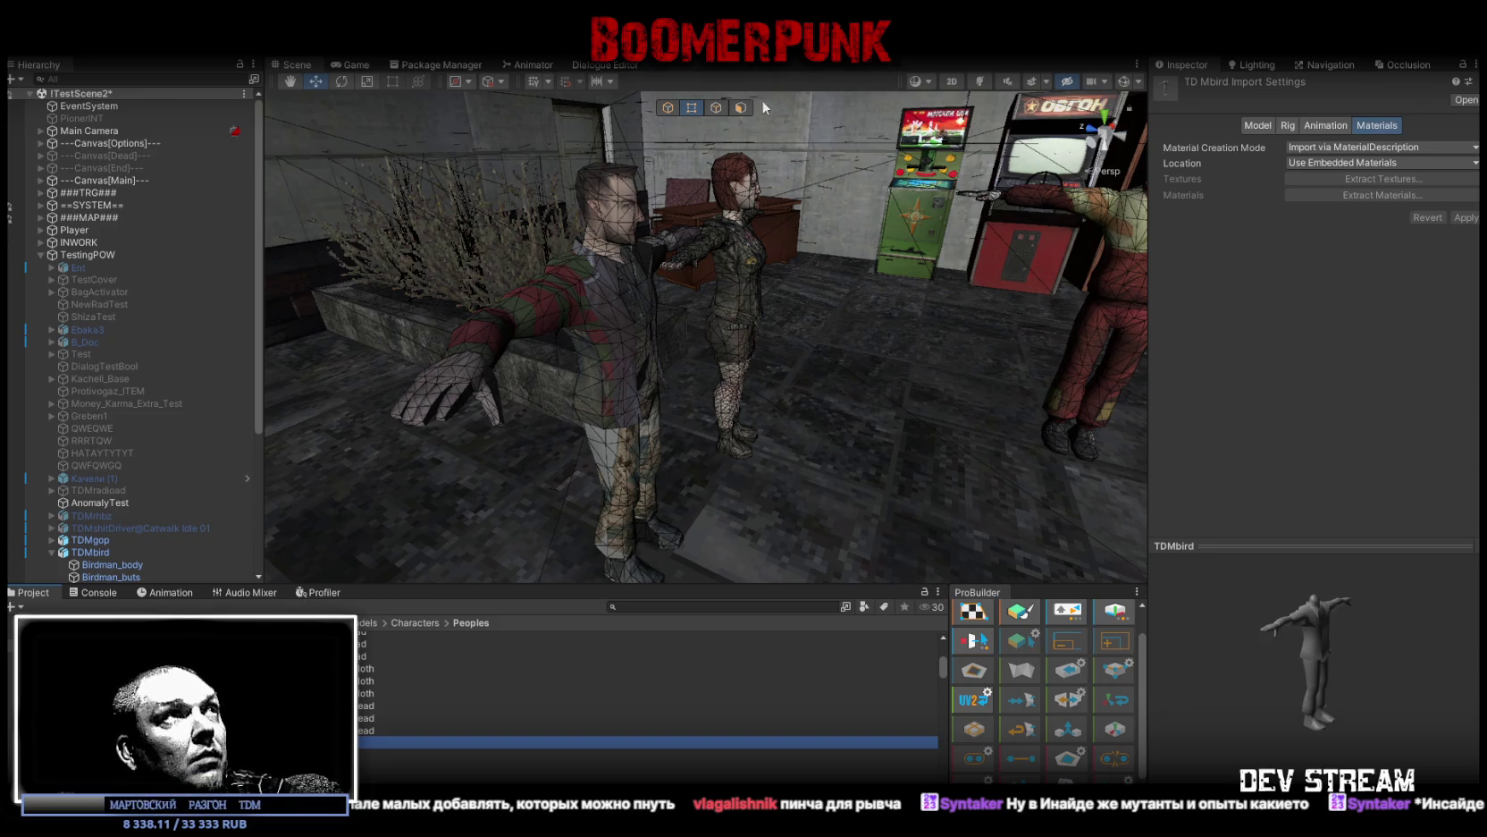
mouse_move(760, 213)
left_mouse_down()
mouse_move(773, 232)
mouse_move(975, 268)
mouse_move(822, 277)
left_mouse_up()
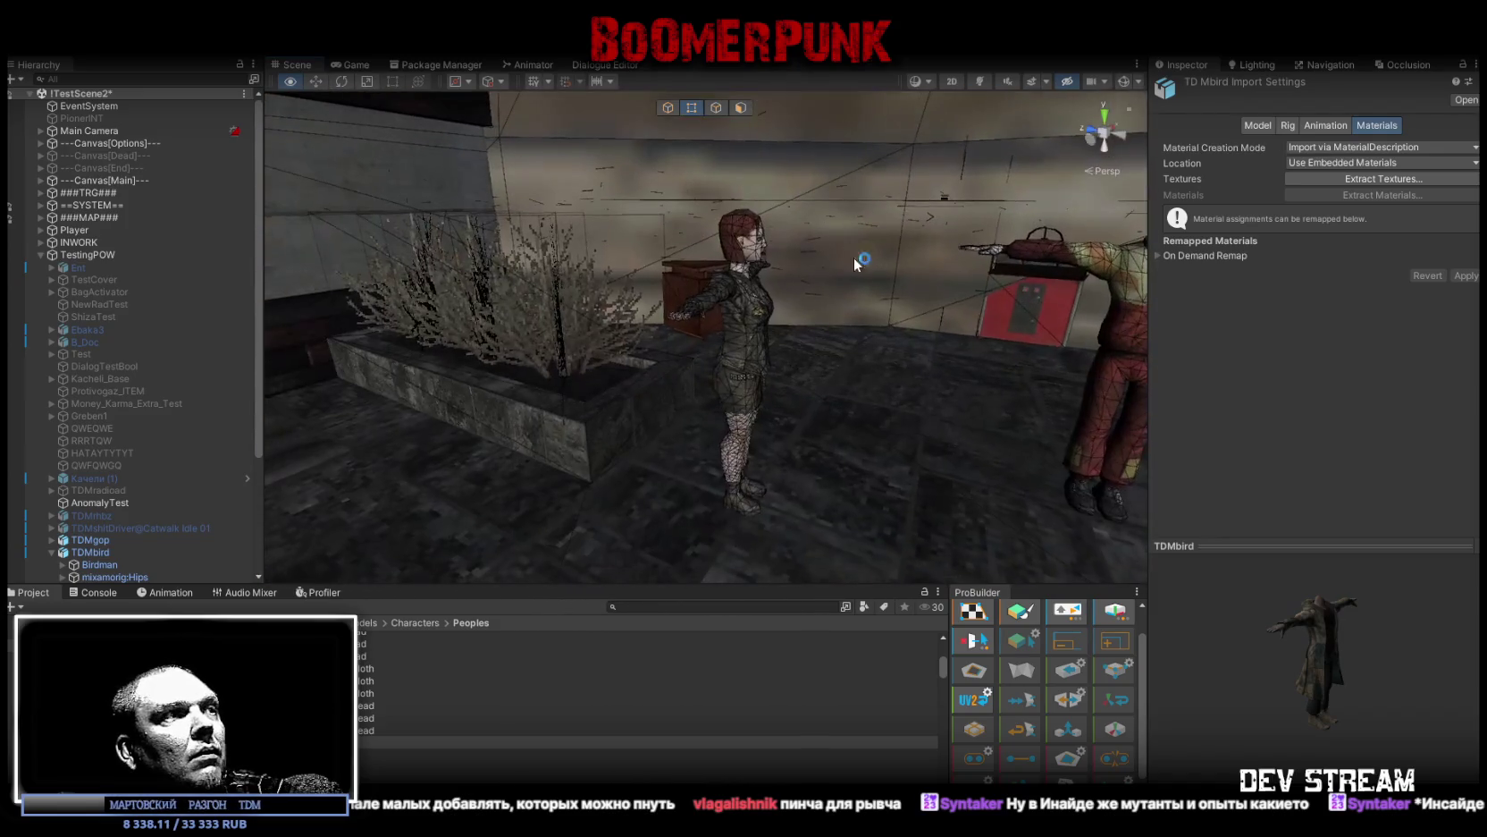
Step: Set the TDMbird model's Scale Factor to 0.41 and apply the reimport
left_click(1263, 125)
left_click(1332, 156)
key("Home")
type(".")
scroll(1371, 345, "down", 2)
left_click(1456, 523)
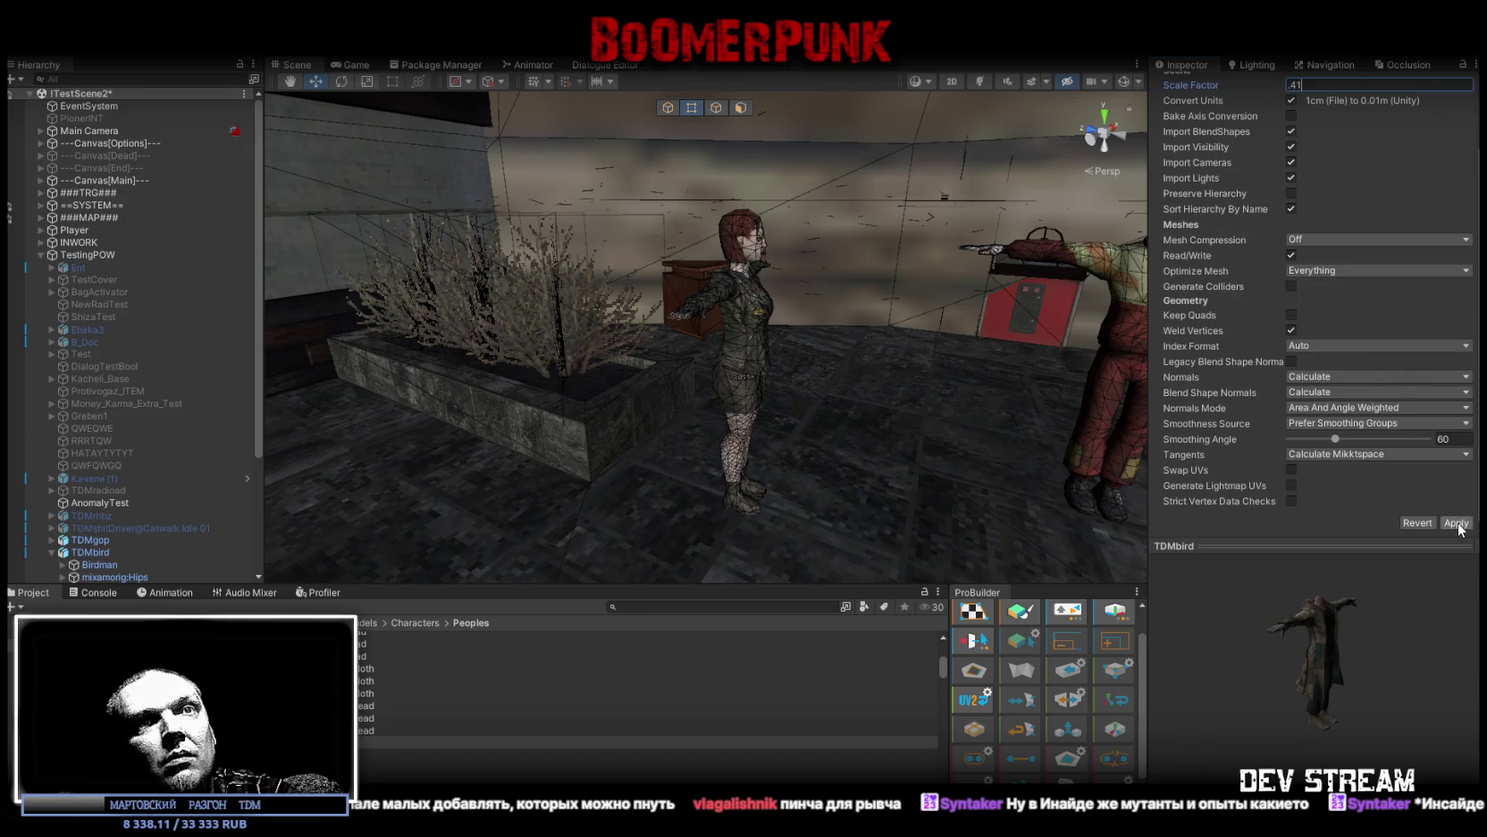
Step: Remap the TDMbirdHead.png material slot to the TDMbirdHead material and apply
mouse_move(701, 385)
left_mouse_down()
mouse_move(732, 356)
mouse_move(688, 315)
left_mouse_up()
left_click(688, 315)
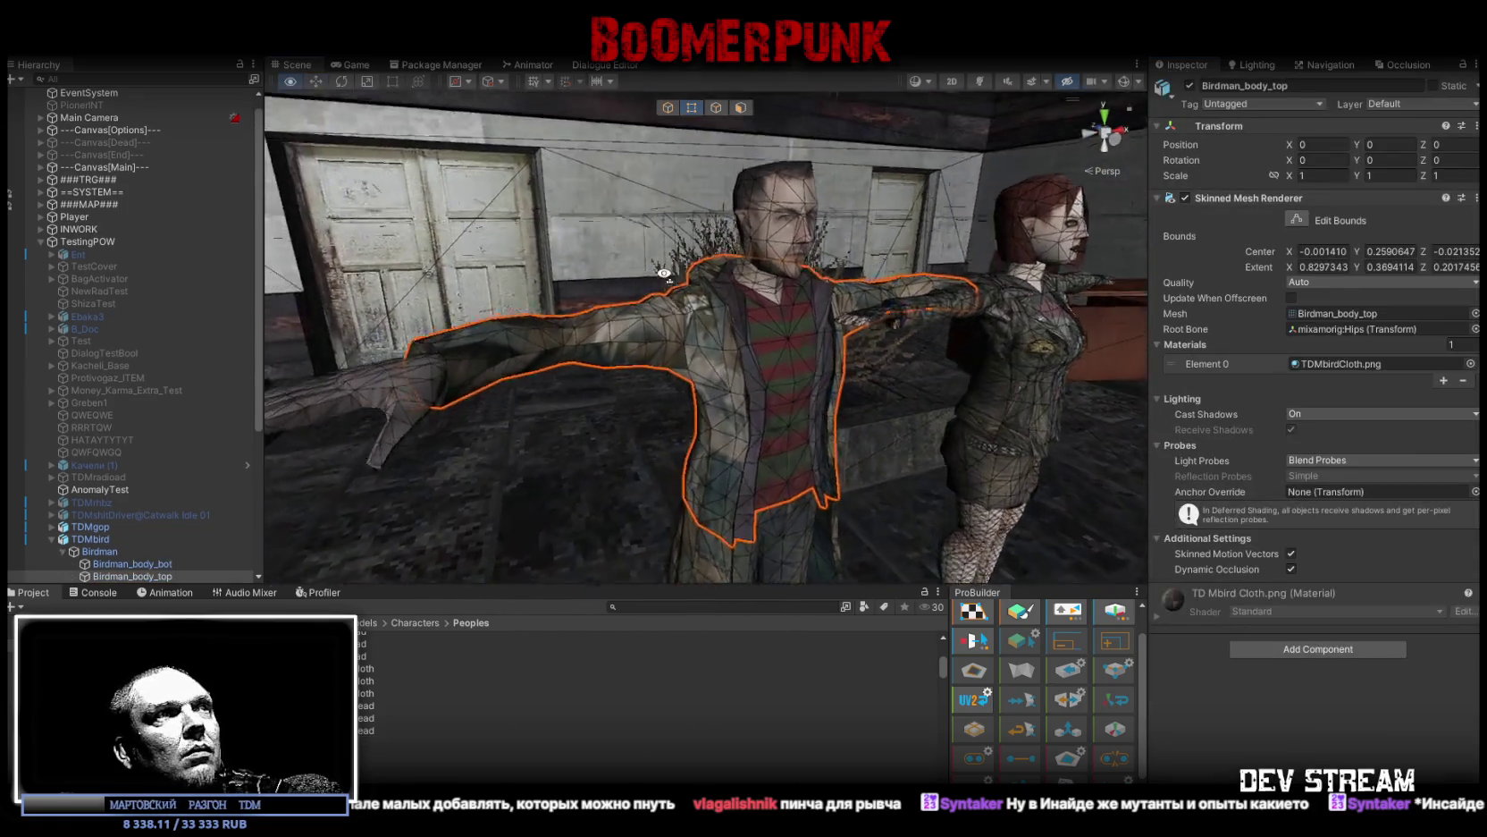
scroll(674, 309, "up", 5)
scroll(671, 309, "down", 5)
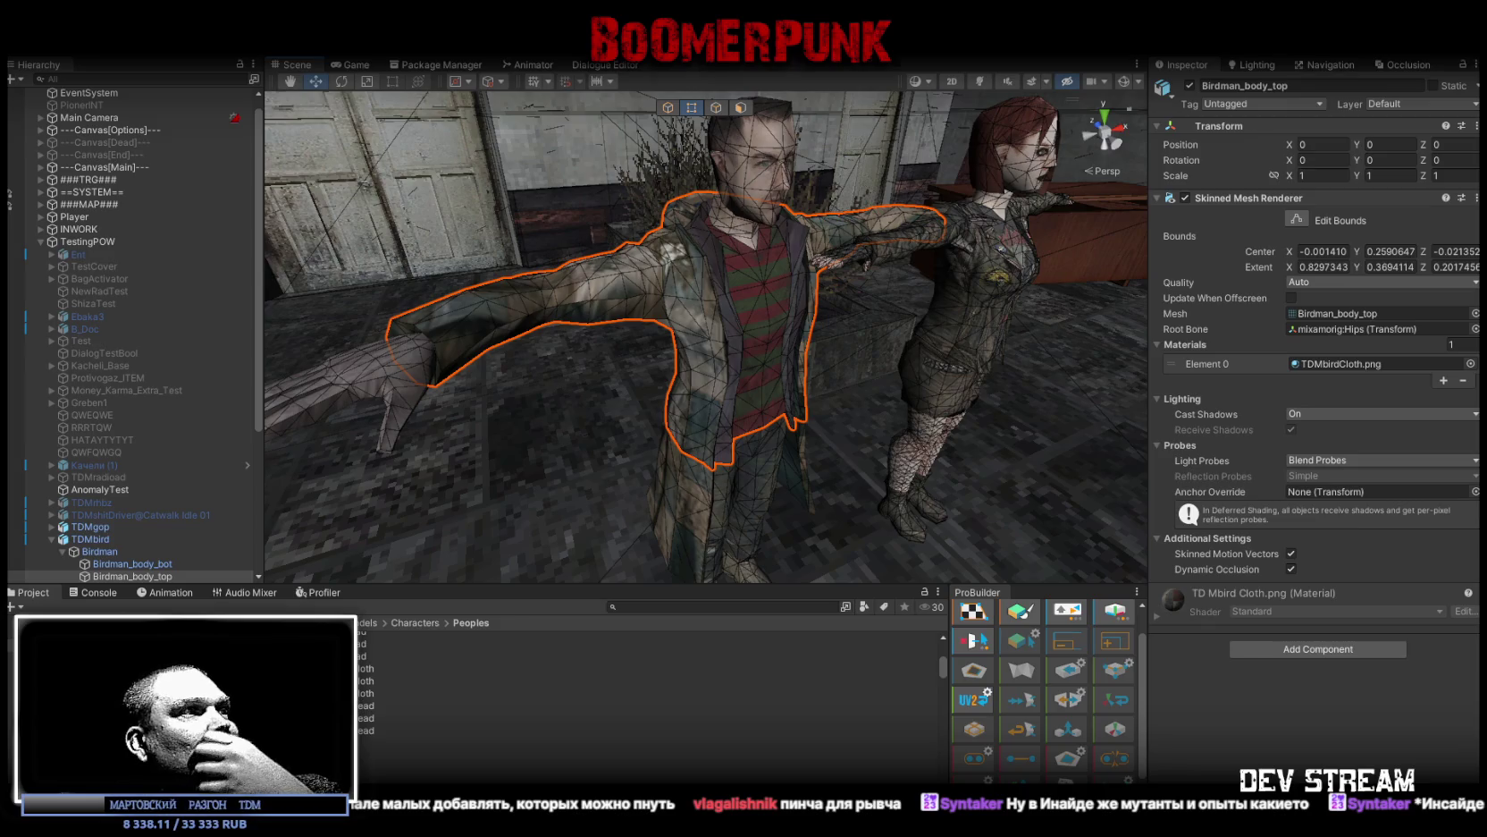
left_click(366, 742)
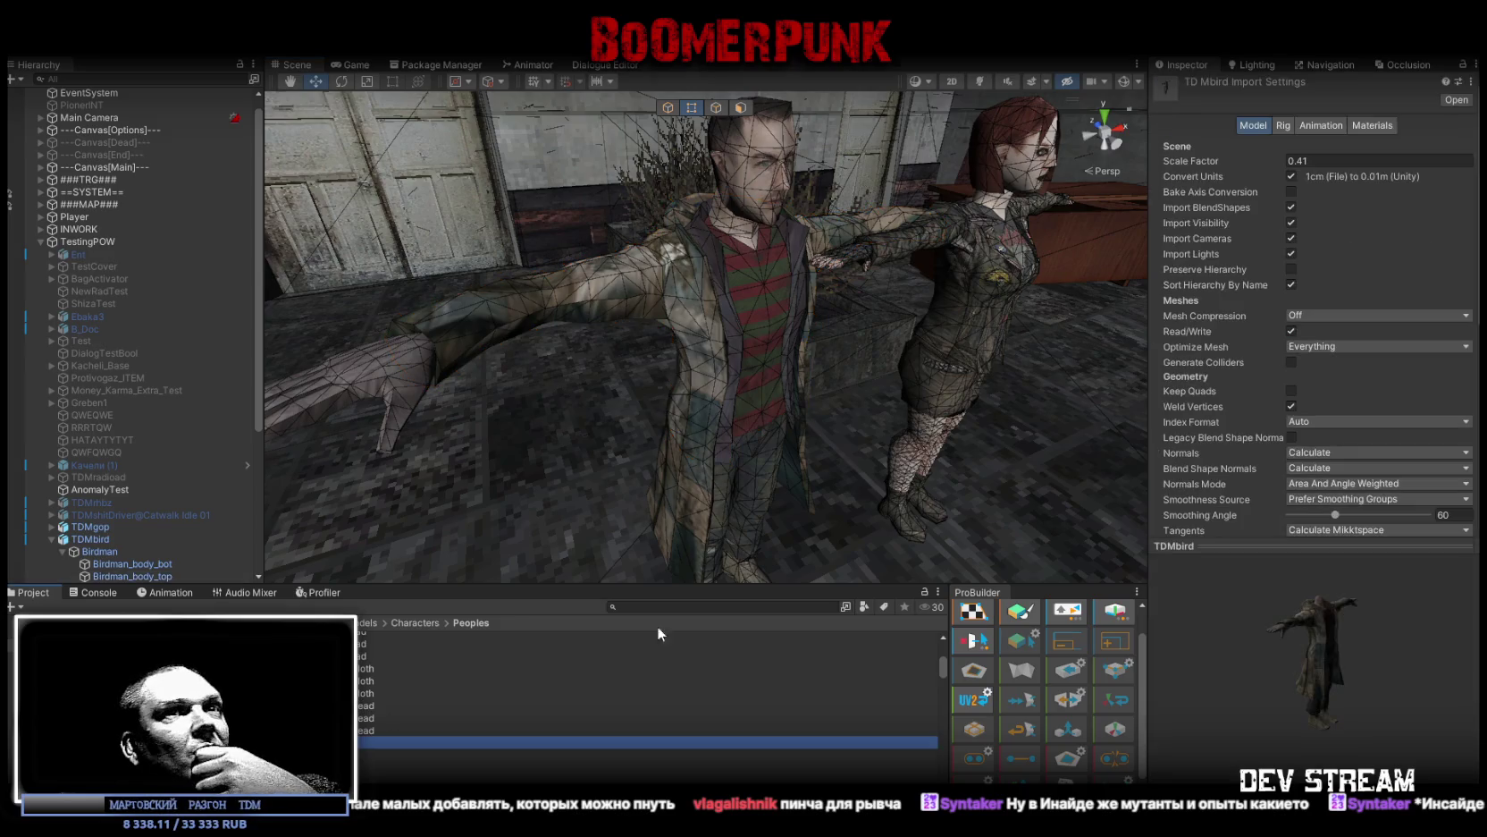
left_click(1372, 125)
mouse_move(742, 702)
left_mouse_down()
mouse_move(748, 623)
mouse_move(1435, 306)
mouse_move(1320, 286)
mouse_move(1322, 271)
left_mouse_up()
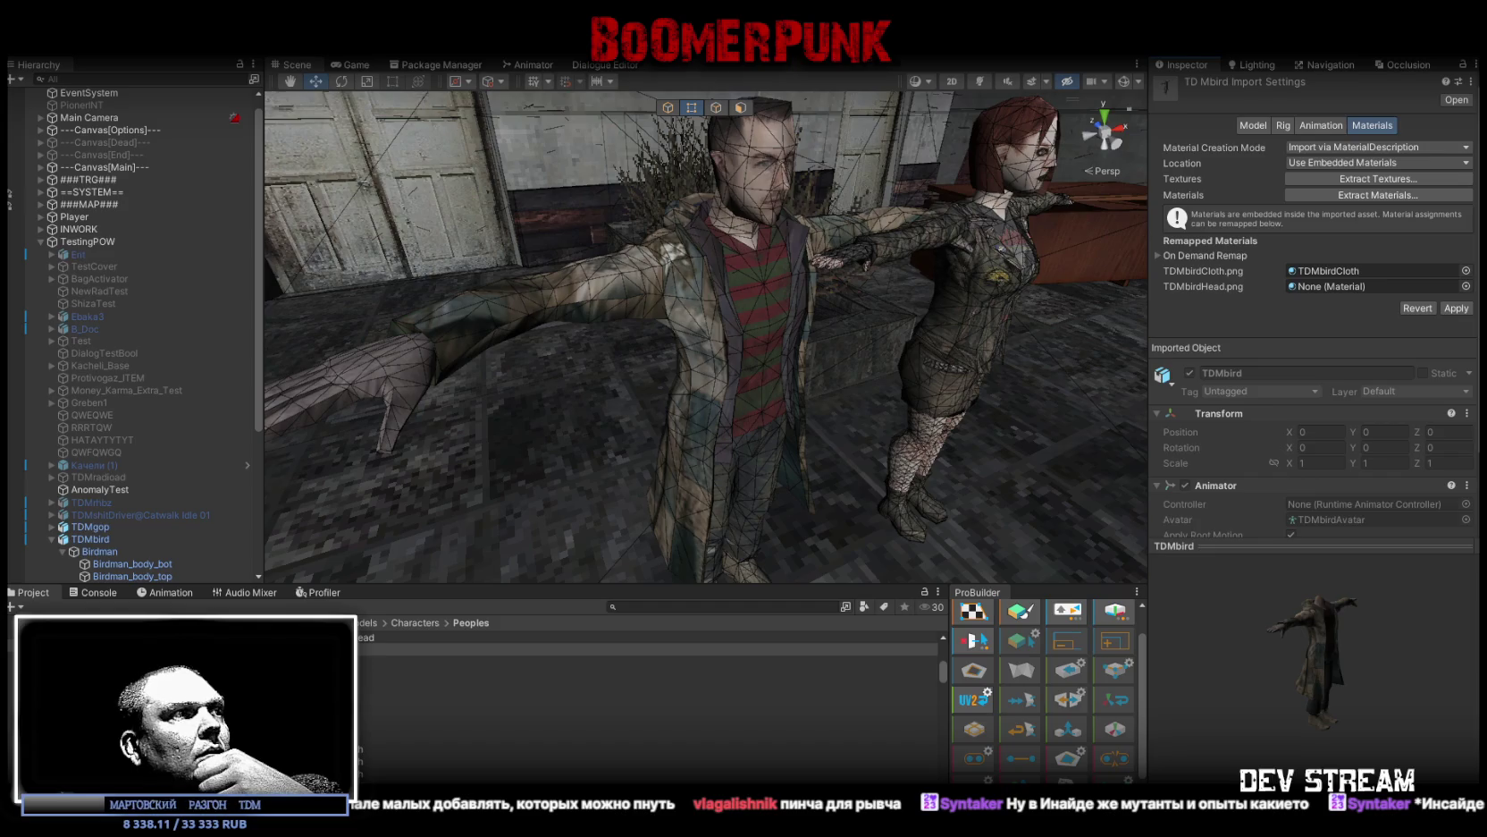
left_click_drag(742, 699, 1347, 291)
left_click(1456, 307)
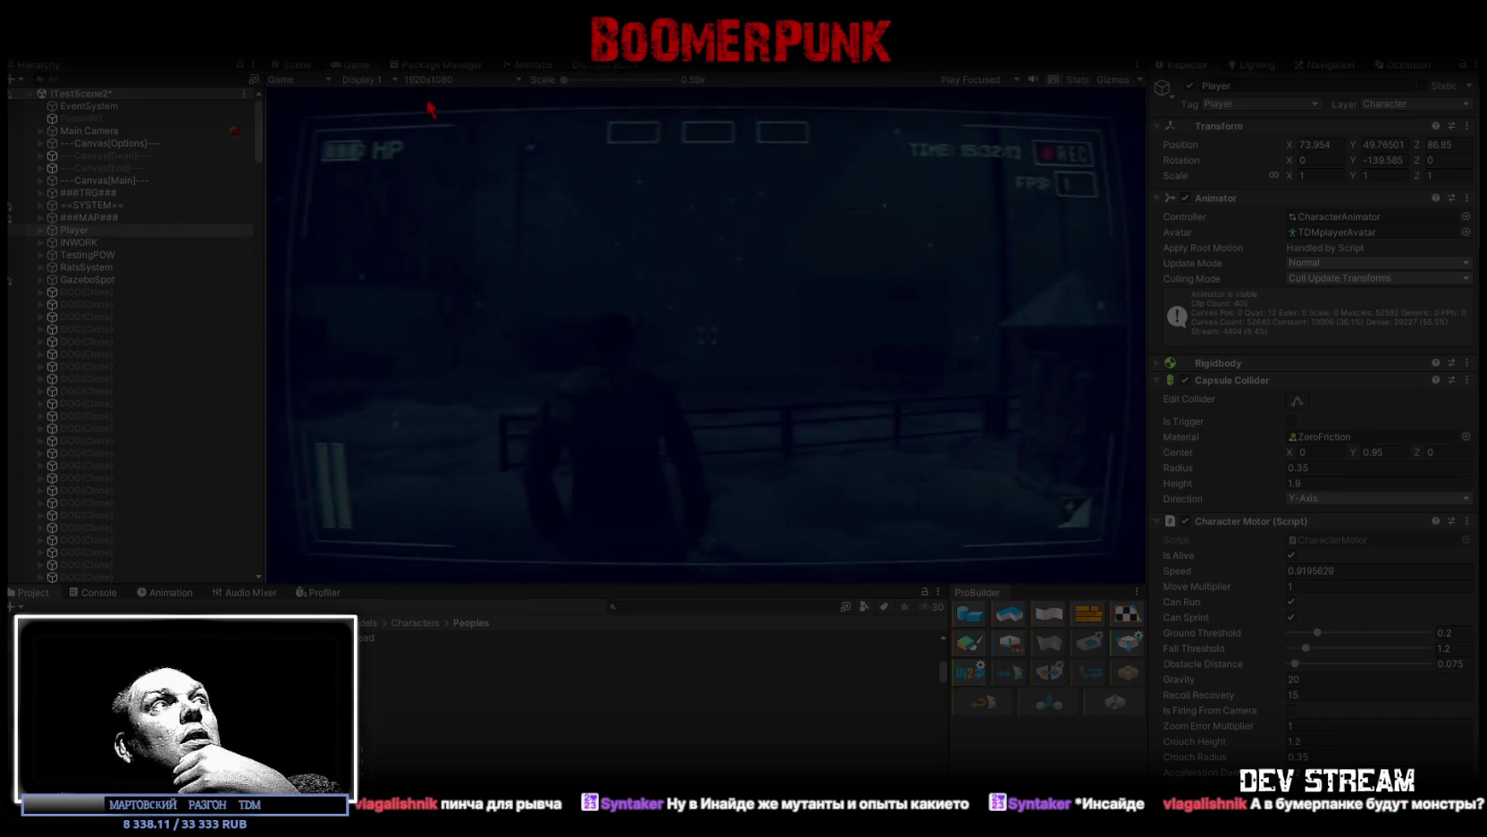
Step: Playtest in the maximized Game view, toggling the in-game notepad menu, then stop Play mode
double_click(348, 65)
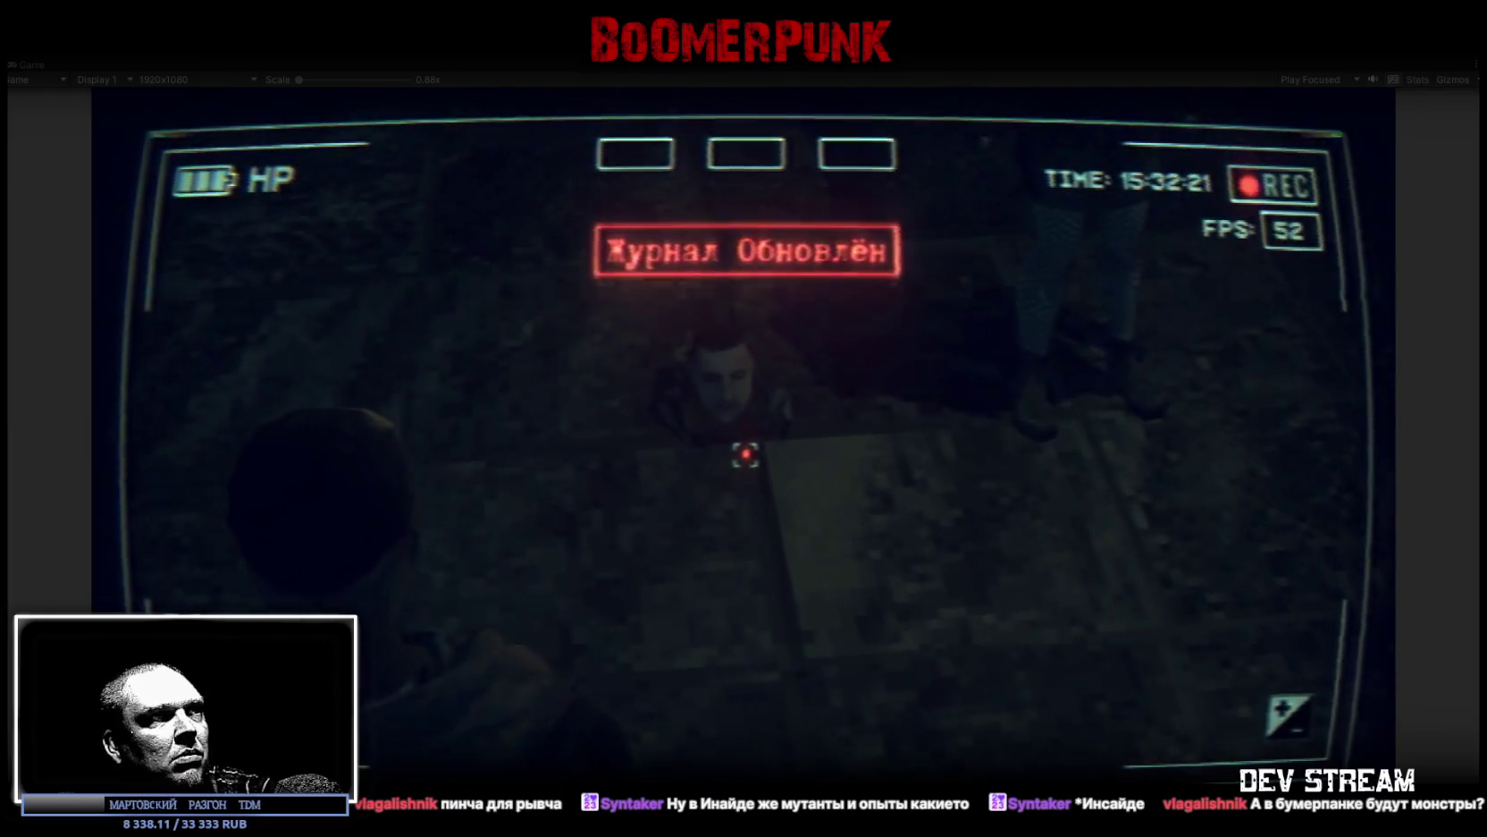
key("Tab")
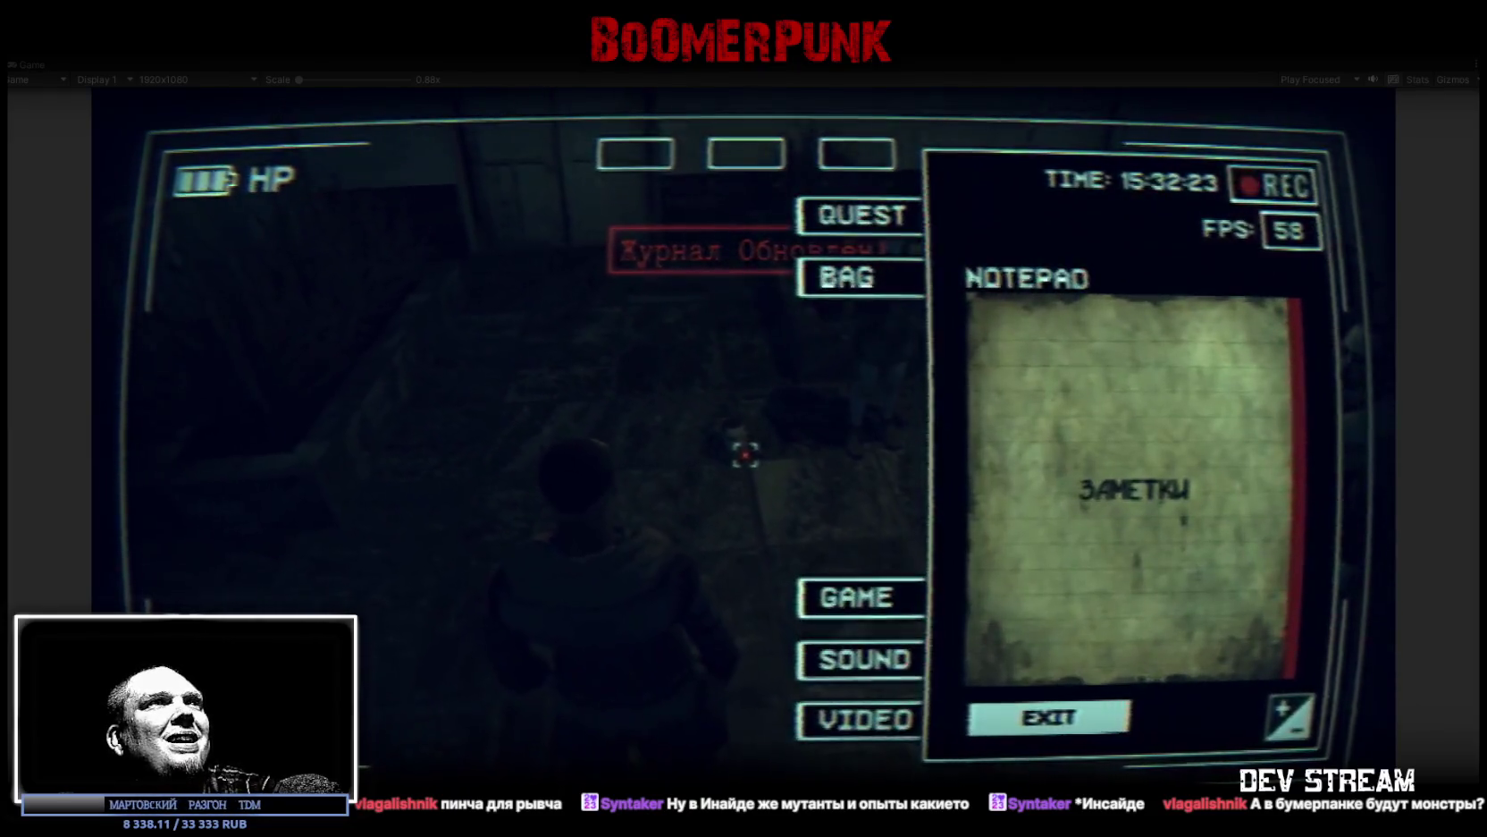
key("Tab")
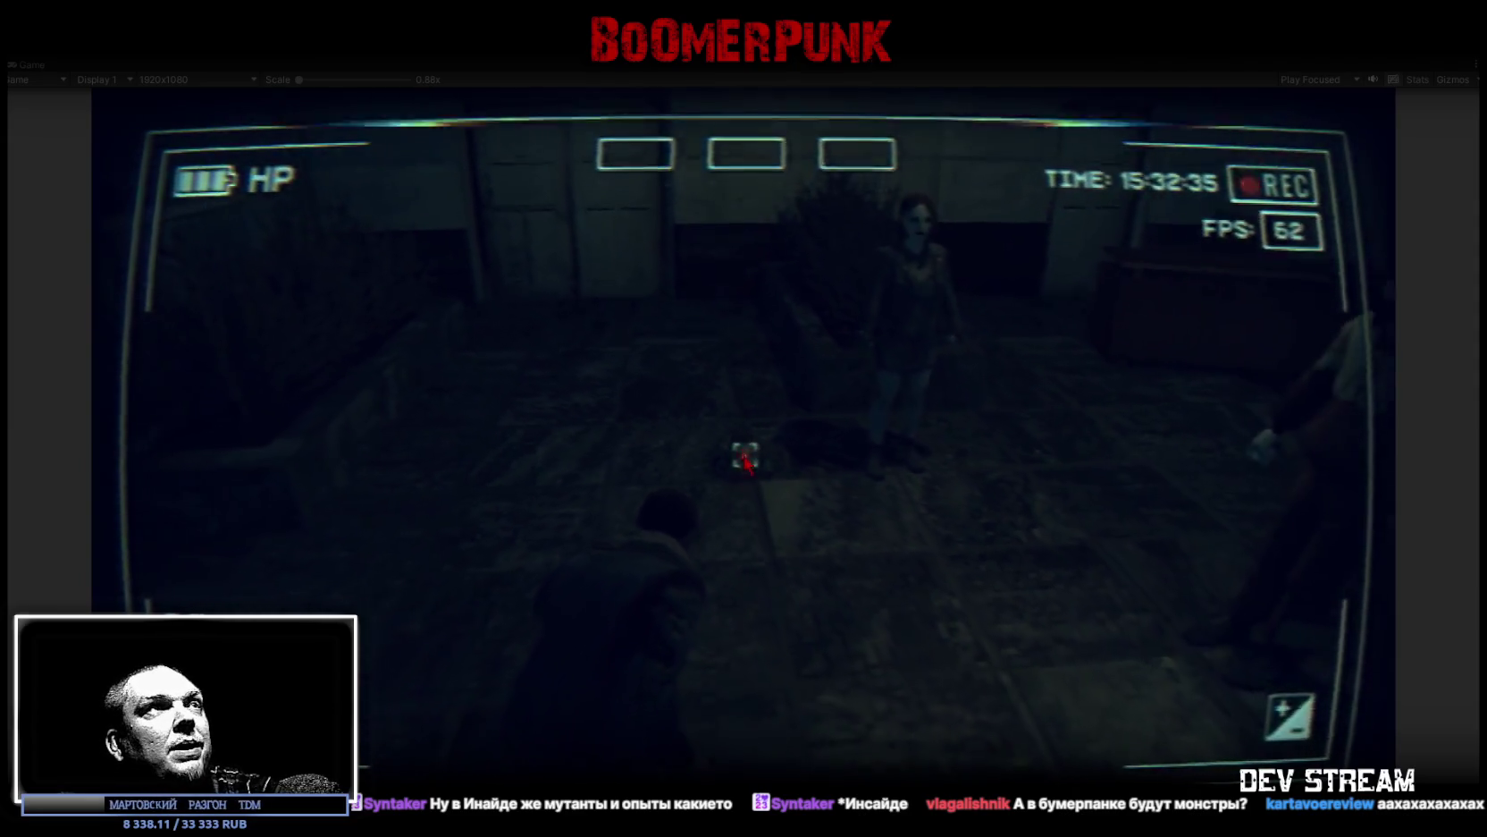
key("Escape")
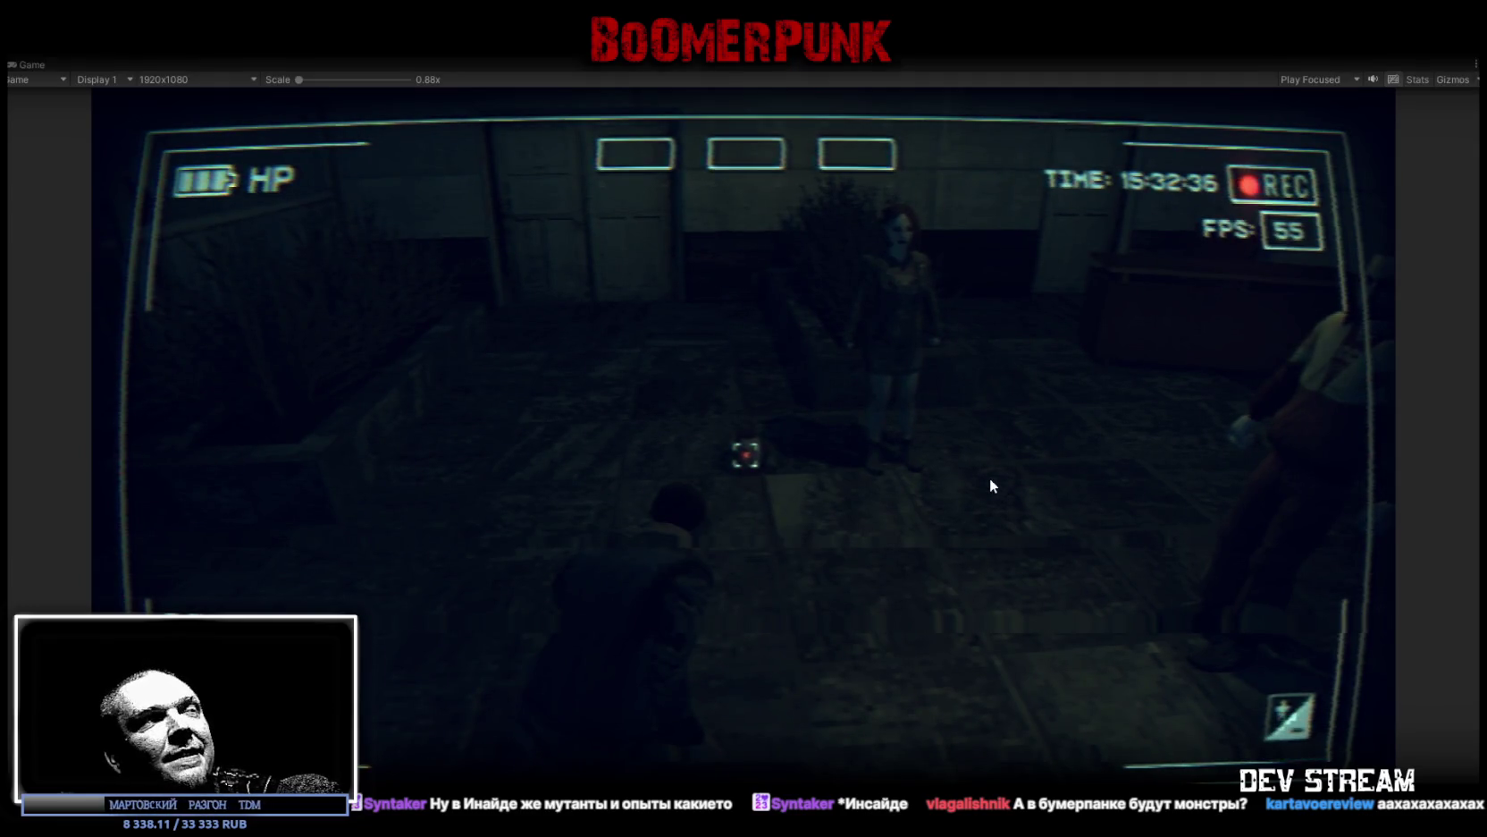
key("ctrl+p")
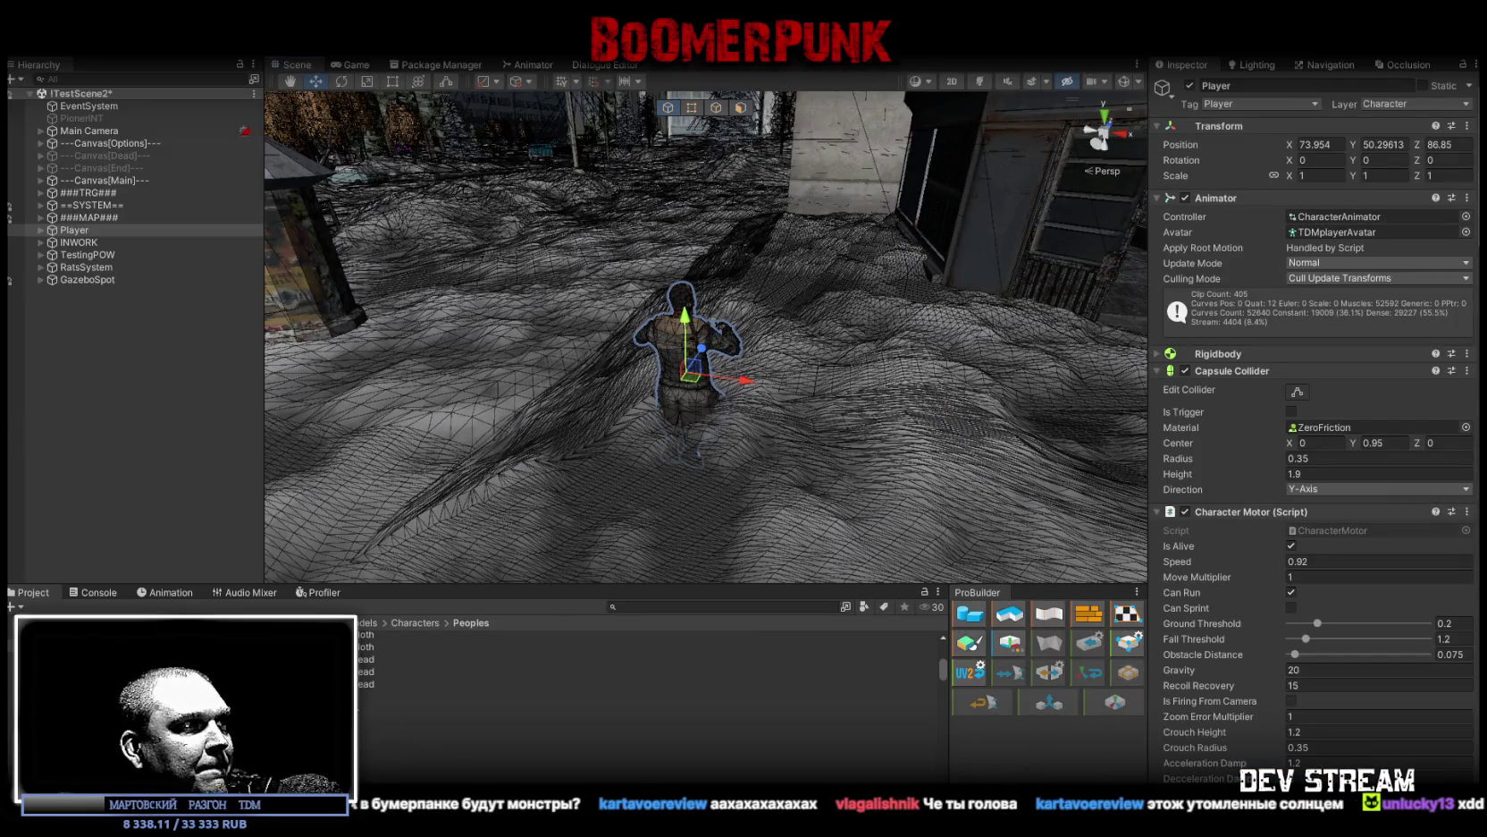
Step: Set the TDMbird model's rig Animation Type to Humanoid and apply
left_click(402, 696)
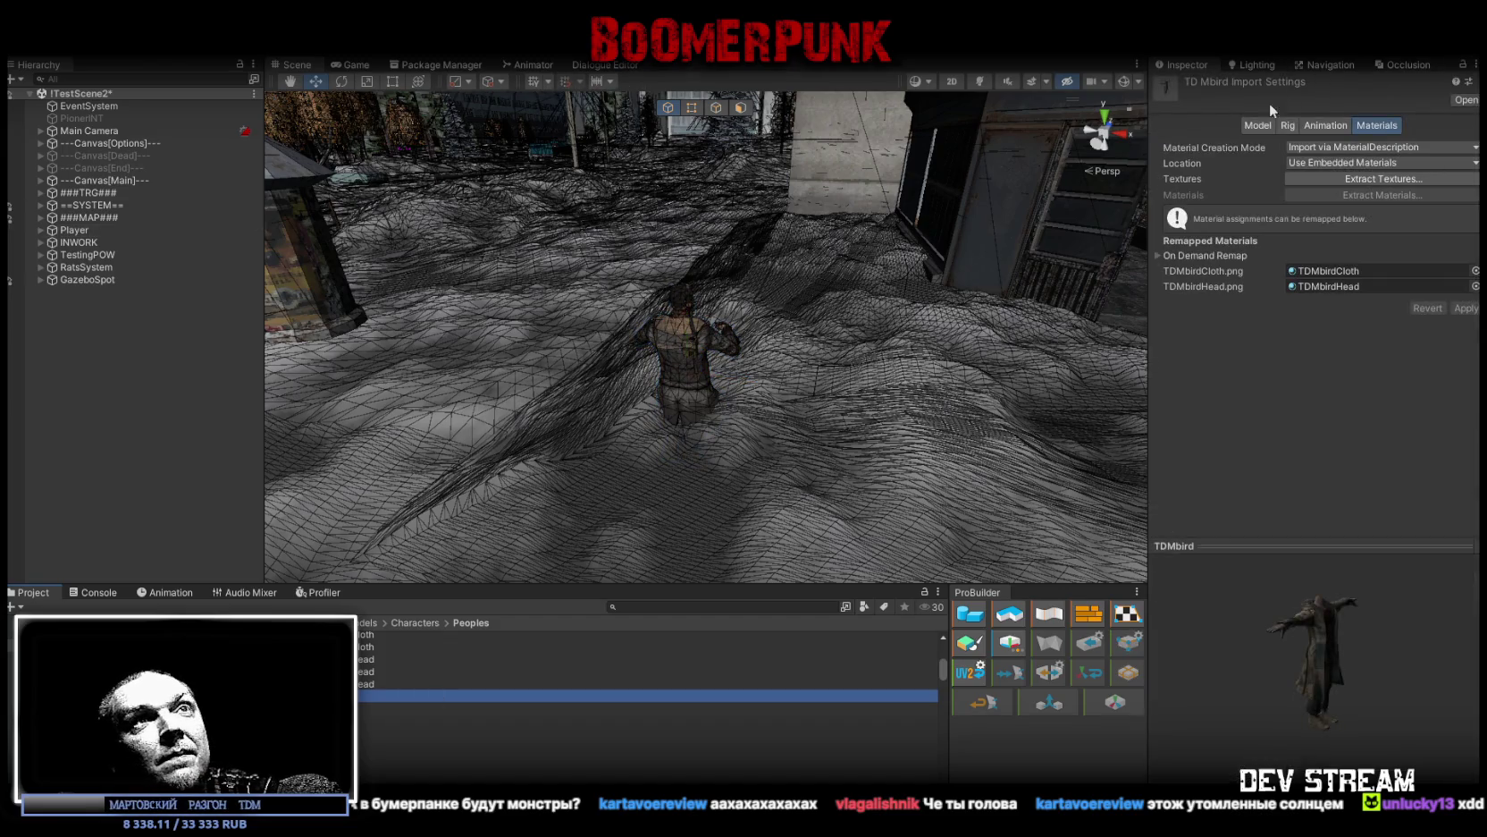
left_click(1287, 125)
left_click(1360, 184)
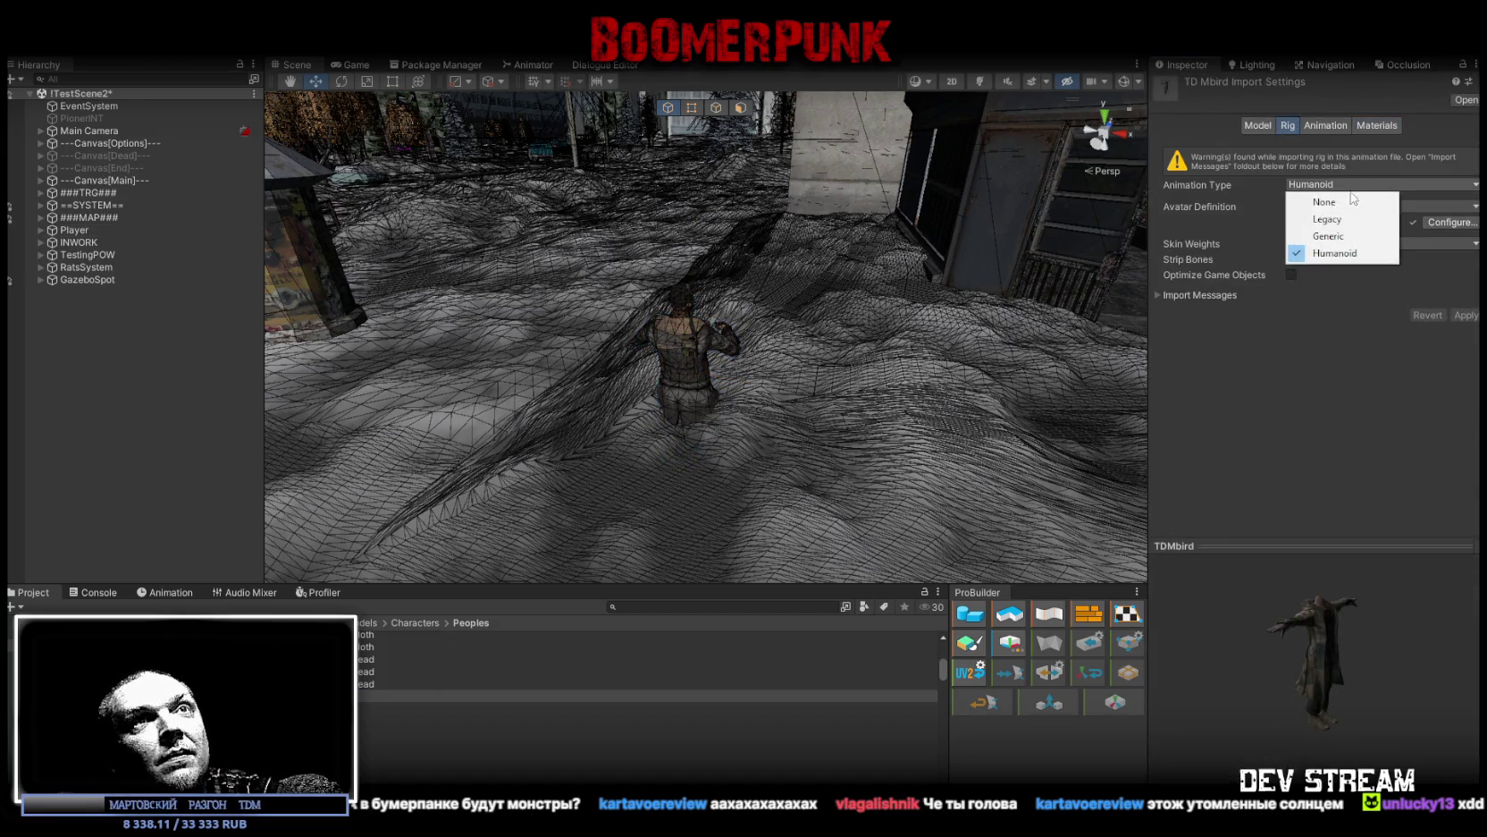
left_click(1346, 237)
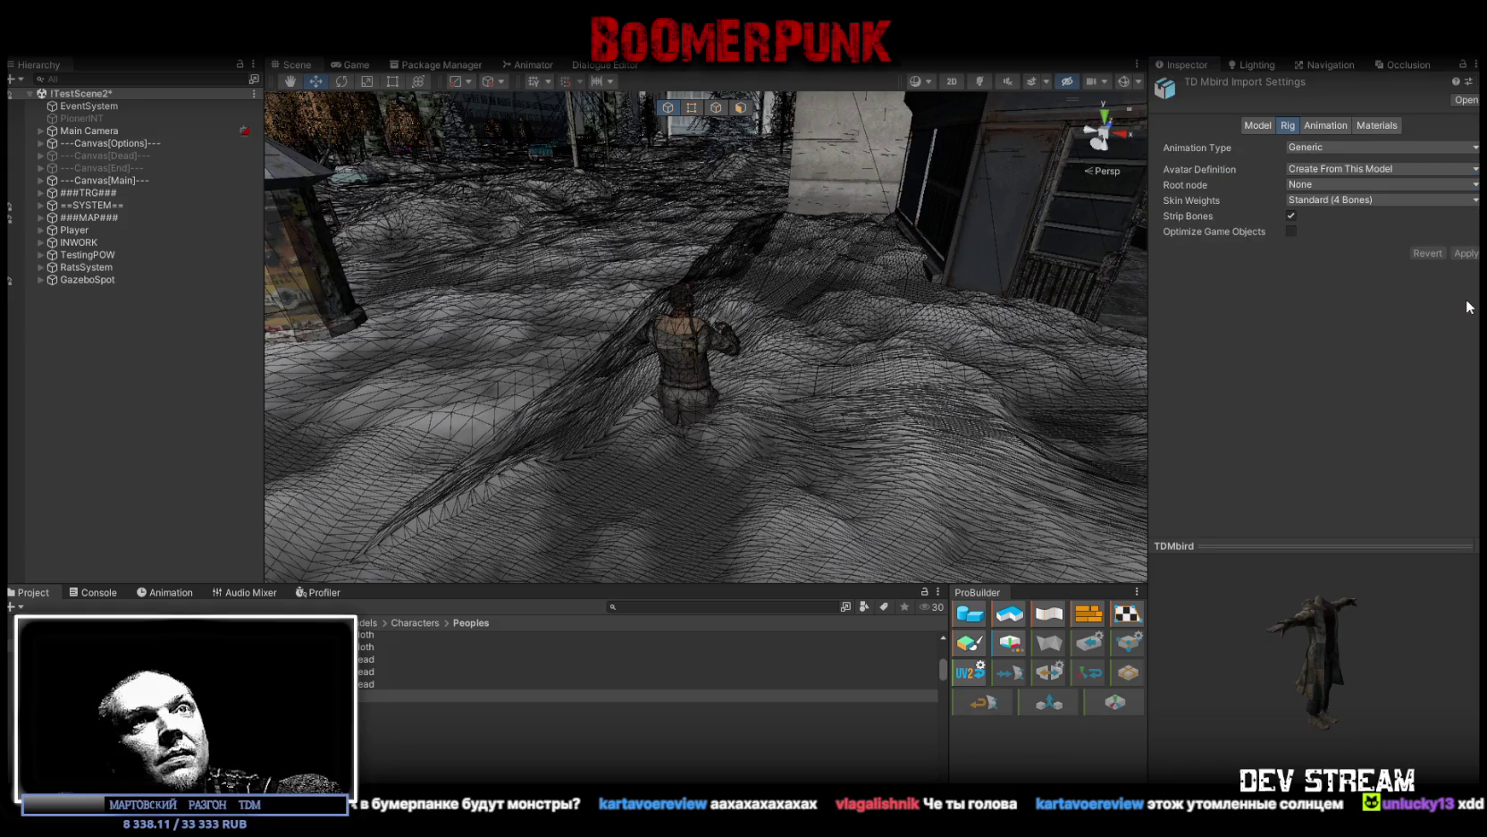
left_click(1345, 148)
left_click(1335, 216)
left_click(1464, 260)
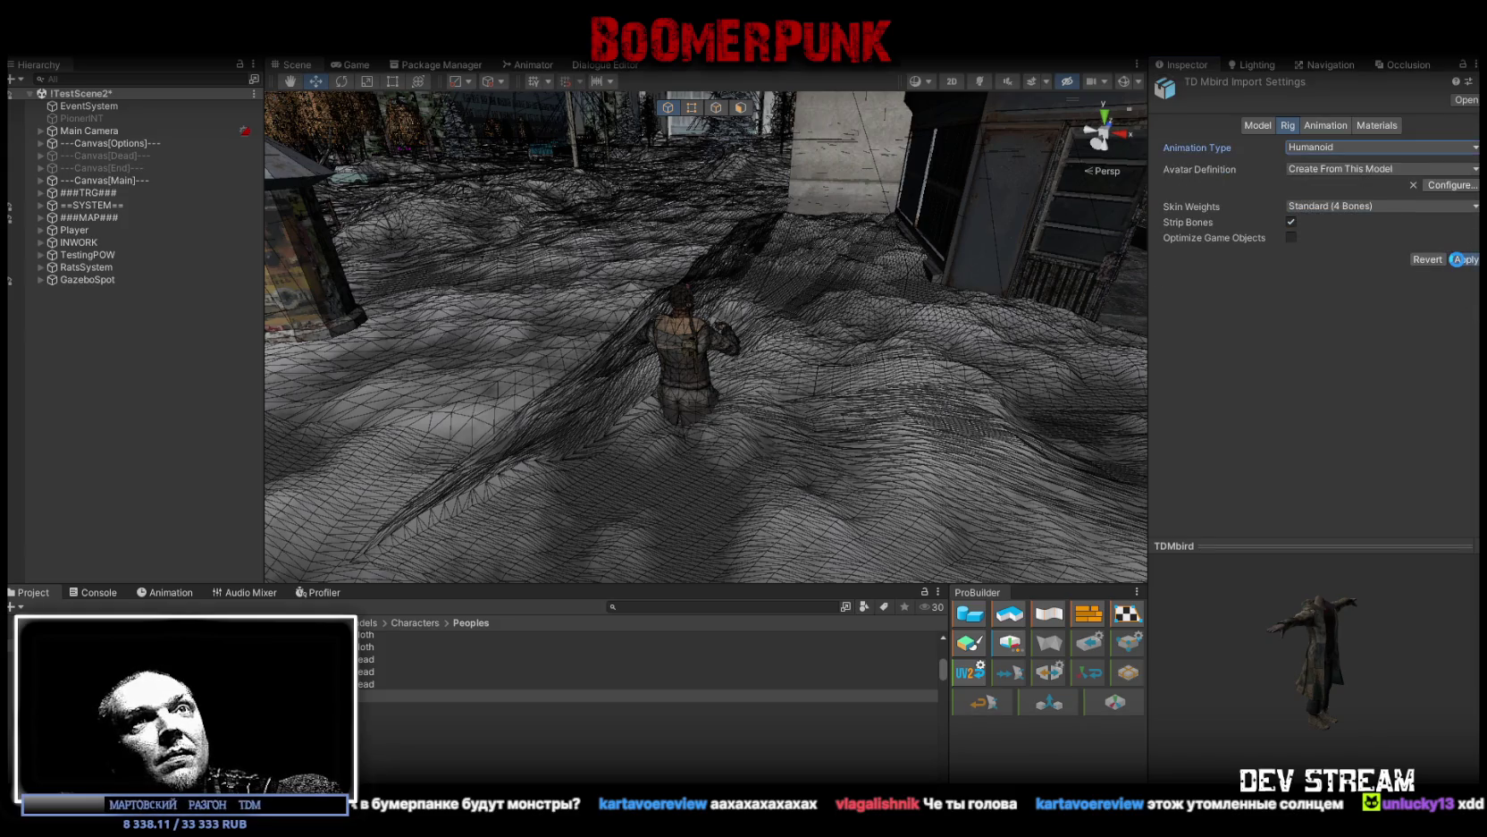
Step: Bring the two T-posed characters into view and save the scene
mouse_move(894, 313)
left_mouse_down()
mouse_move(858, 211)
mouse_move(952, 188)
left_mouse_up()
key("w")
key("ctrl+s")
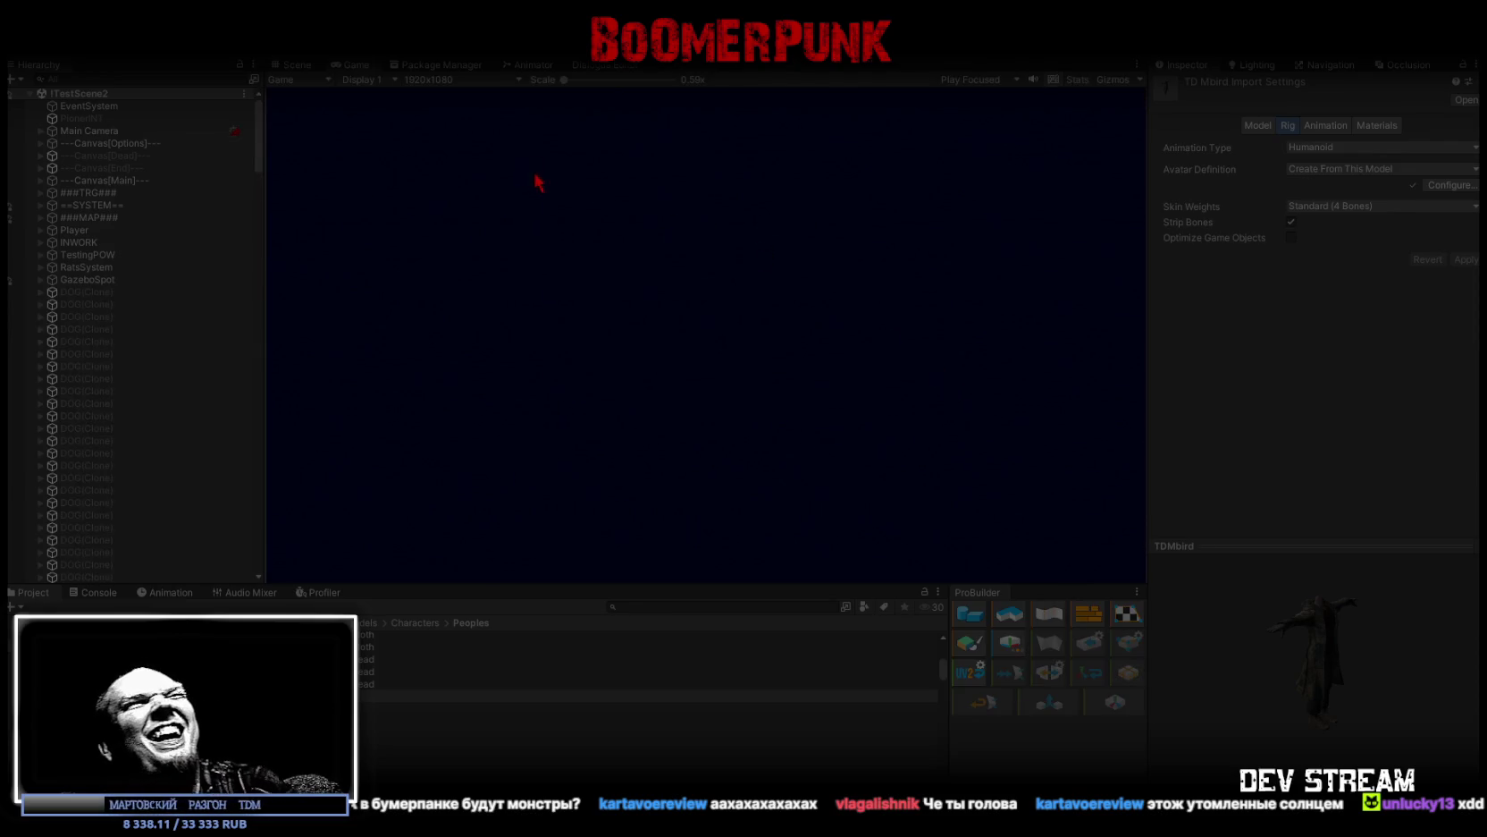
Step: Play the level in a maximized Game view, then stop the playtest
double_click(349, 63)
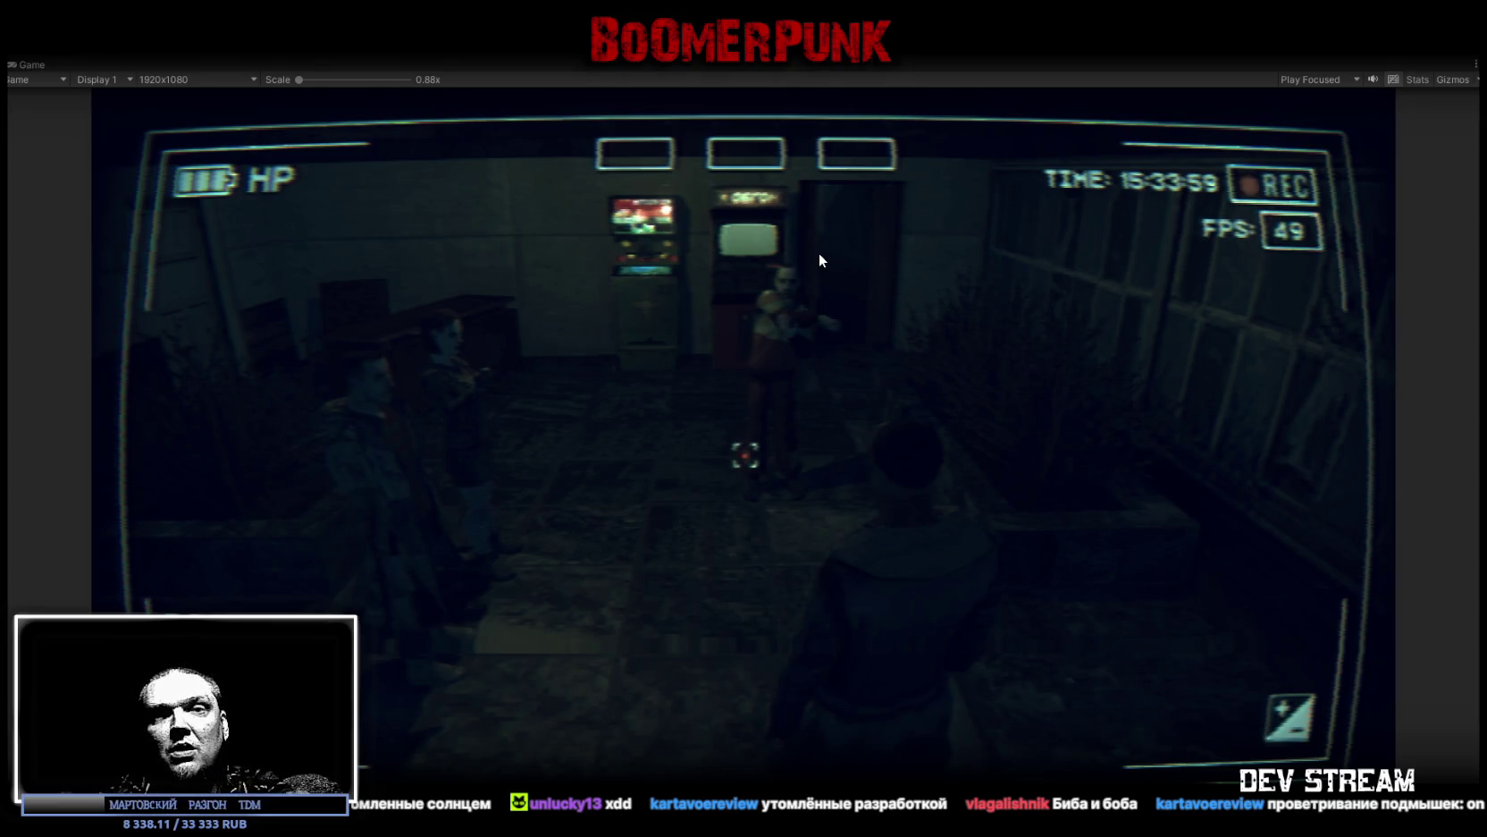
key("ctrl+p")
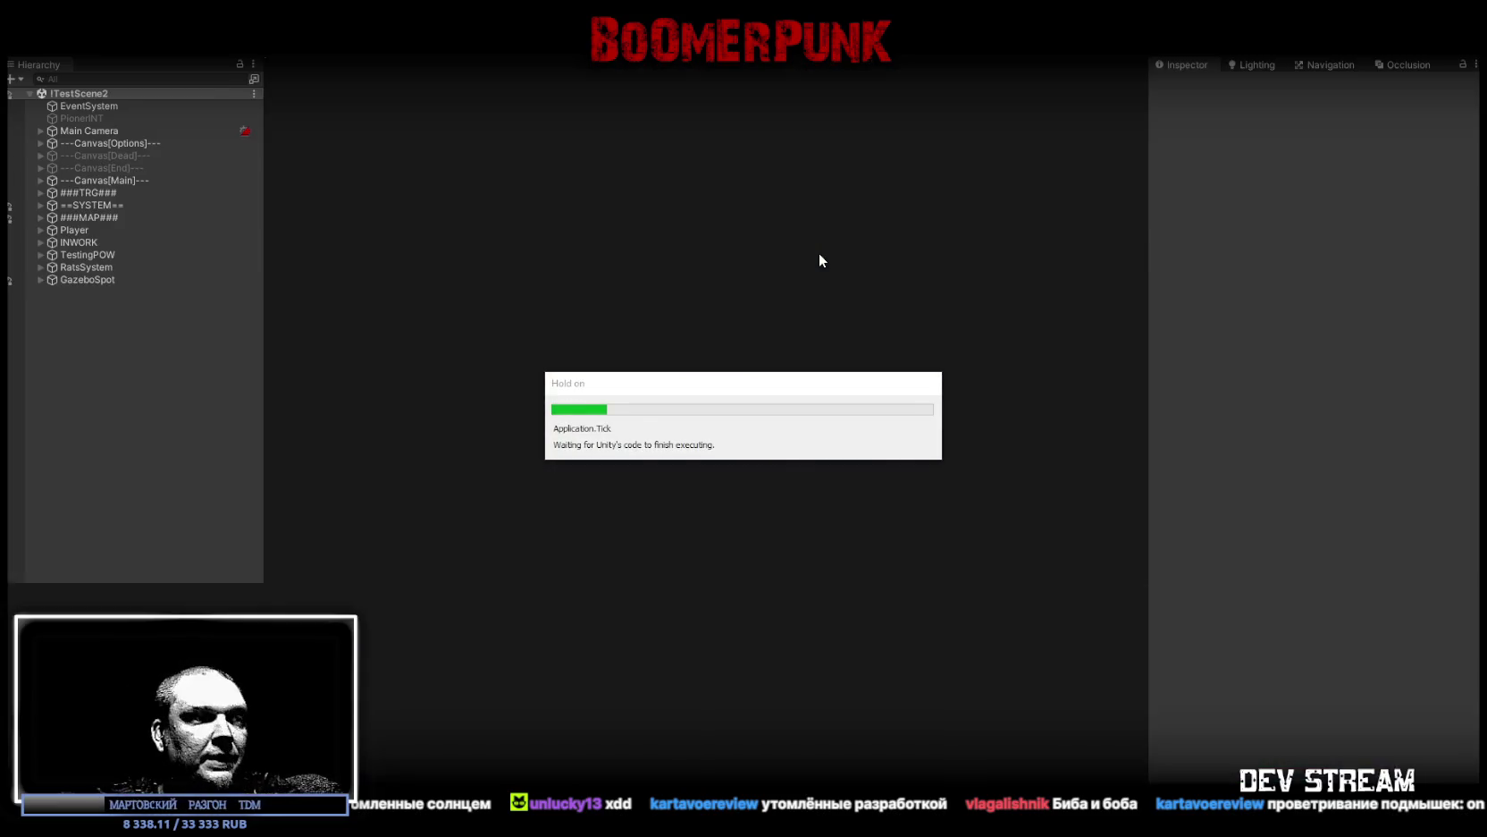
key("alt+Tab")
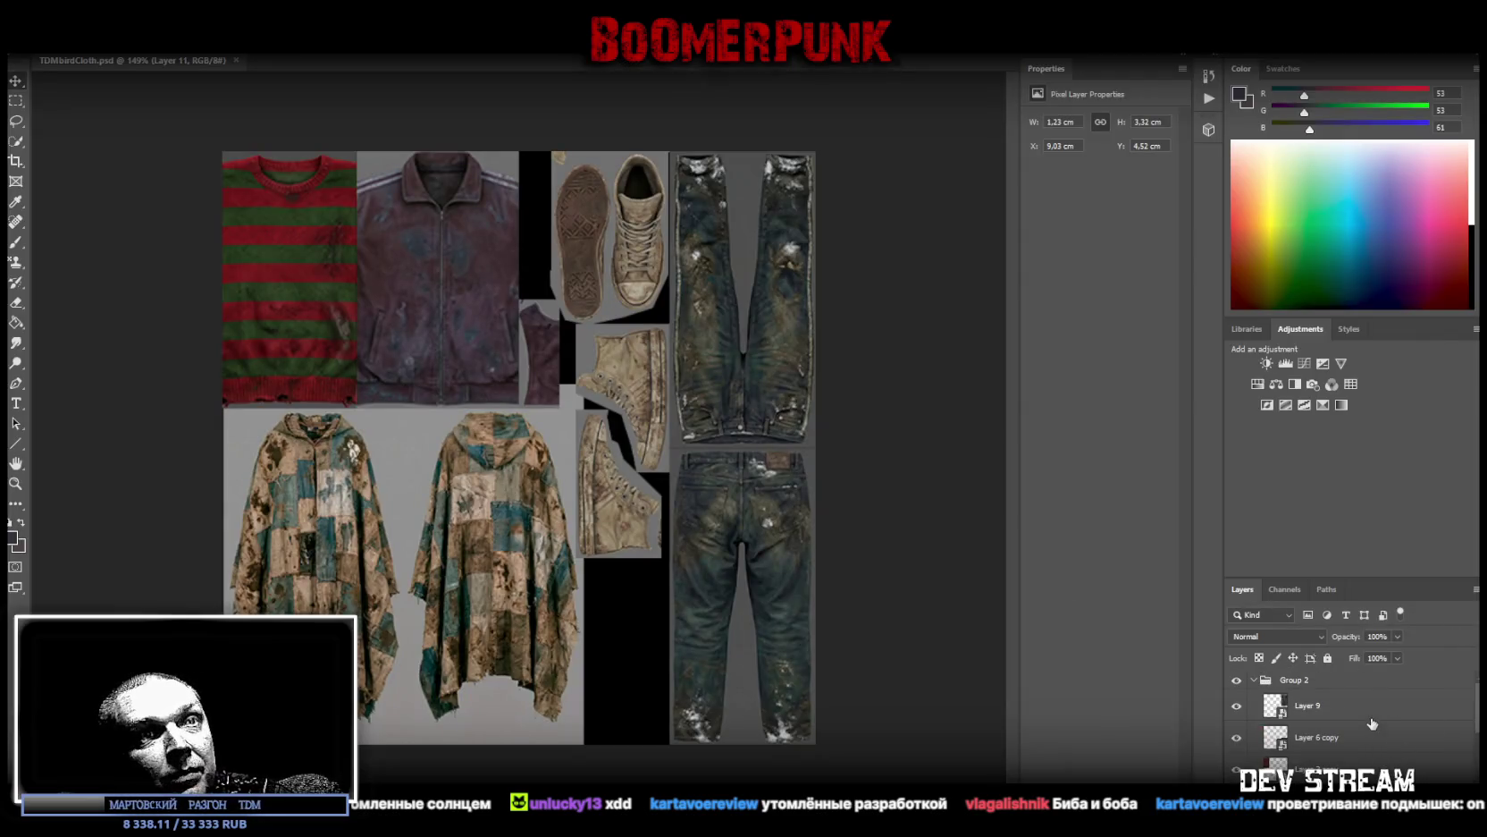
Step: Add a Brightness/Contrast adjustment layer with contrast 100 to the clothing texture
left_click(1362, 715)
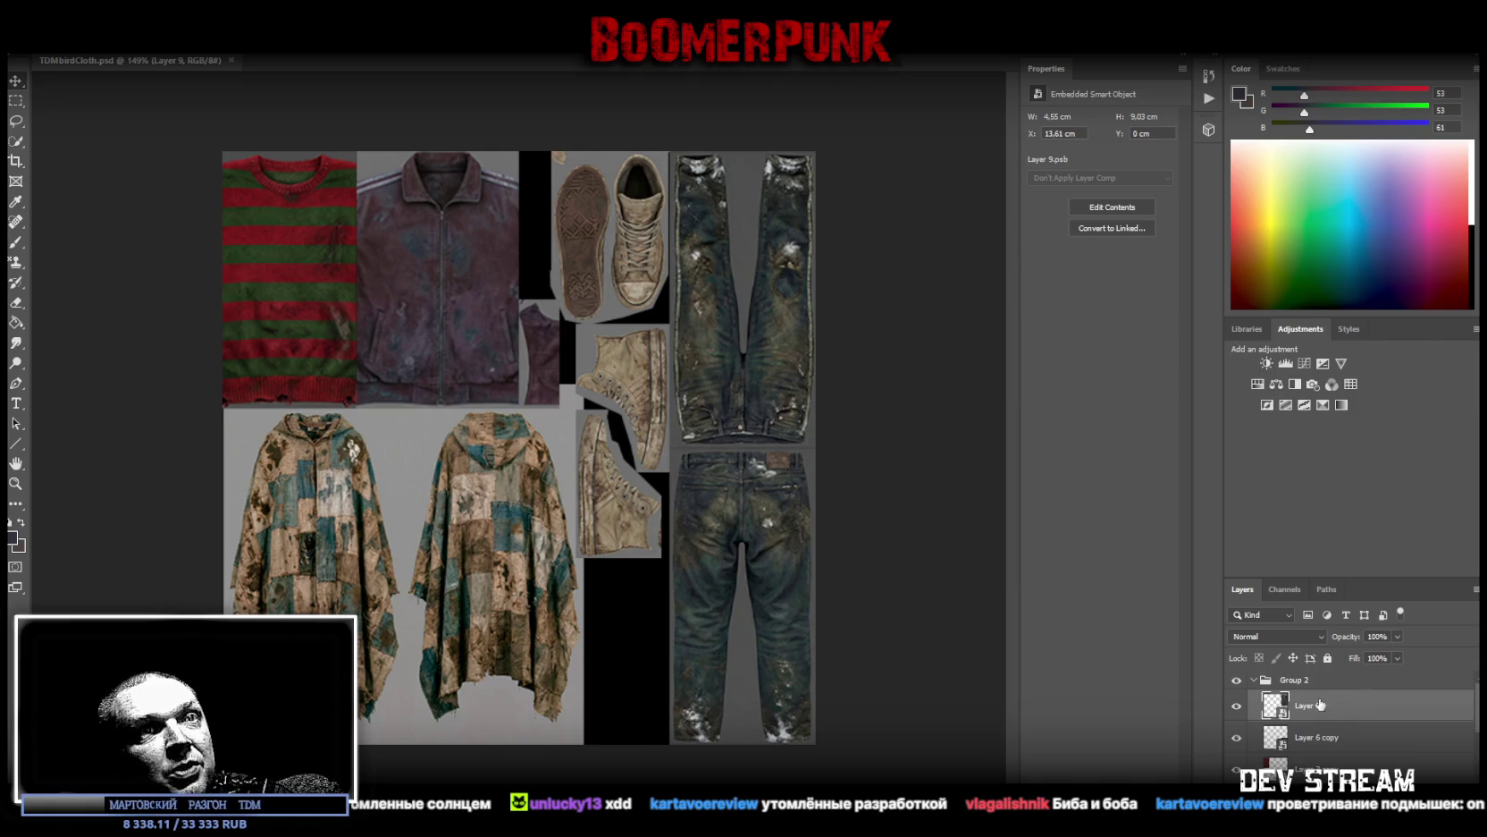
left_click(1254, 680)
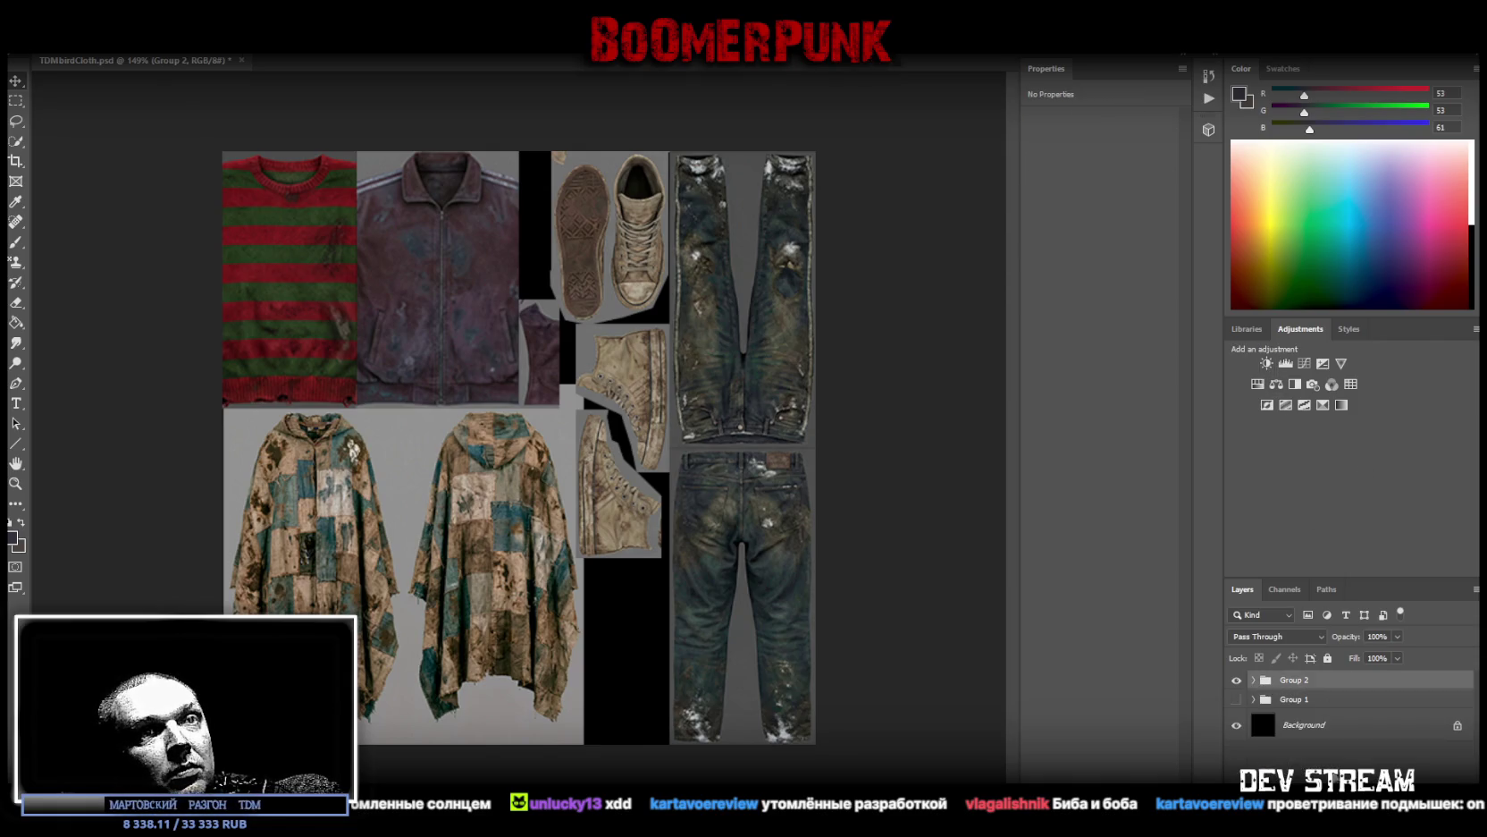
left_click(1334, 744)
left_click(1267, 363)
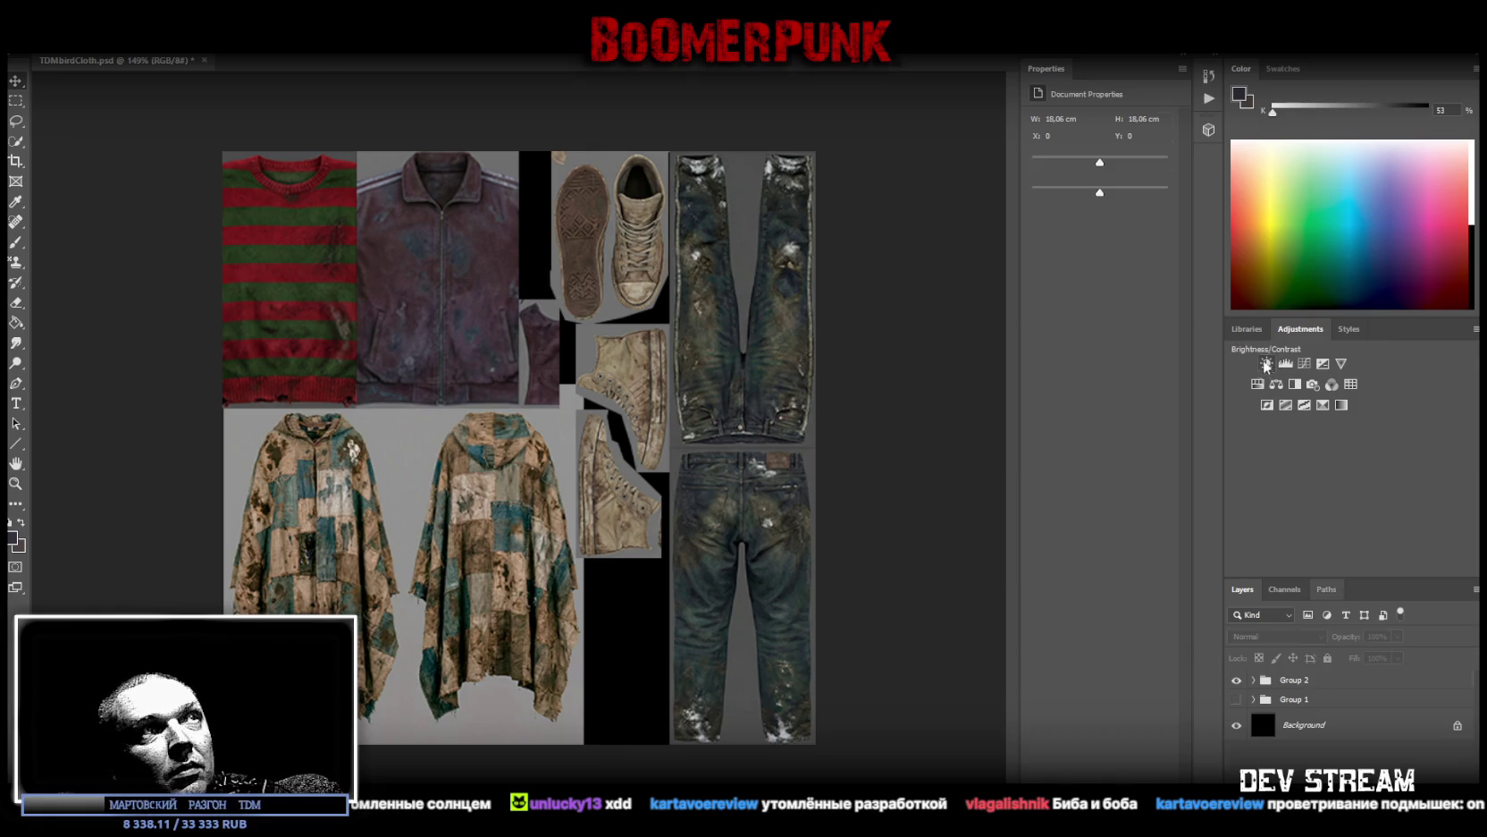
left_click_drag(1101, 194, 1205, 190)
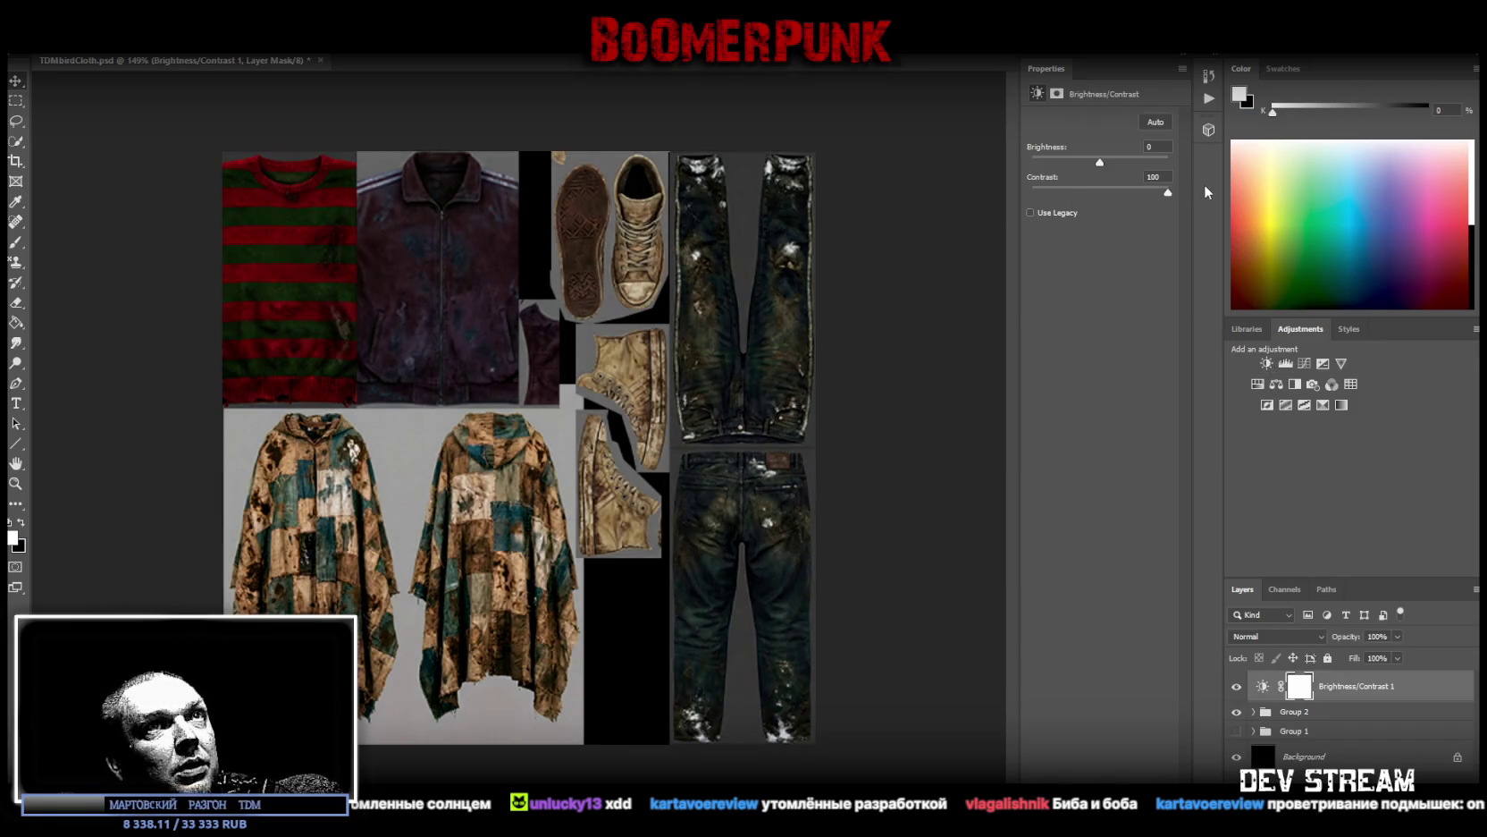
mouse_move(1099, 162)
left_mouse_down()
mouse_move(1063, 163)
mouse_move(1117, 164)
mouse_move(1101, 167)
left_mouse_up()
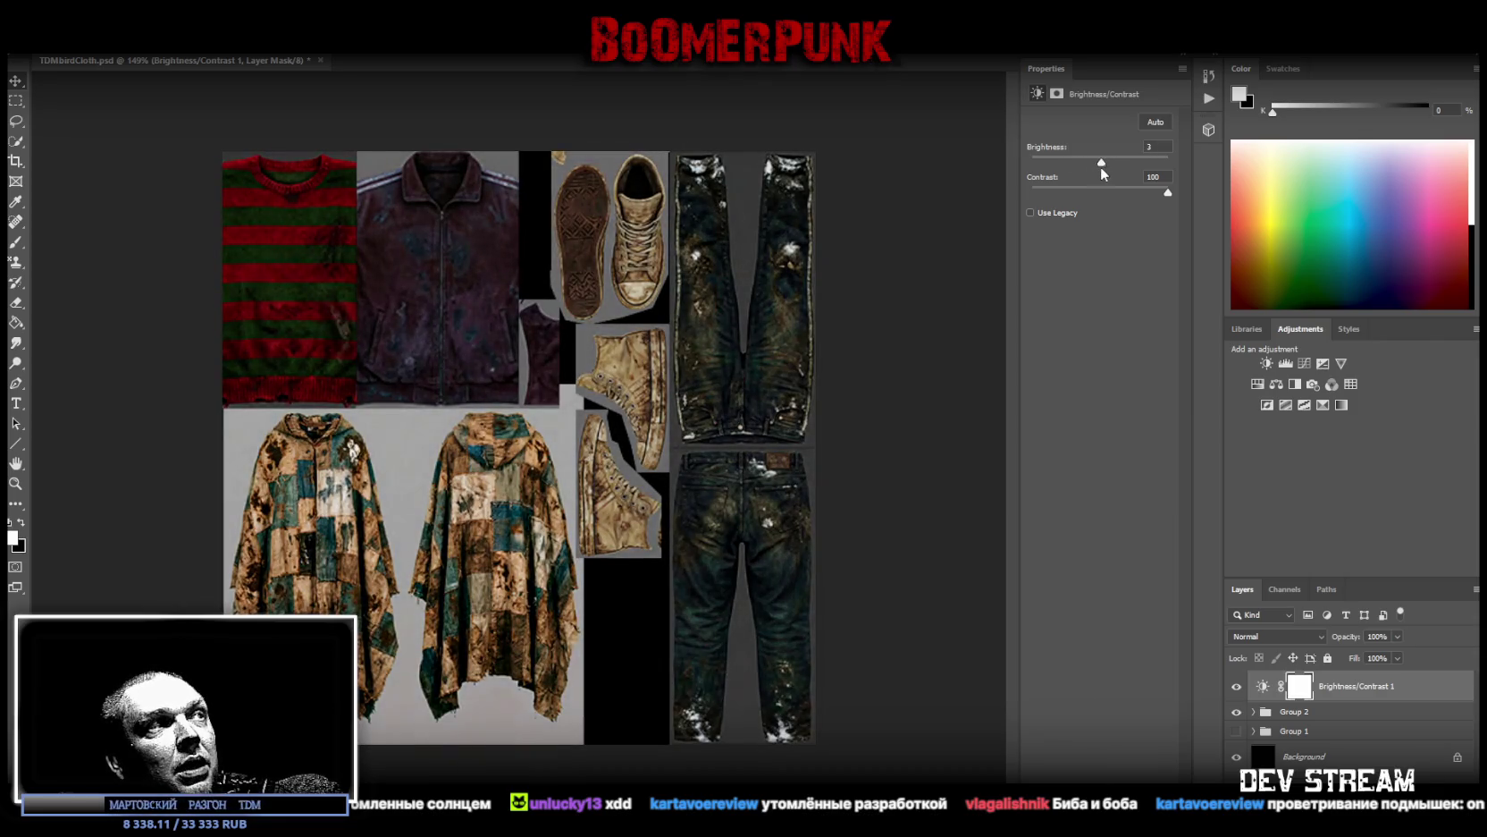
Step: Add a Hue/Saturation layer at saturation -49, reorder the adjustments, and check Unity
left_click(1258, 383)
left_click_drag(1100, 208, 1061, 209)
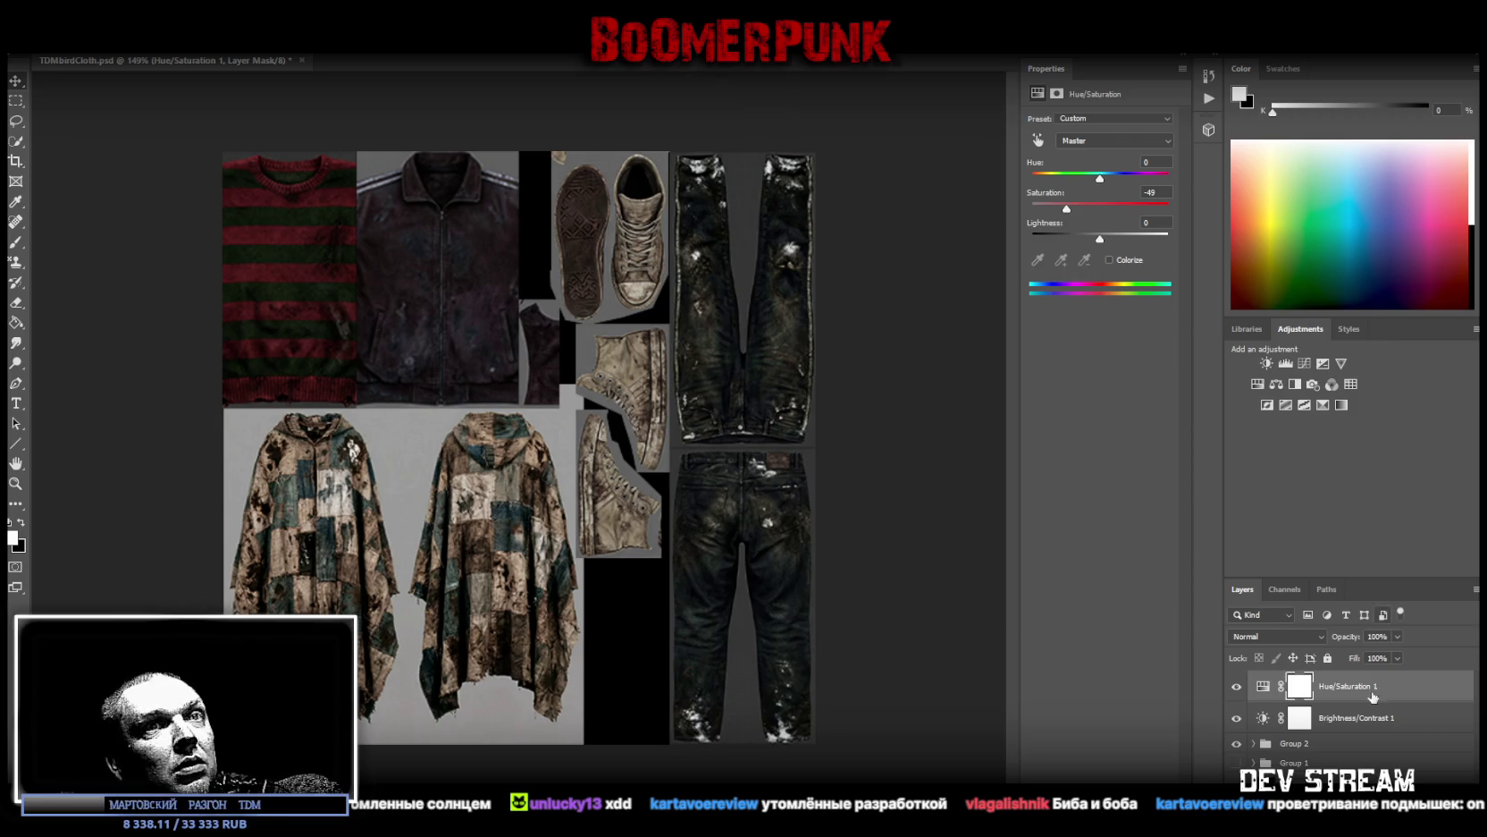
mouse_move(1341, 694)
left_mouse_down()
mouse_move(1346, 738)
mouse_move(1361, 680)
left_mouse_up()
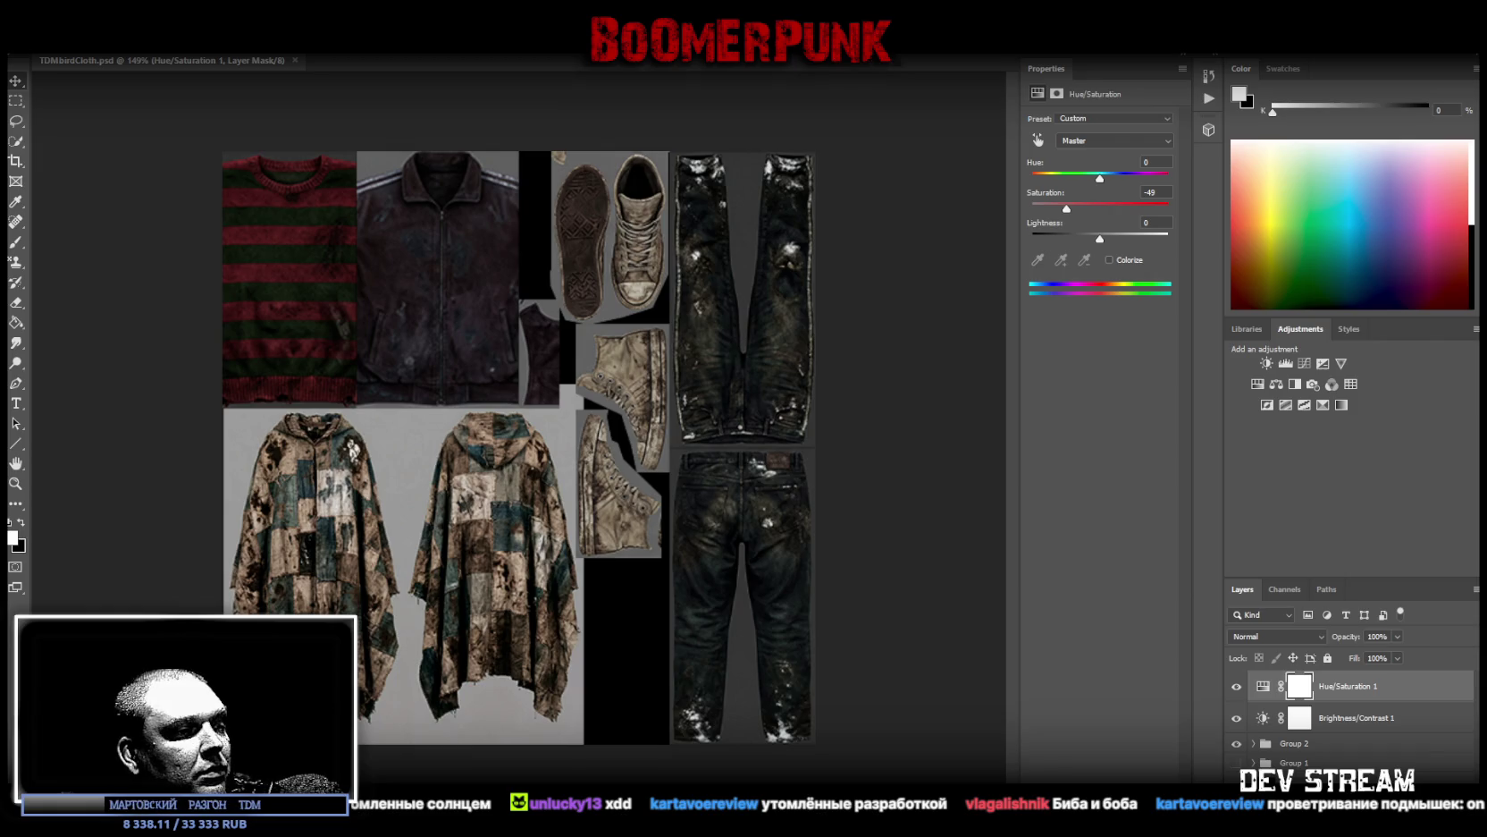
key("alt+Tab")
left_click_drag(804, 241, 848, 228)
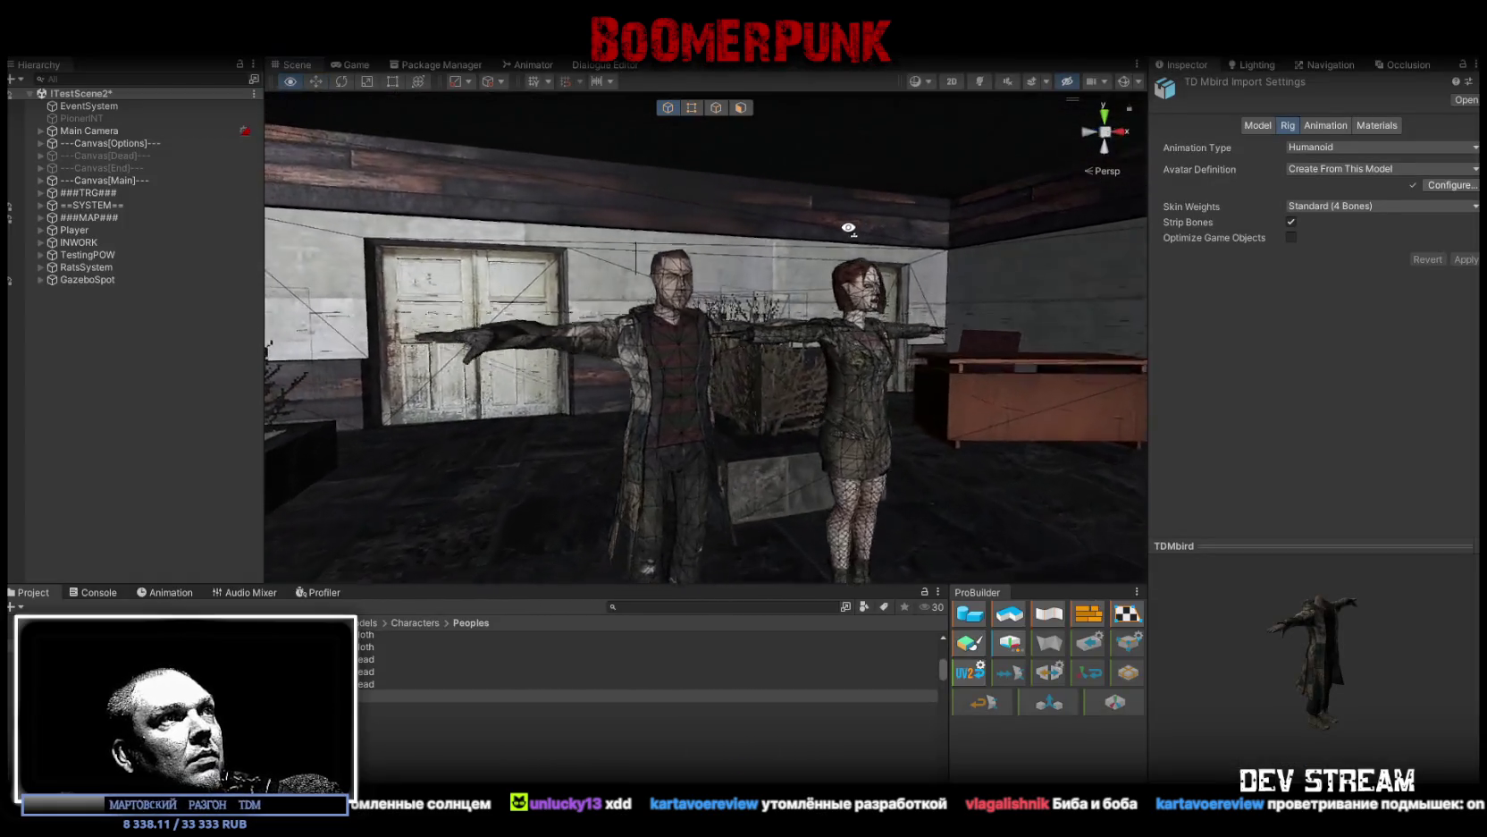
Step: Select the male character's head, locate its TDMbirdHead material, and open the head texture in Photoshop
scroll(849, 228, "up", 5)
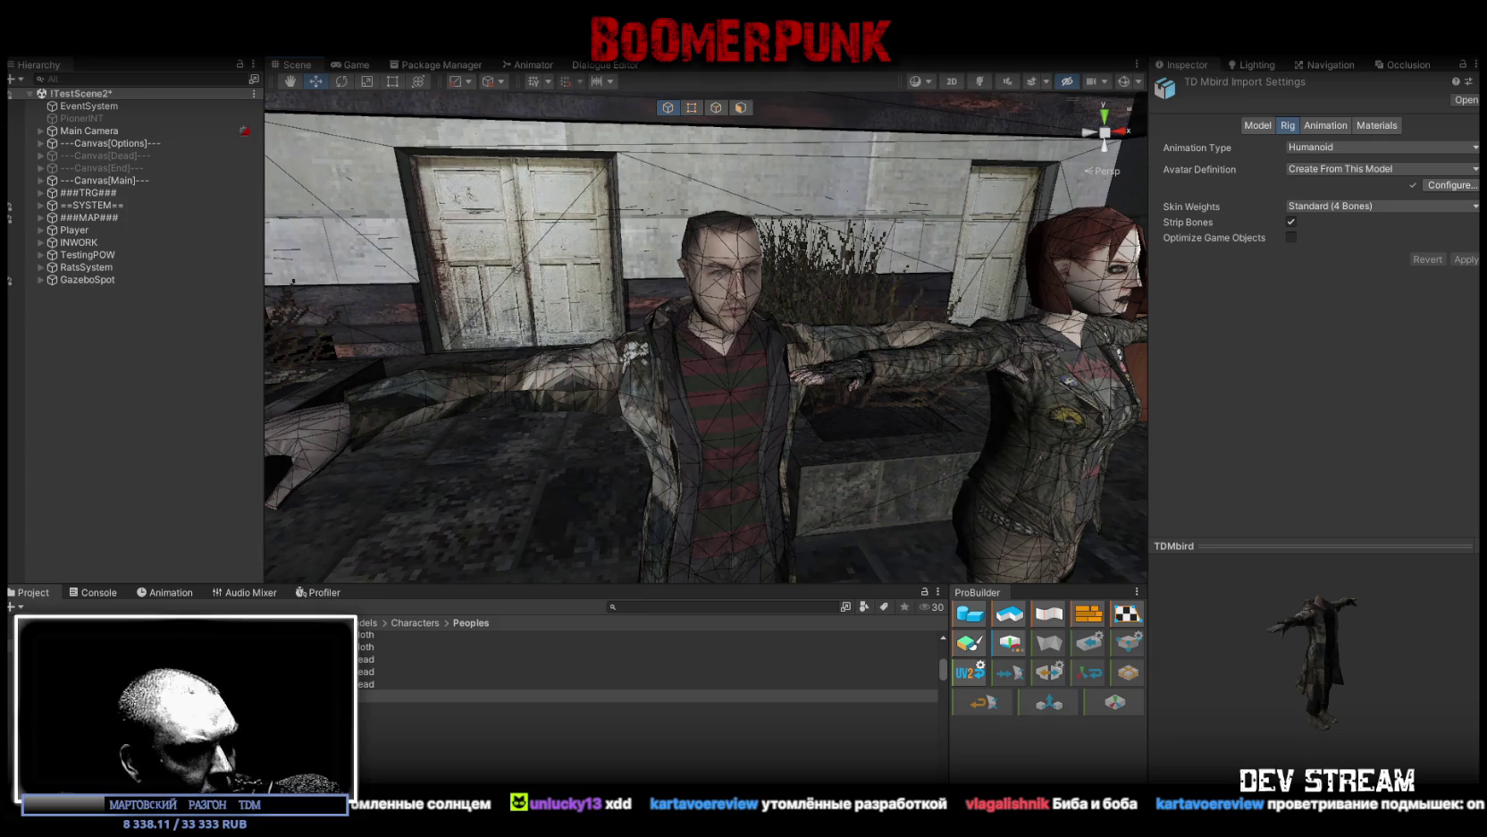
key("alt+Tab")
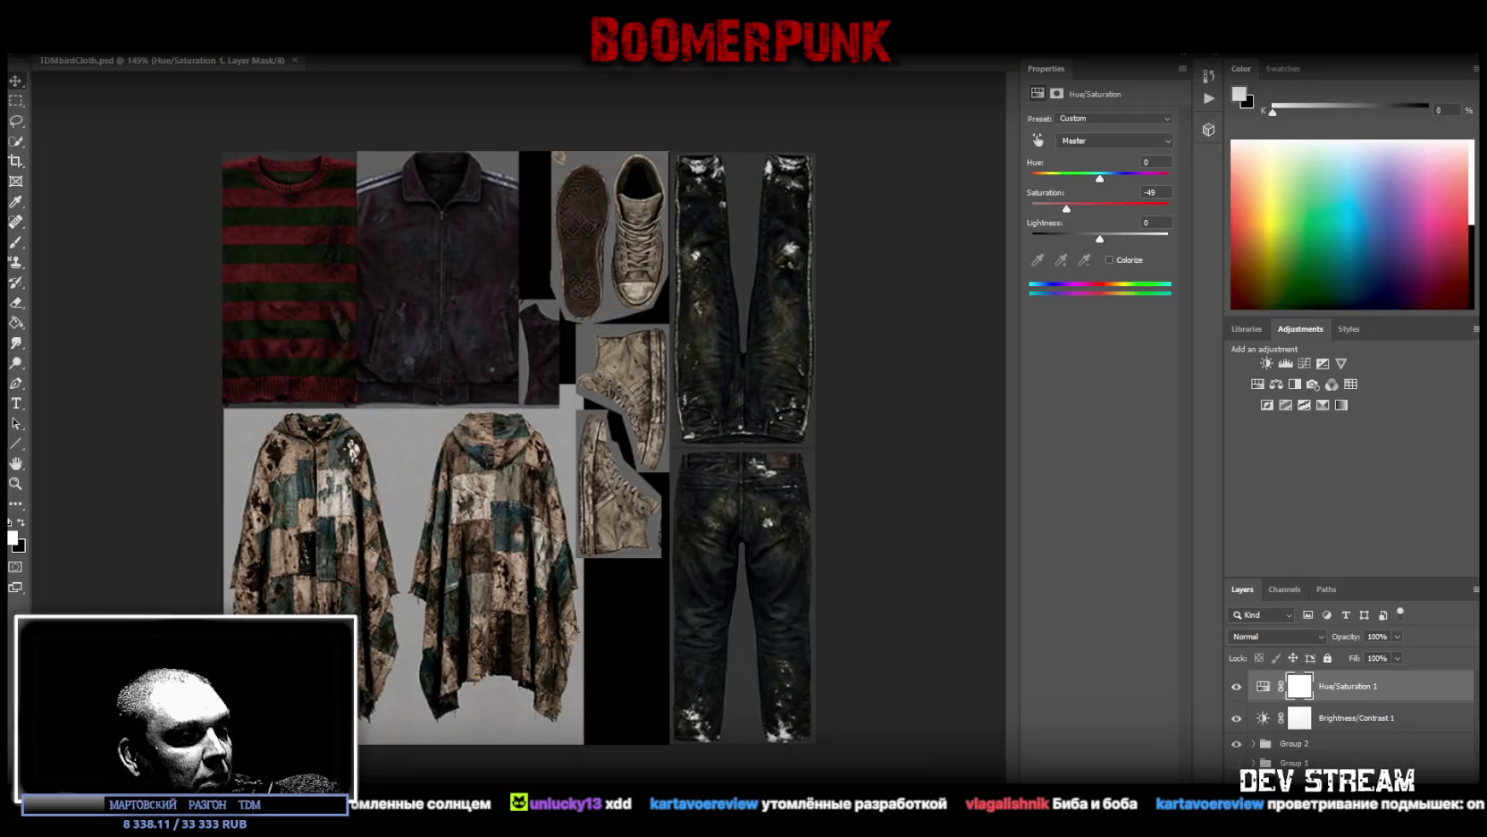
key("alt+Tab")
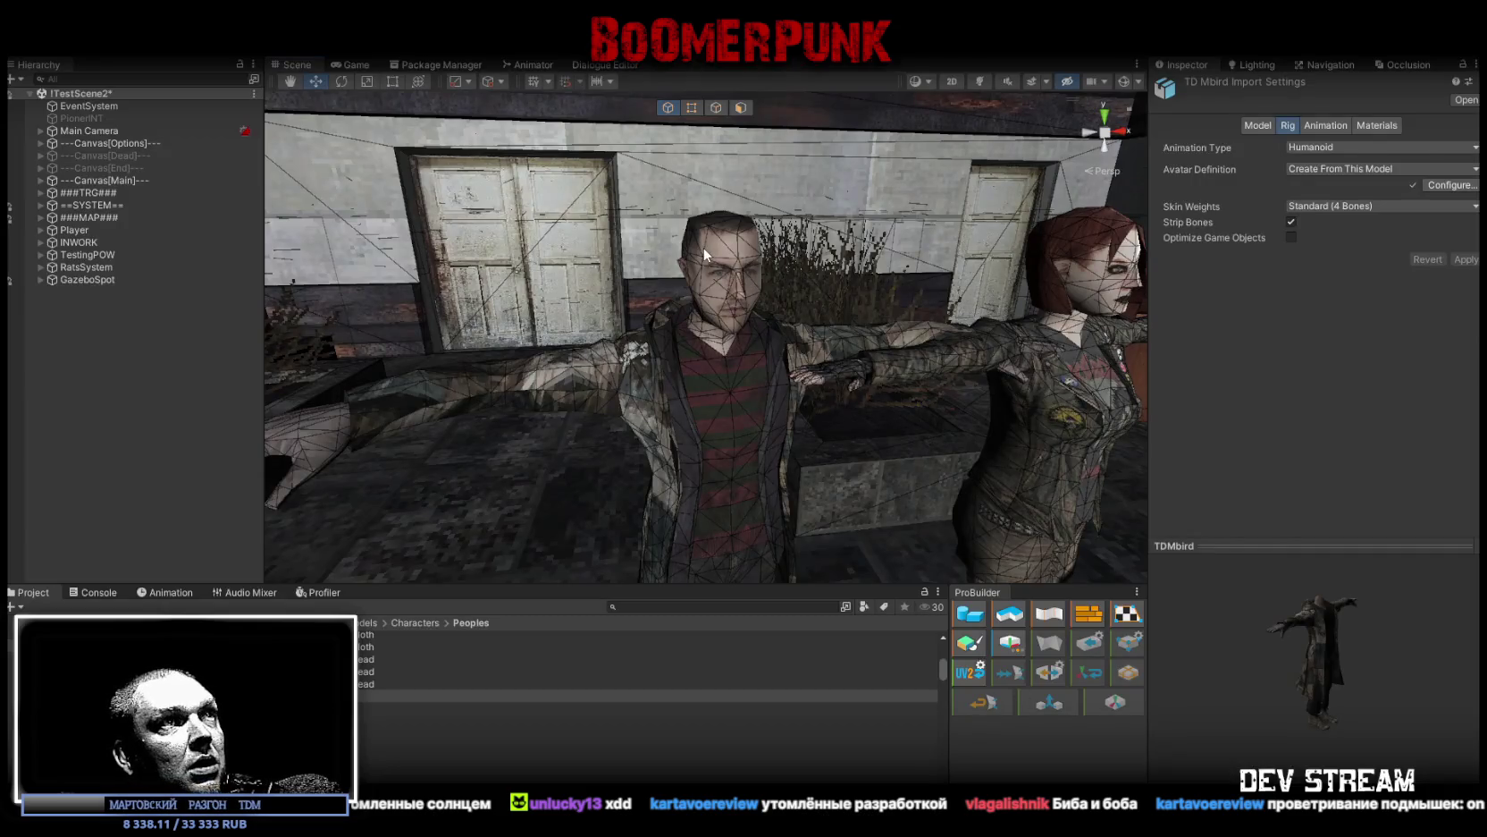
left_click(705, 254)
left_click(1323, 277)
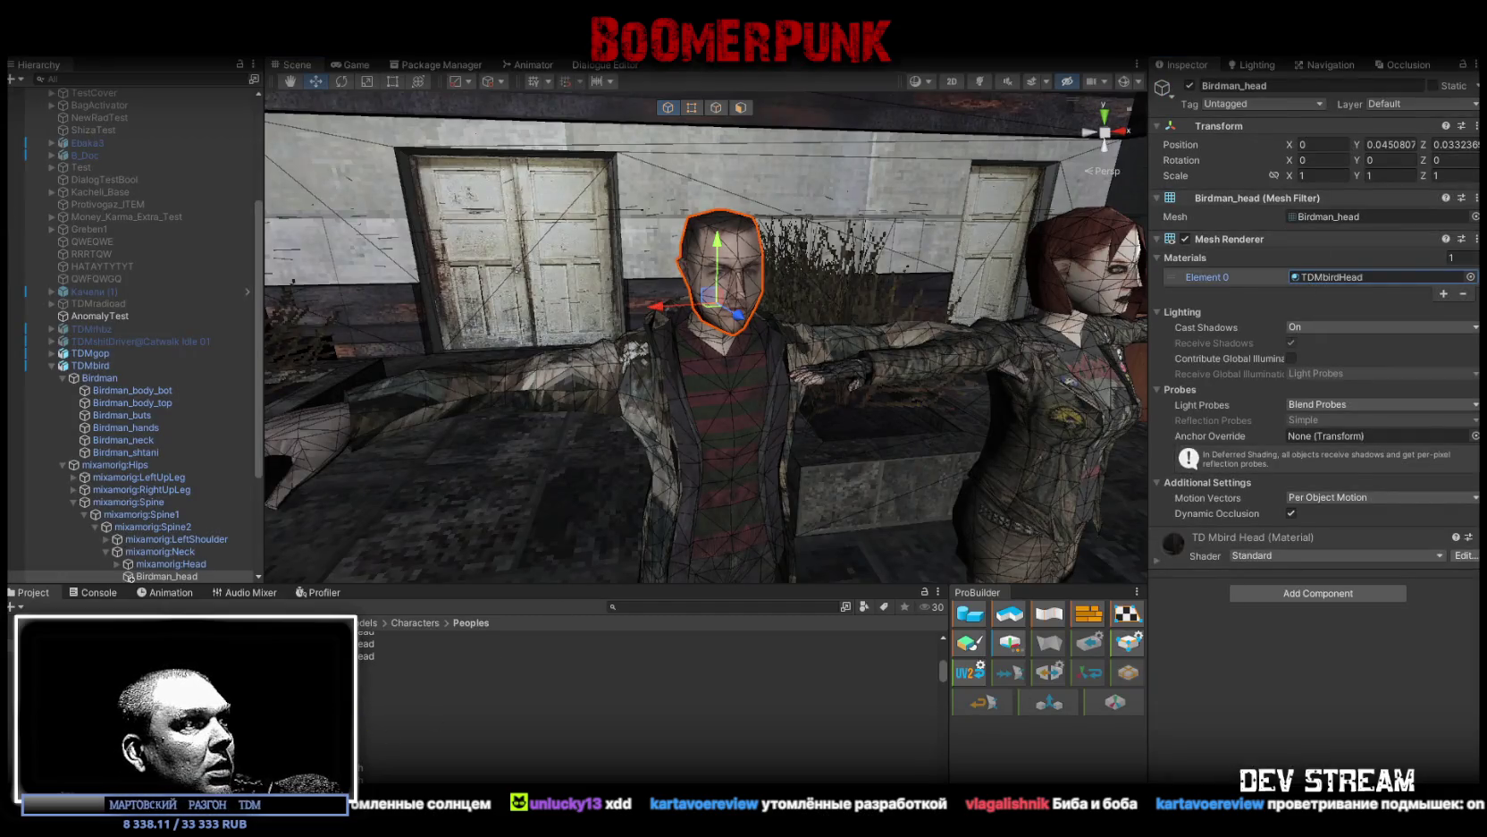
key("alt+Tab")
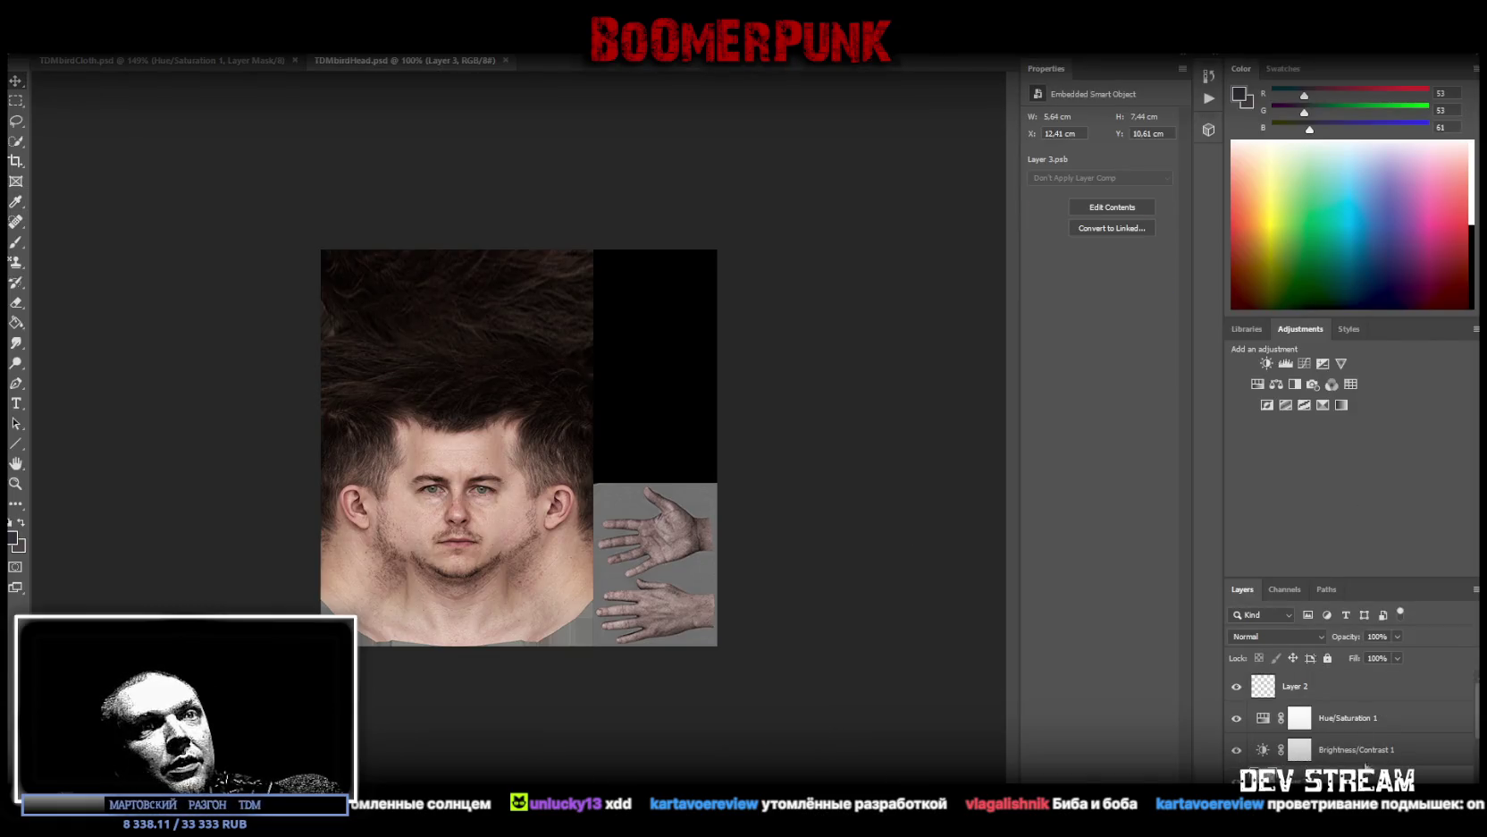
Step: Raise TDMbirdHead.psd contrast to 100 and lower its saturation to -77
left_click(1365, 719)
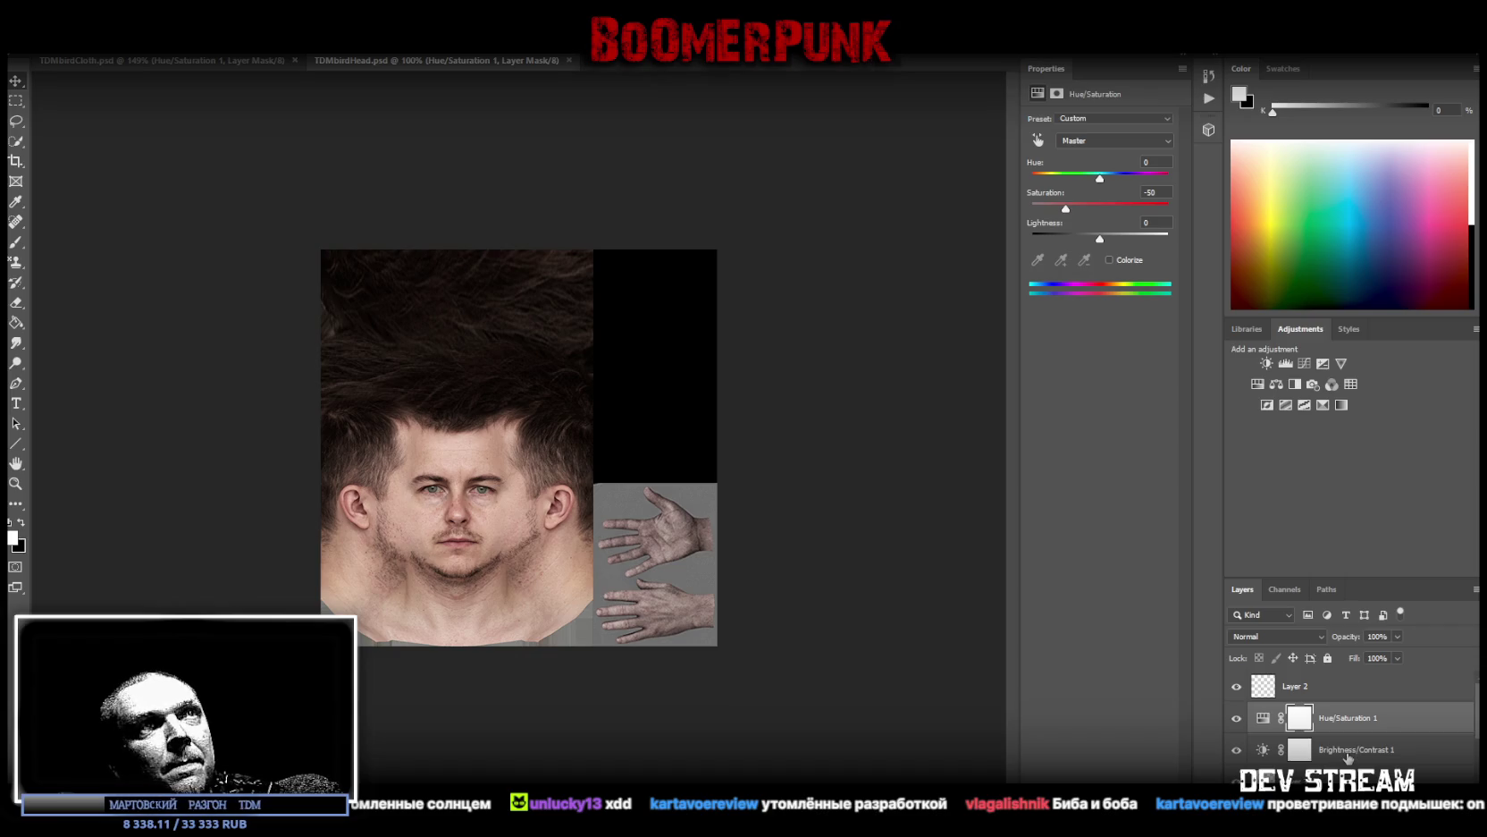
left_click(1349, 755)
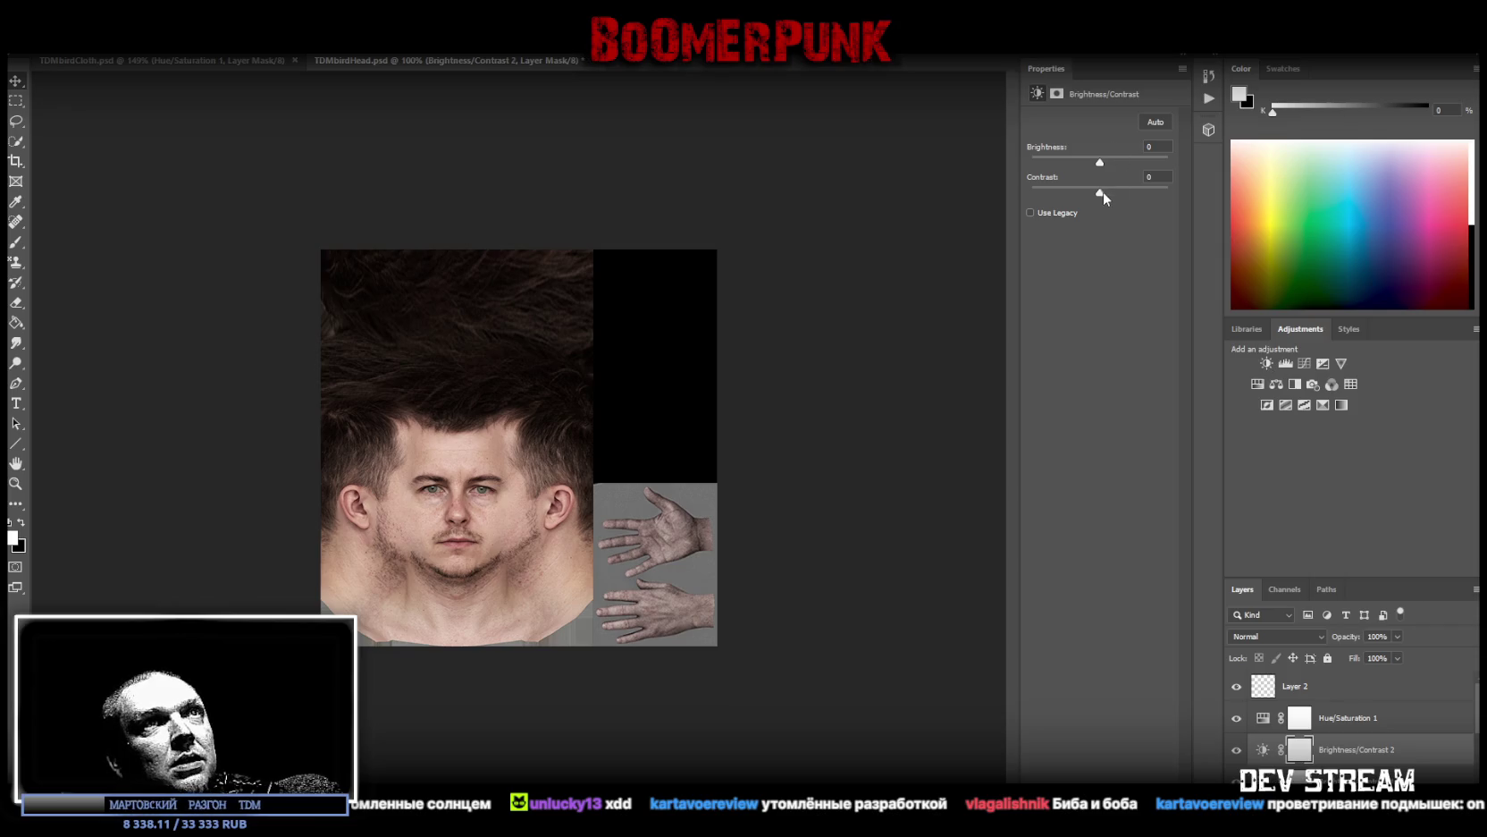
left_click_drag(1140, 193, 1180, 190)
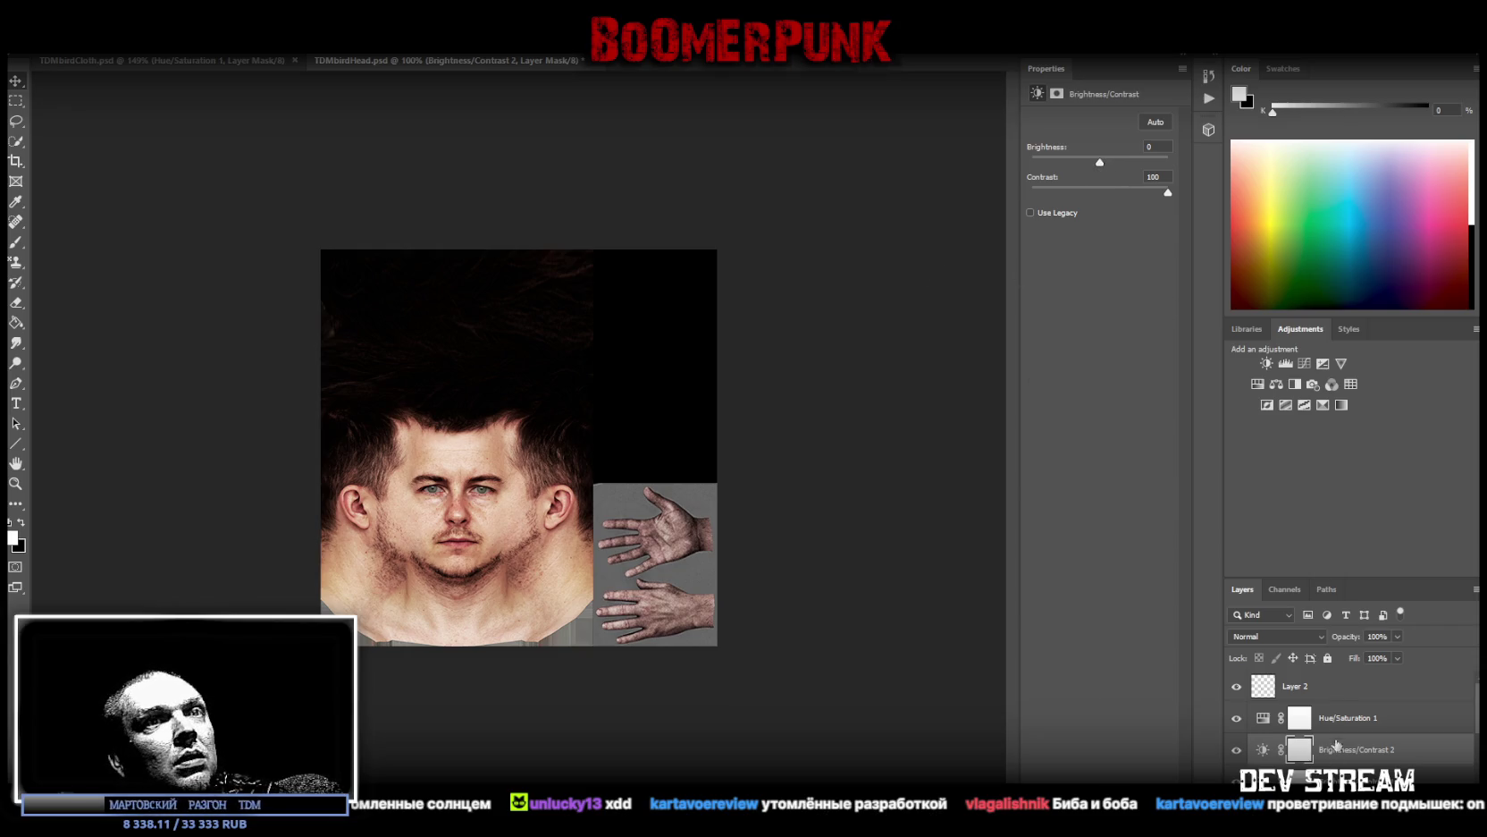
left_click(1329, 684)
left_click(1332, 718)
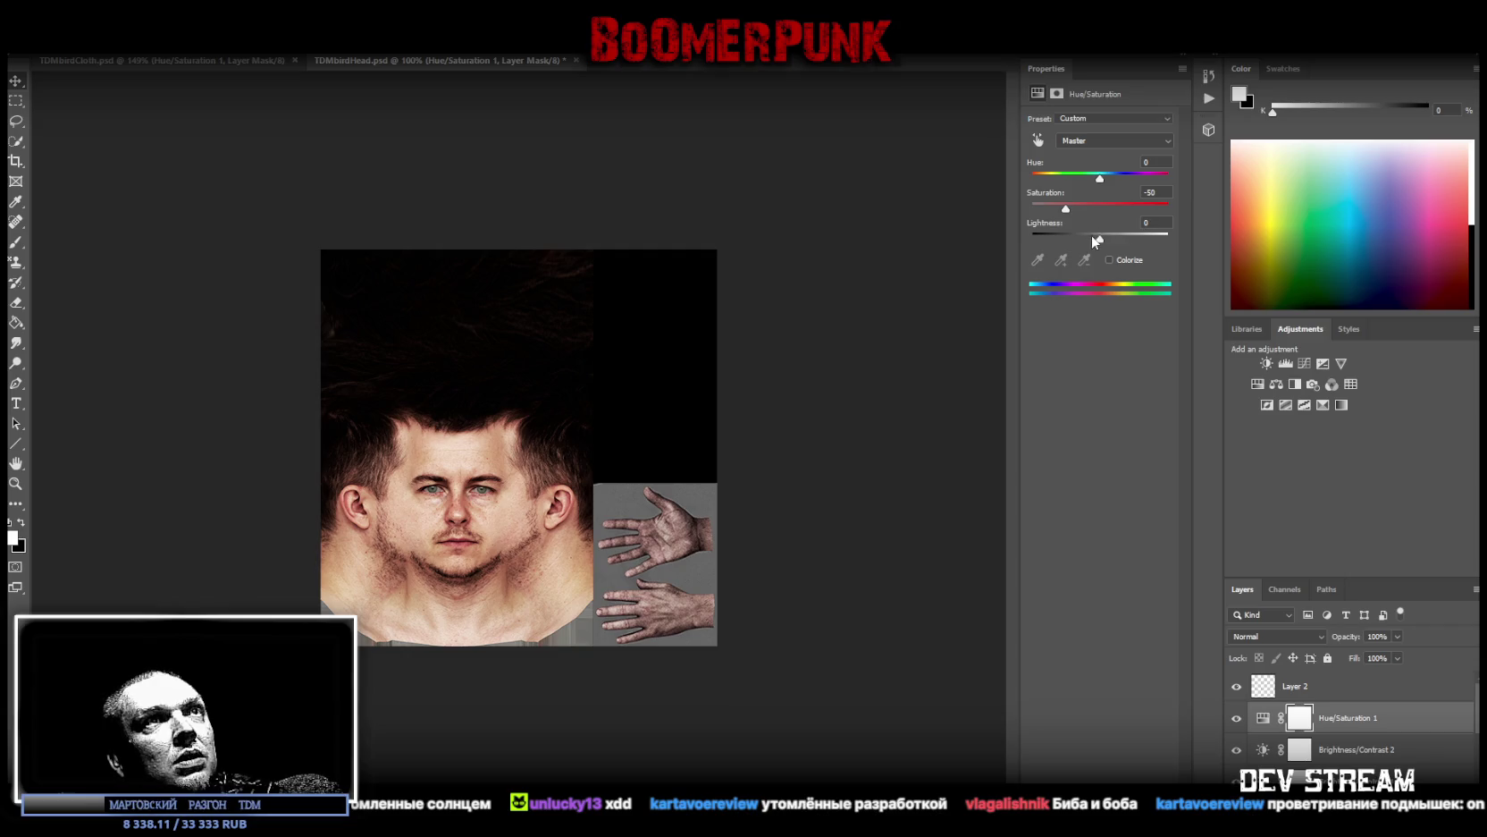
left_click_drag(1066, 210, 1057, 210)
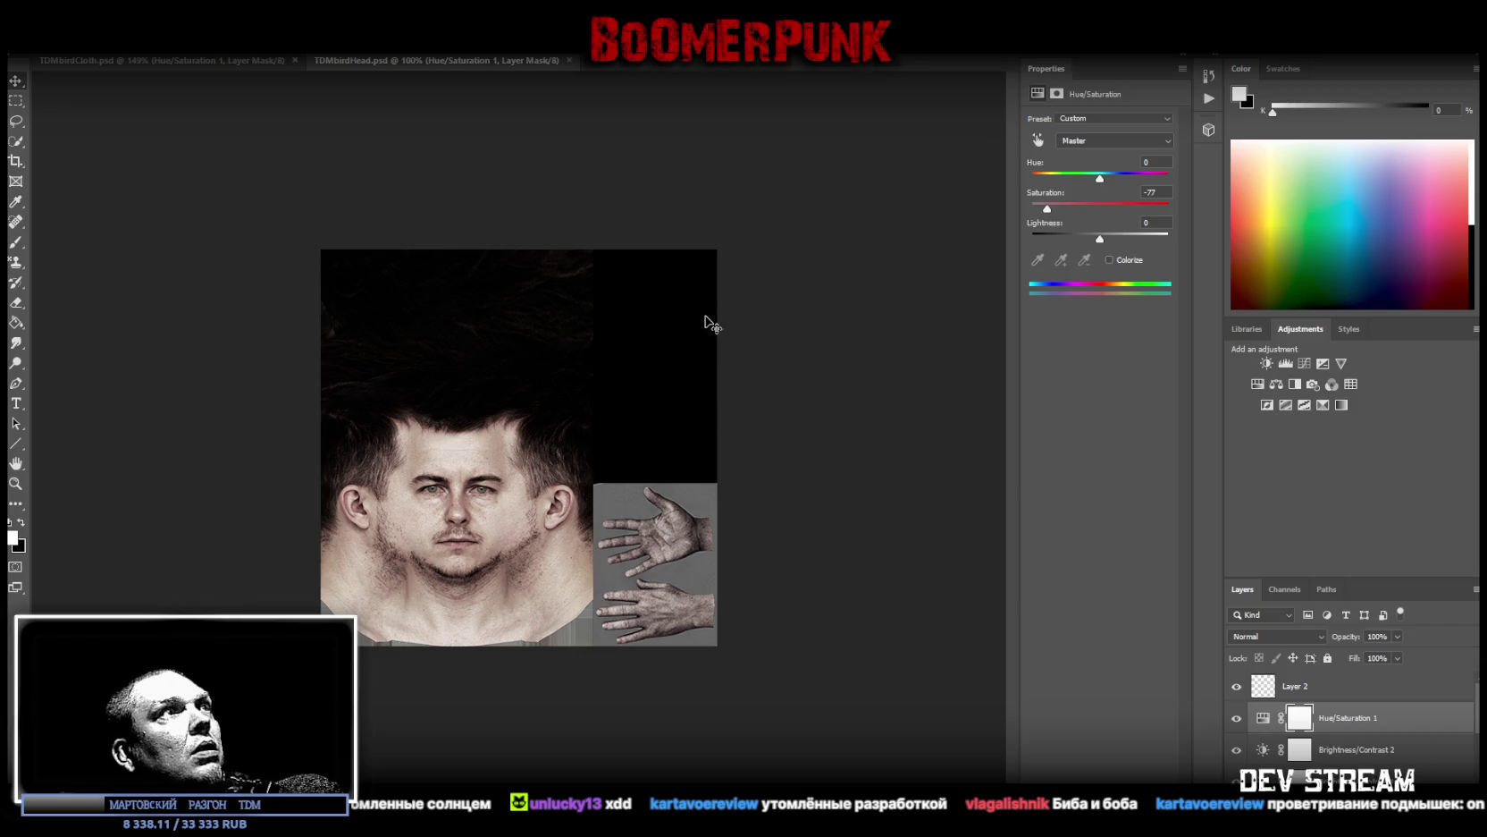
key("alt+Tab")
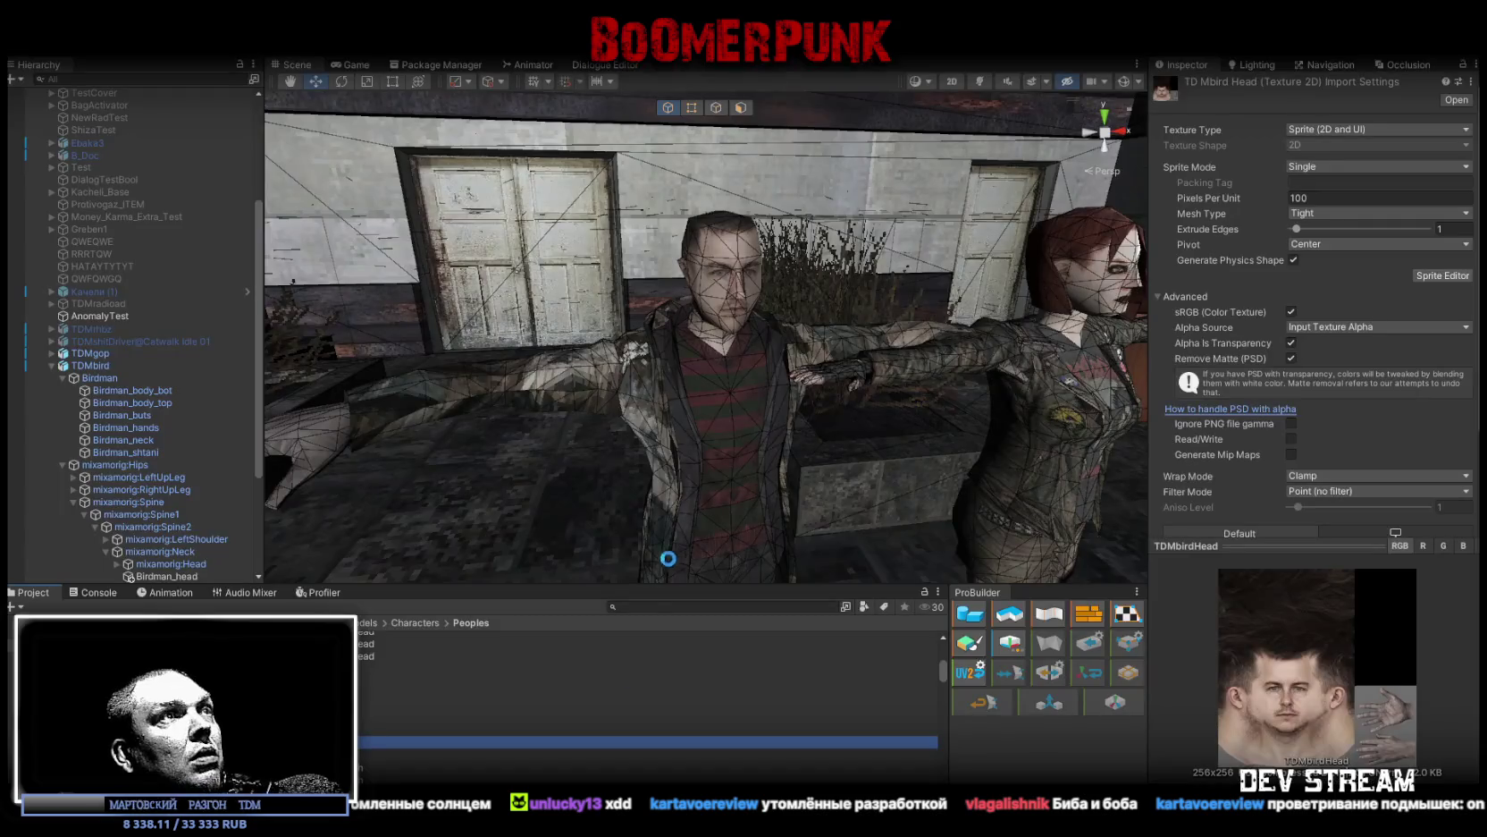
Step: Move the Scene view close to the Birdman character's face to inspect the re-imported TDMbirdHead texture
mouse_move(630, 536)
left_mouse_down()
mouse_move(667, 385)
mouse_move(729, 418)
mouse_move(719, 493)
mouse_move(654, 445)
mouse_move(777, 398)
mouse_move(902, 401)
mouse_move(763, 382)
mouse_move(831, 382)
mouse_move(813, 343)
mouse_move(504, 337)
mouse_move(421, 358)
mouse_move(483, 373)
left_mouse_up()
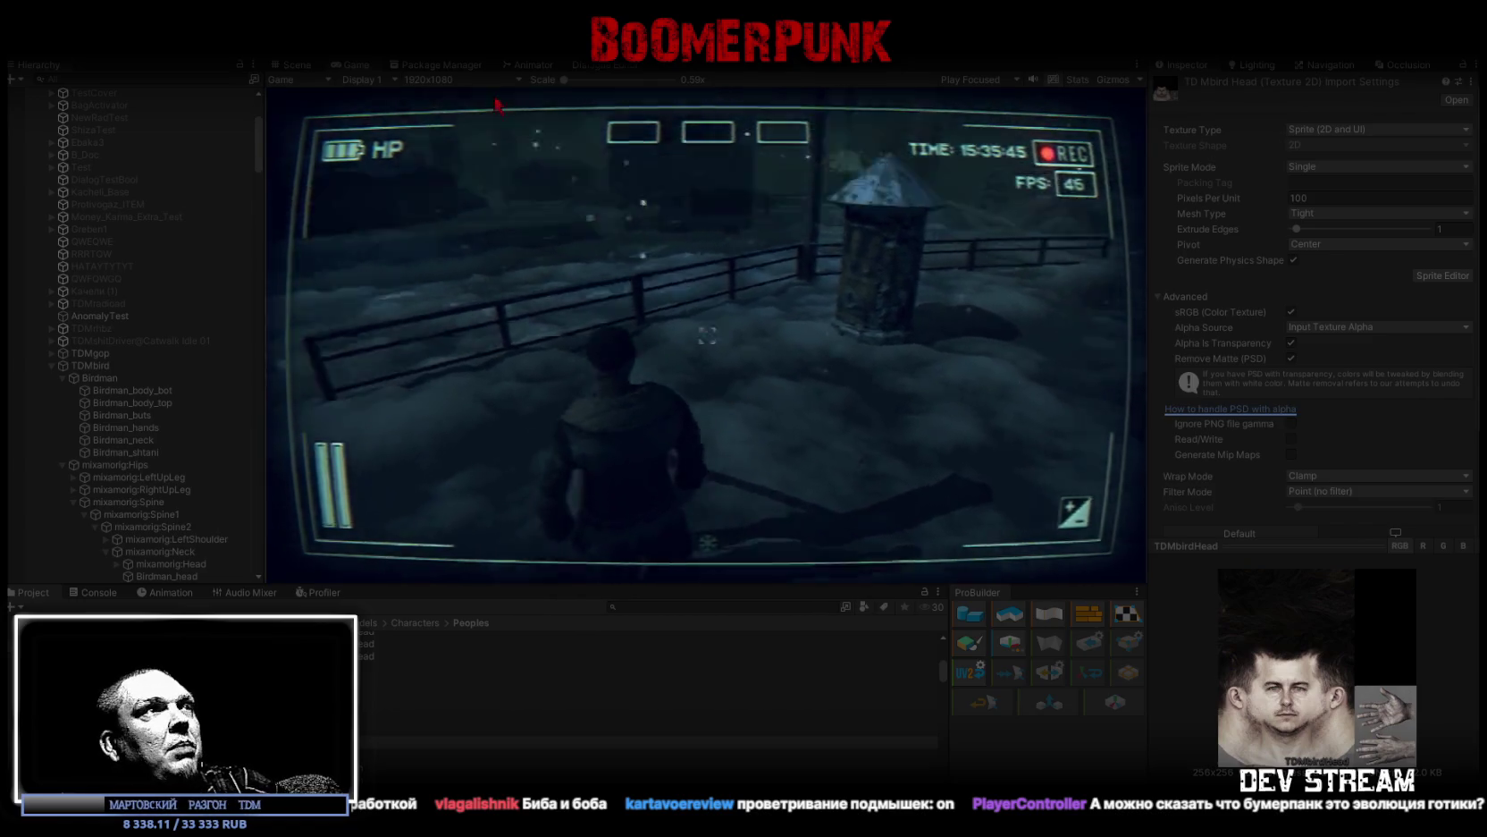
Step: Maximize the Game view, walk into the NPC room, and start the arcade's periscope minigame
key("shift+space")
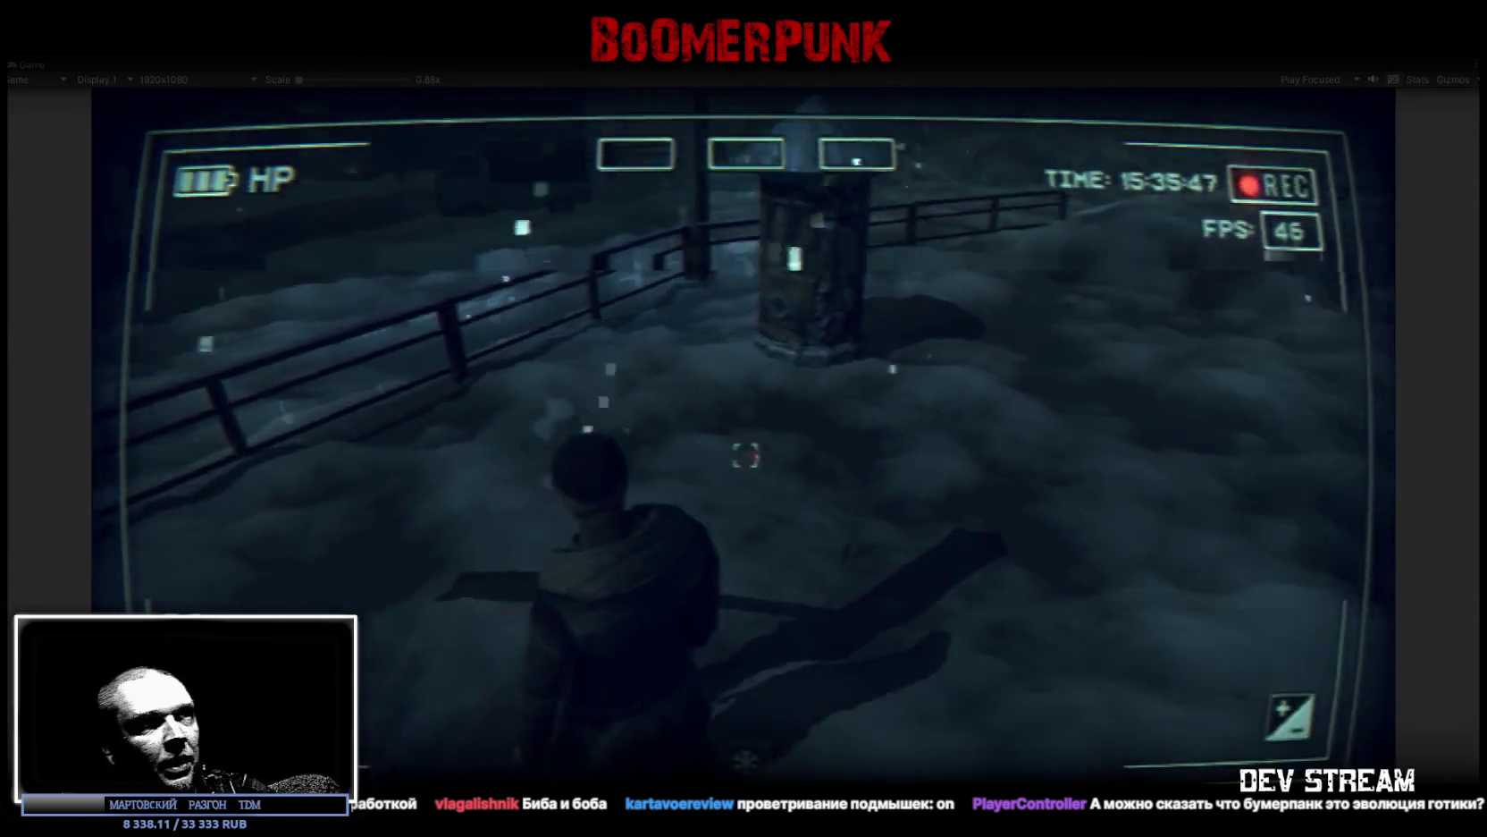
key("w")
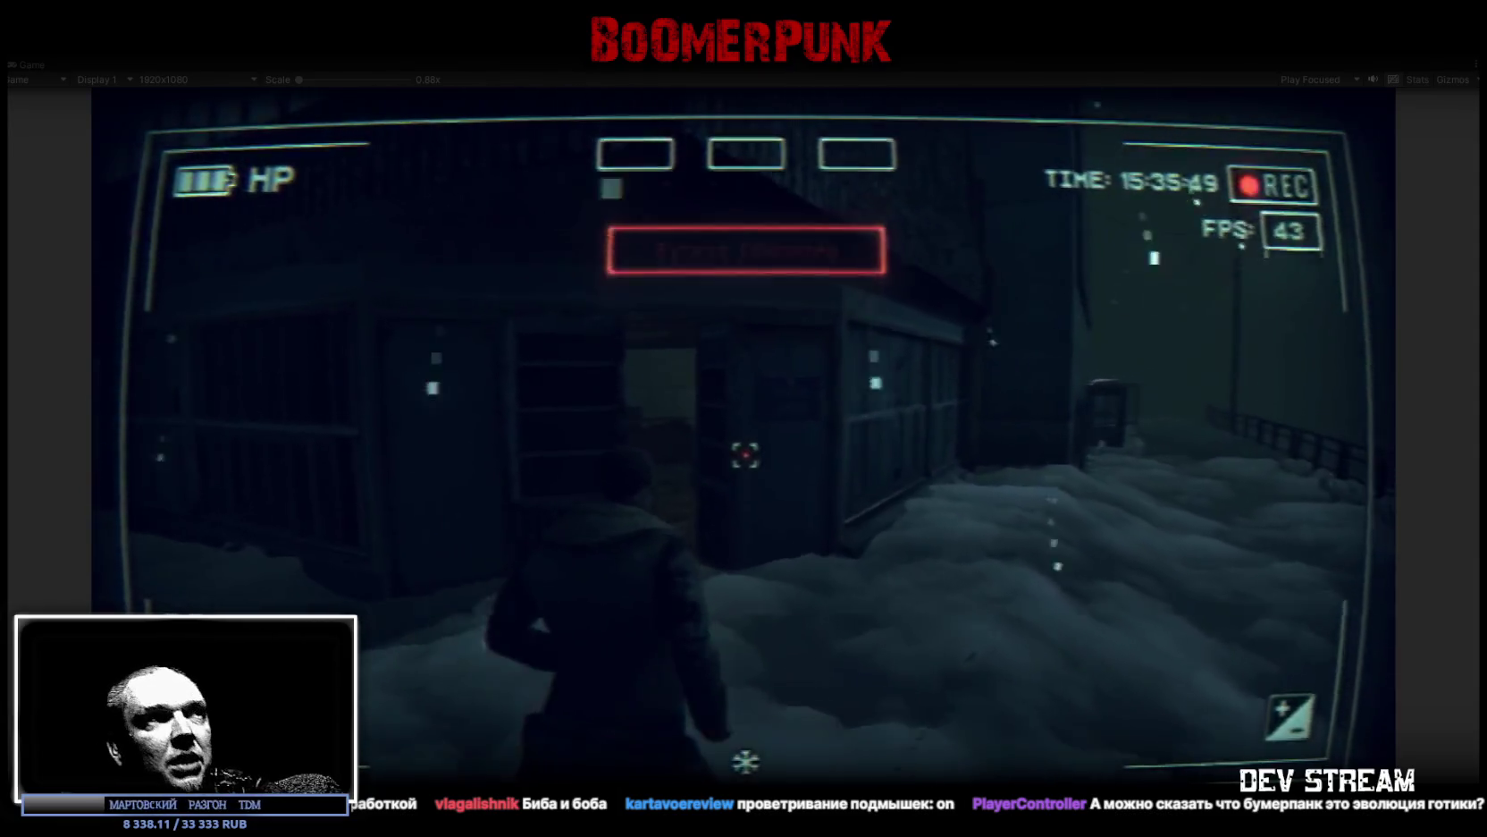
key("w")
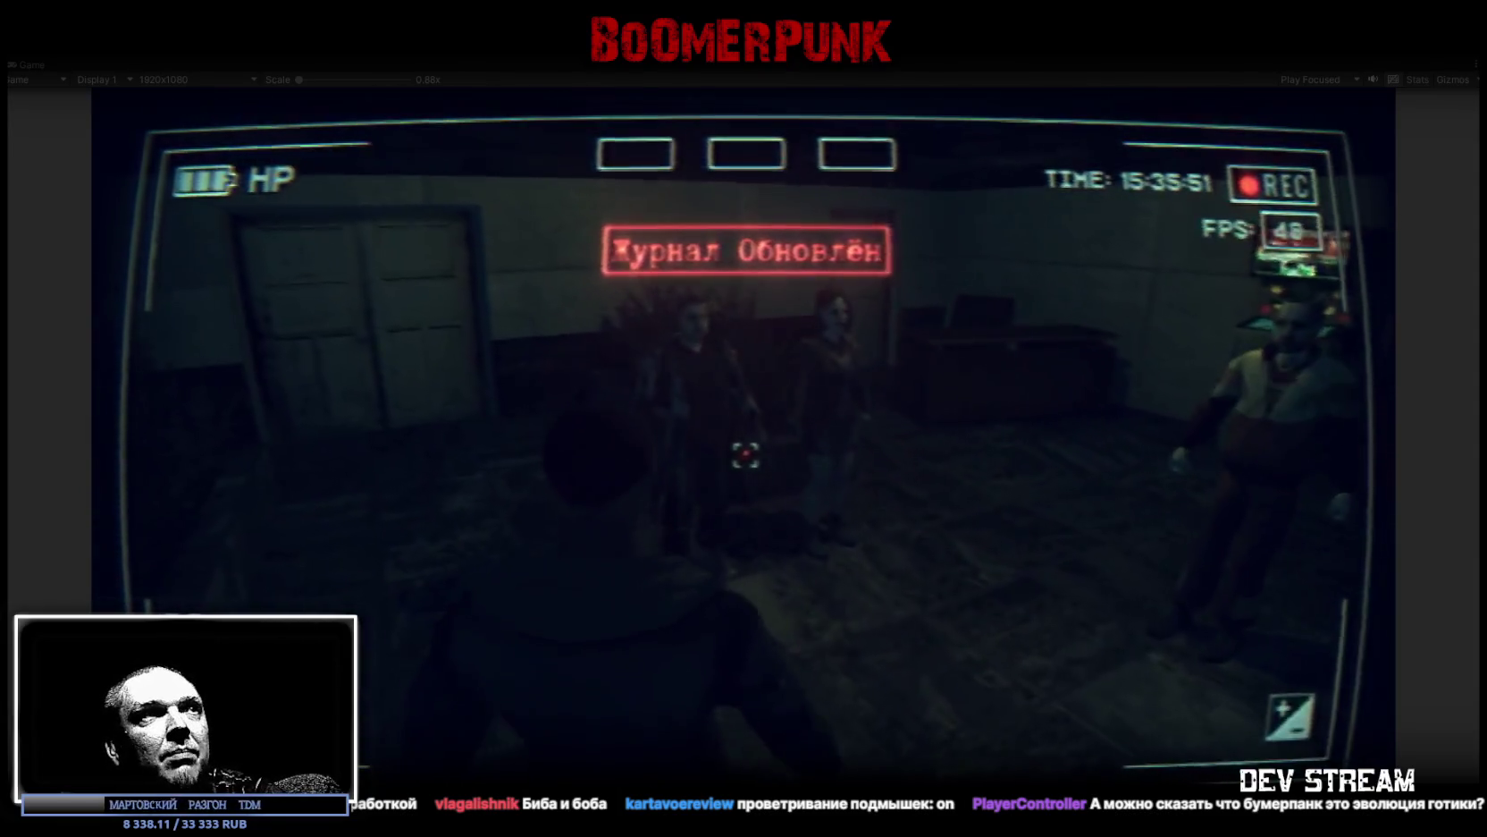
key("w")
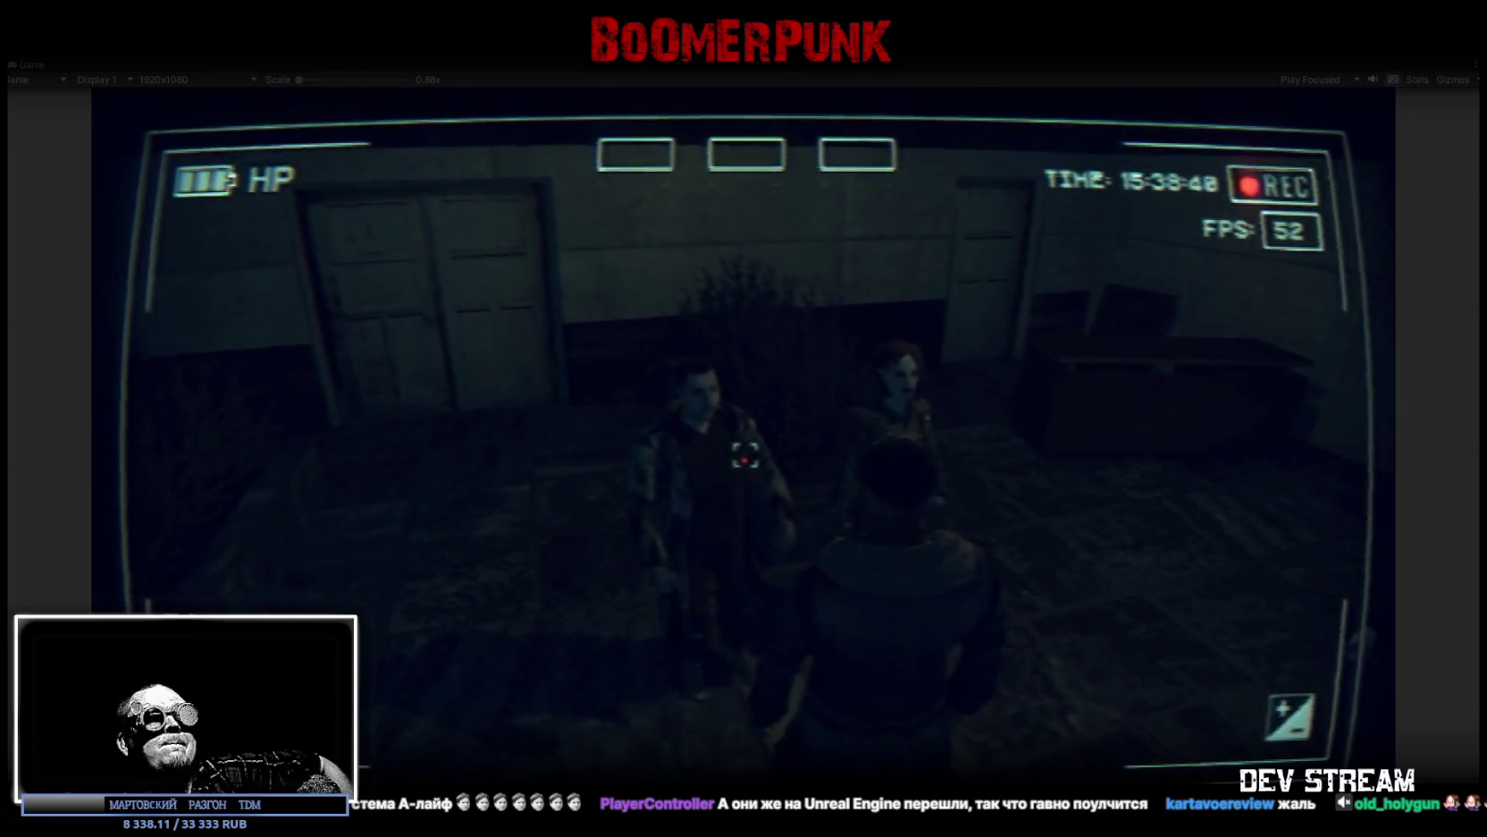
key("w")
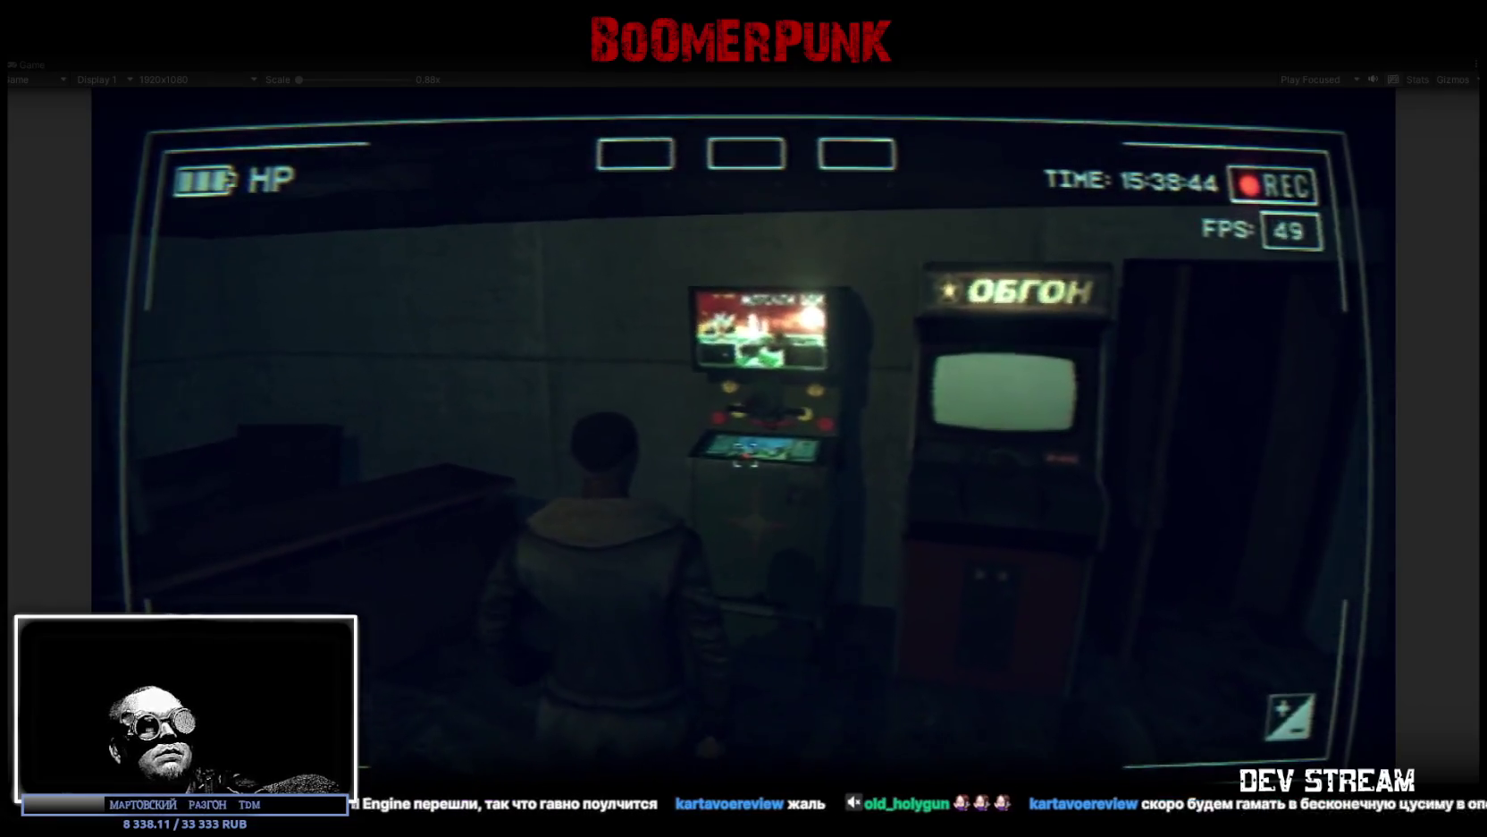
key("e")
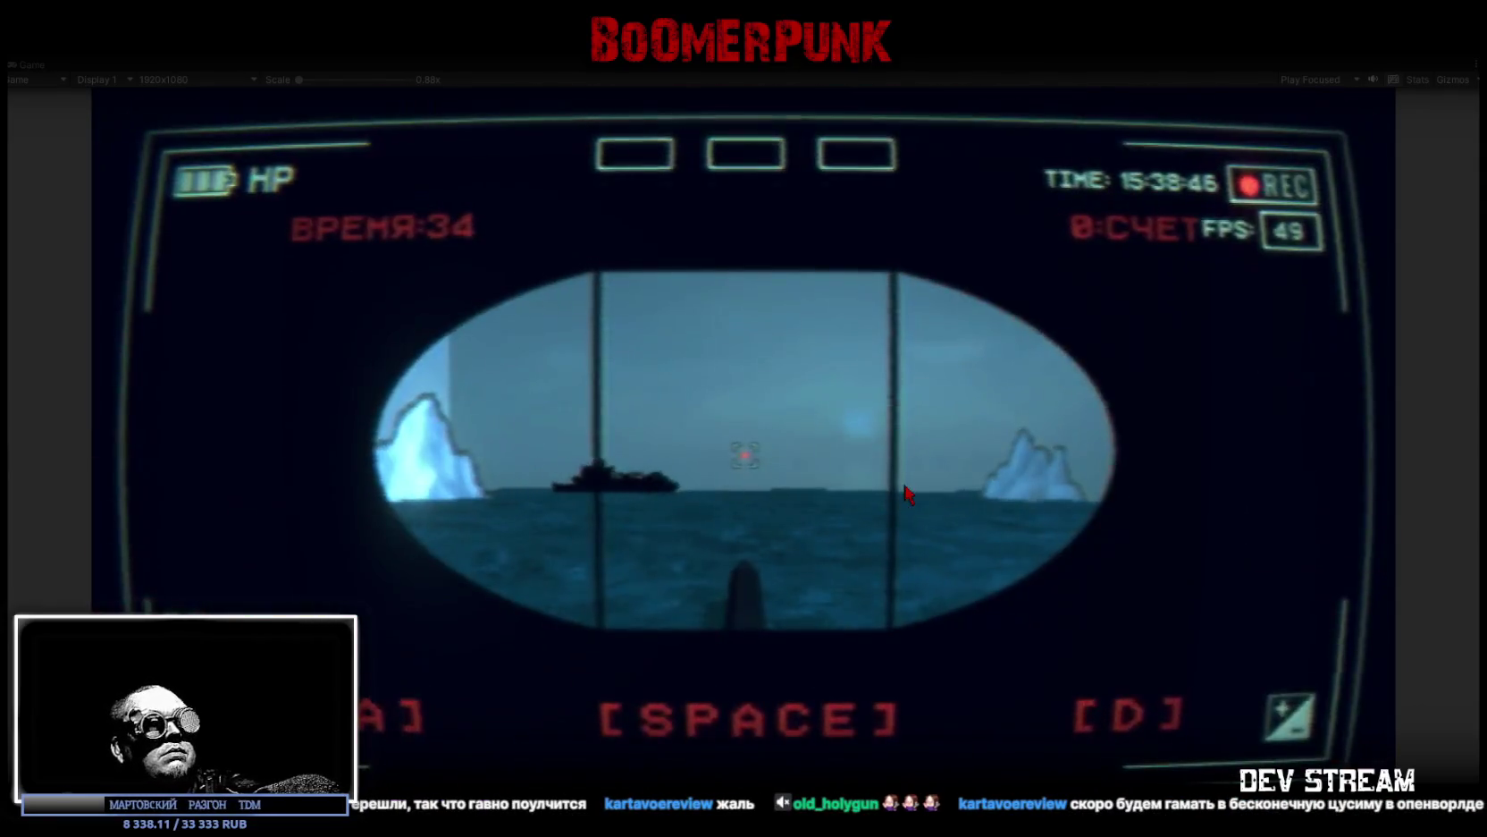
Step: Aim the periscope gun left and right and fire torpedoes, sinking the first ships
key("space")
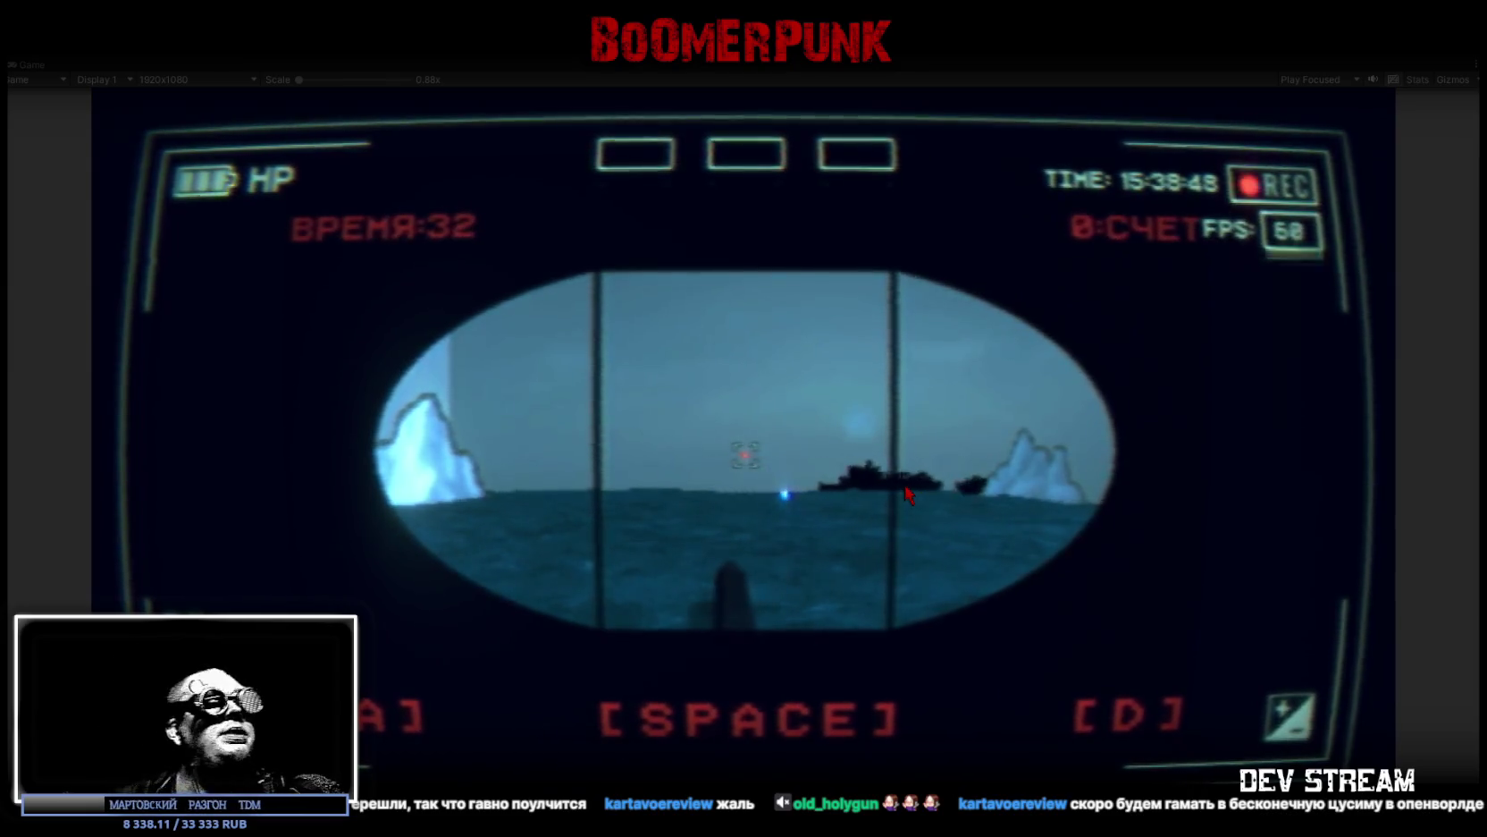
key("a")
key("space")
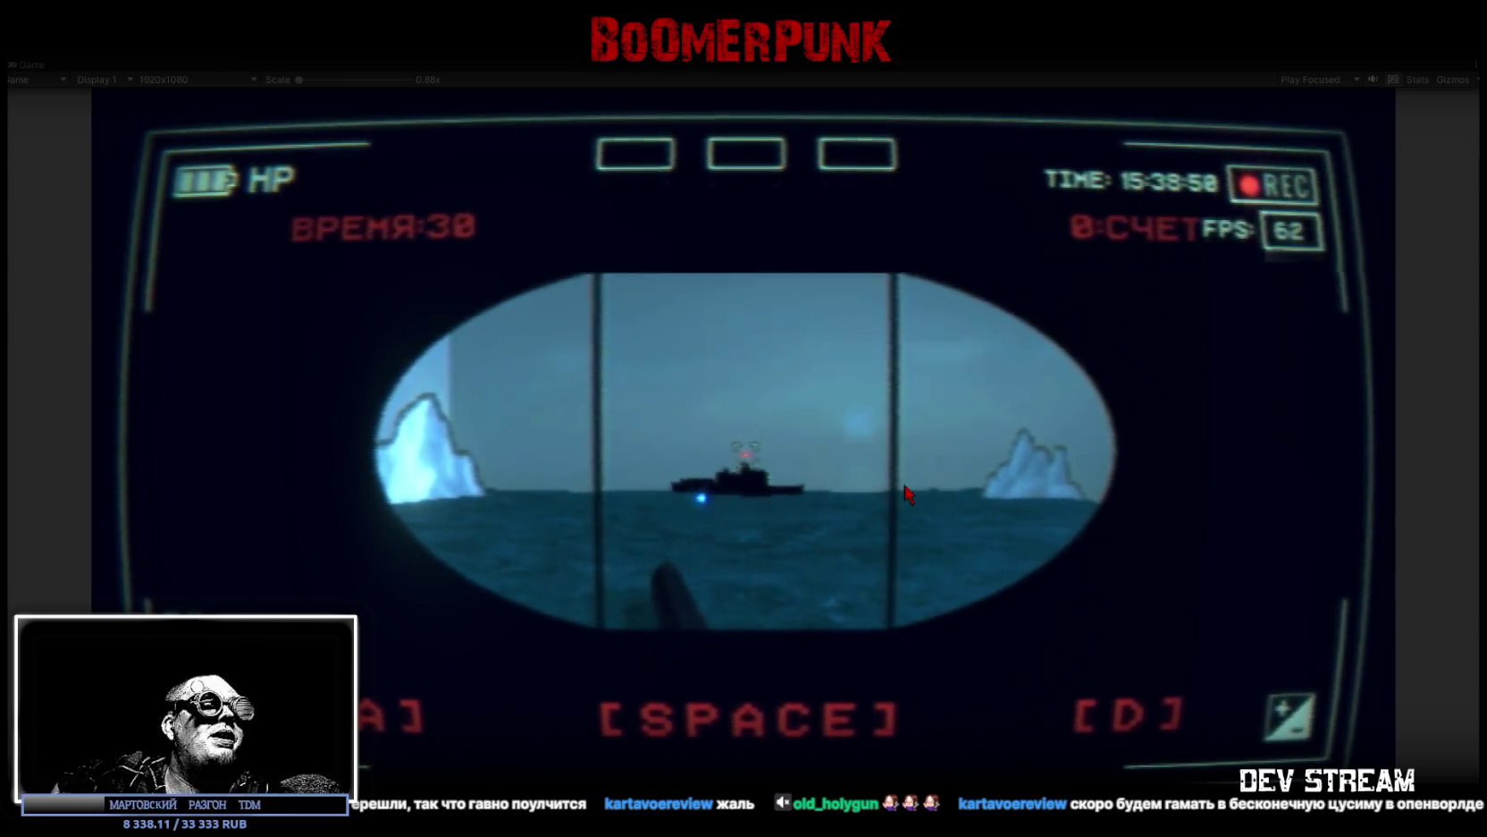
key("space")
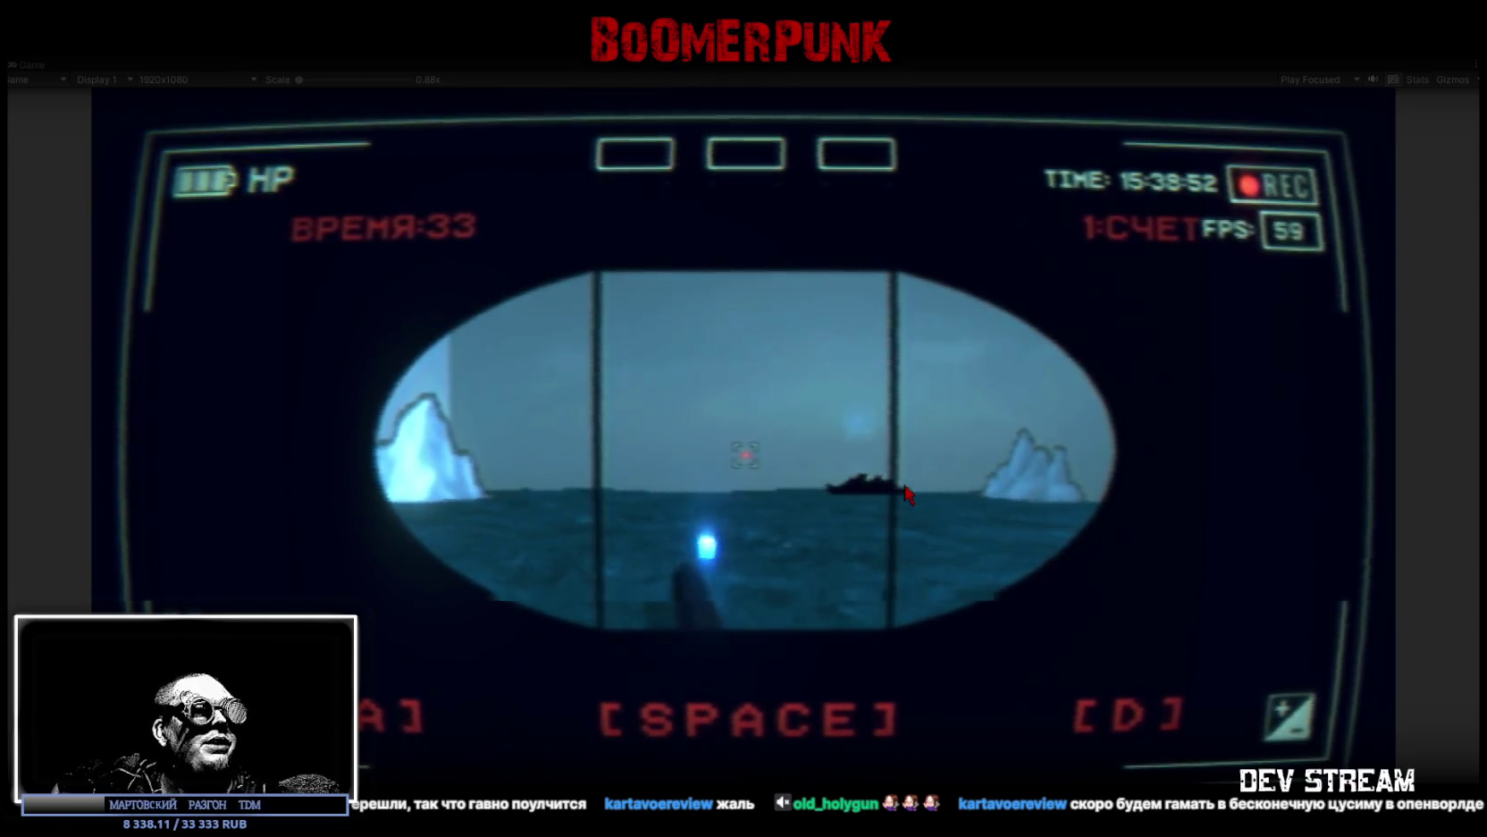
key("a")
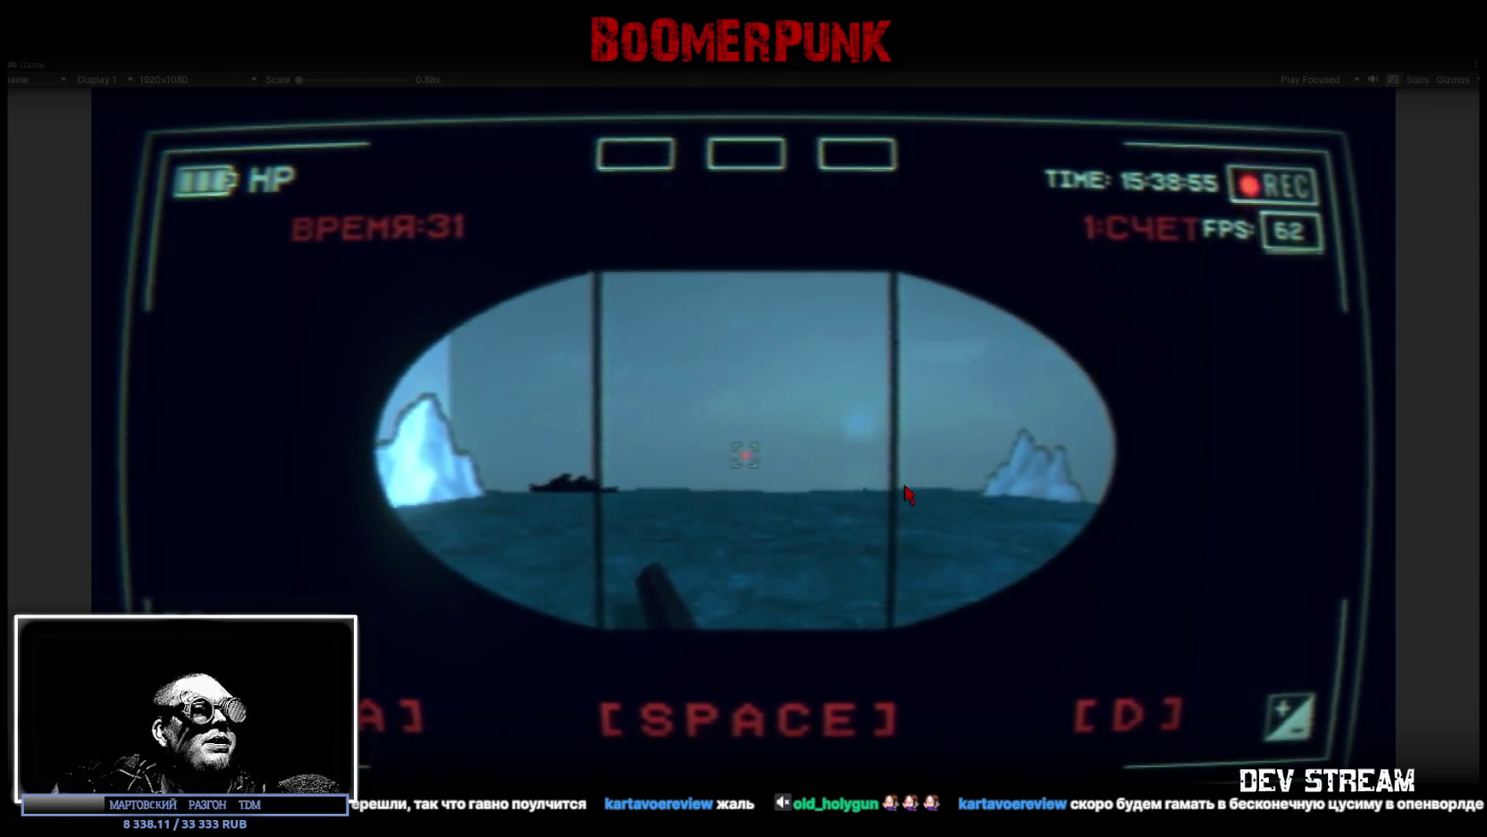
key("d")
key("space")
key("a")
key("space")
key("d")
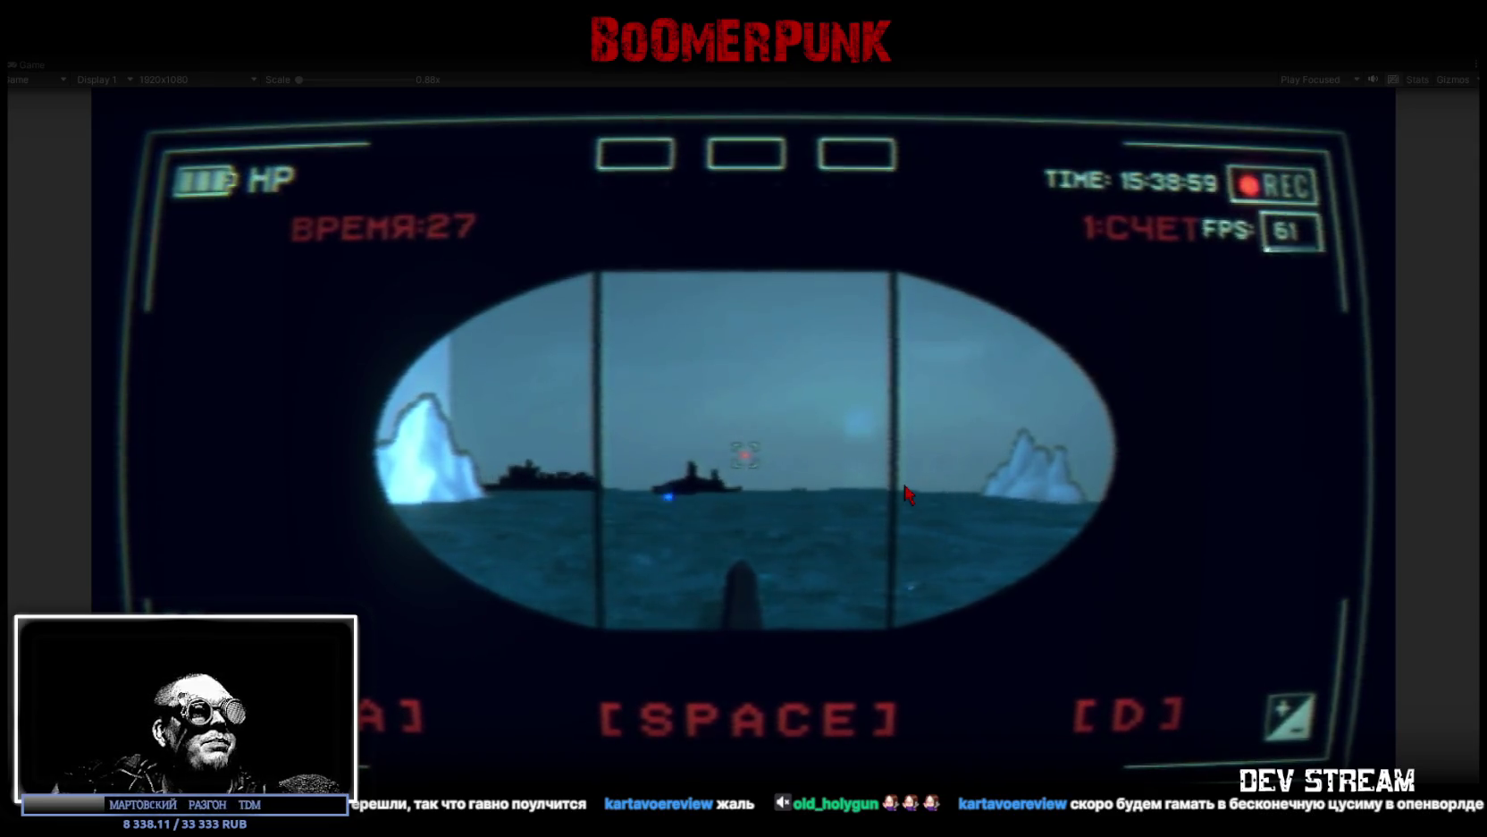
key("space")
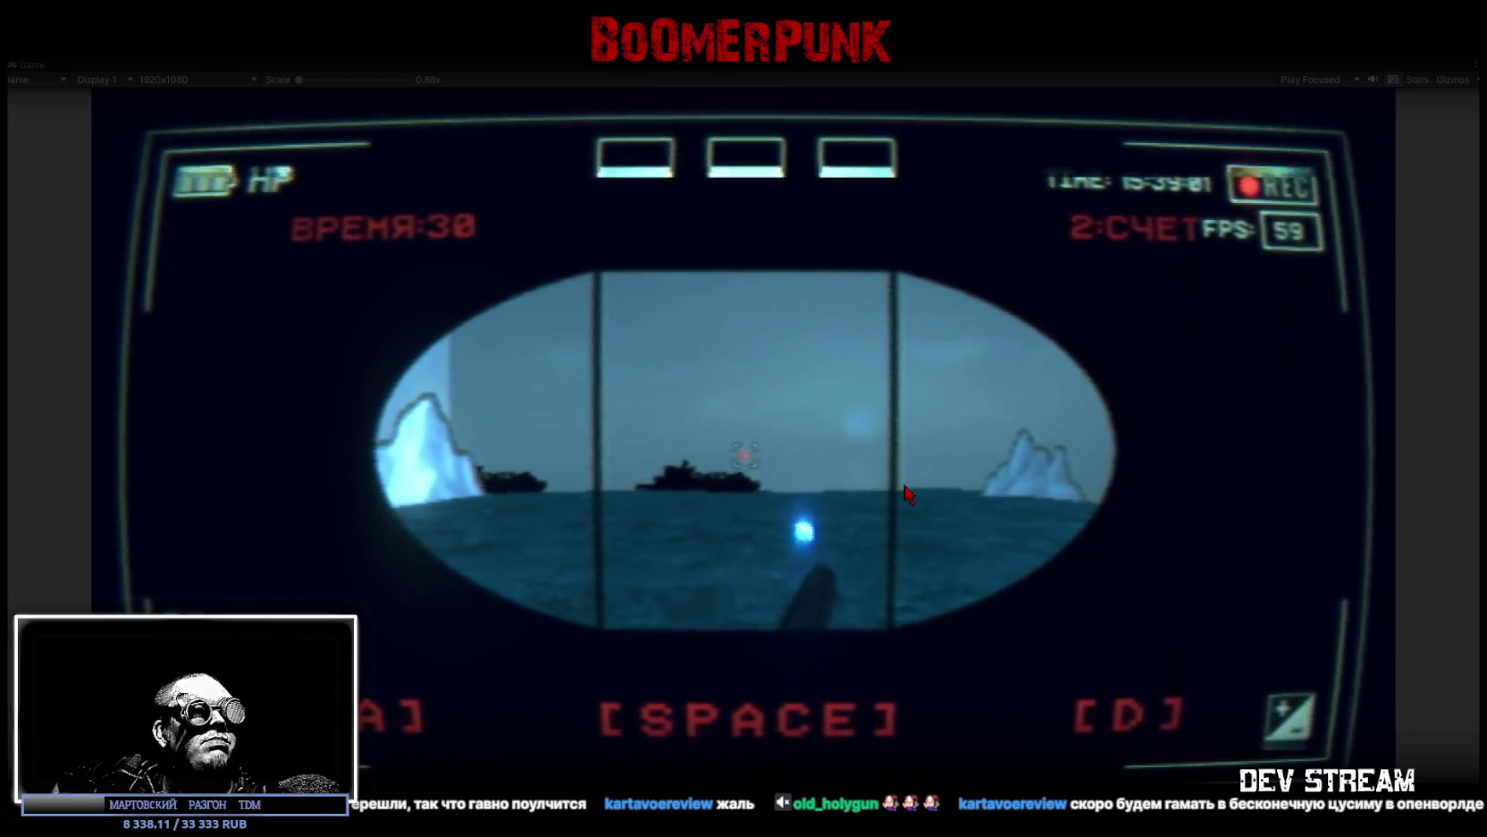
key("d")
key("space")
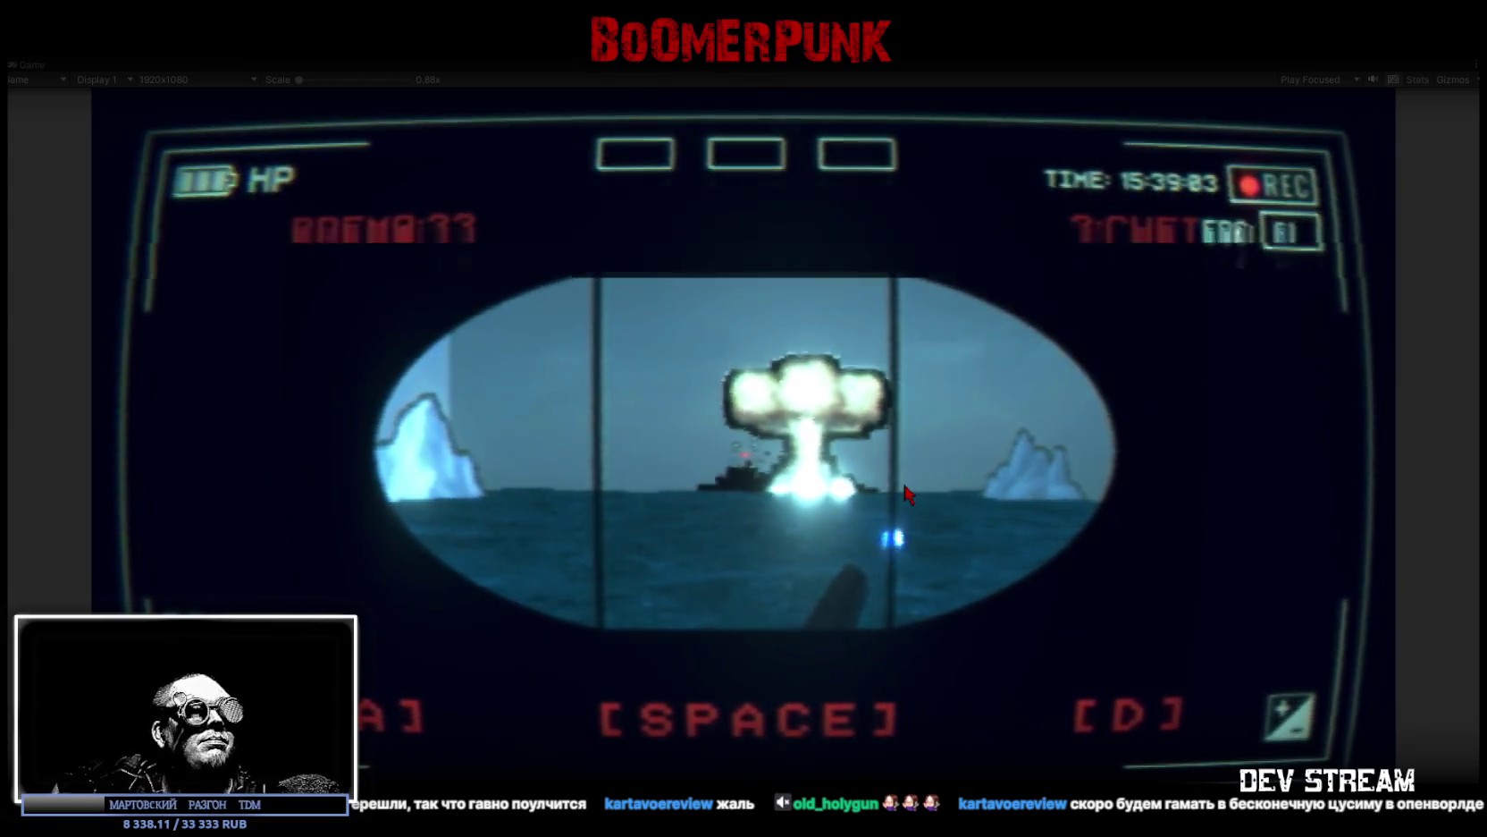
key("a")
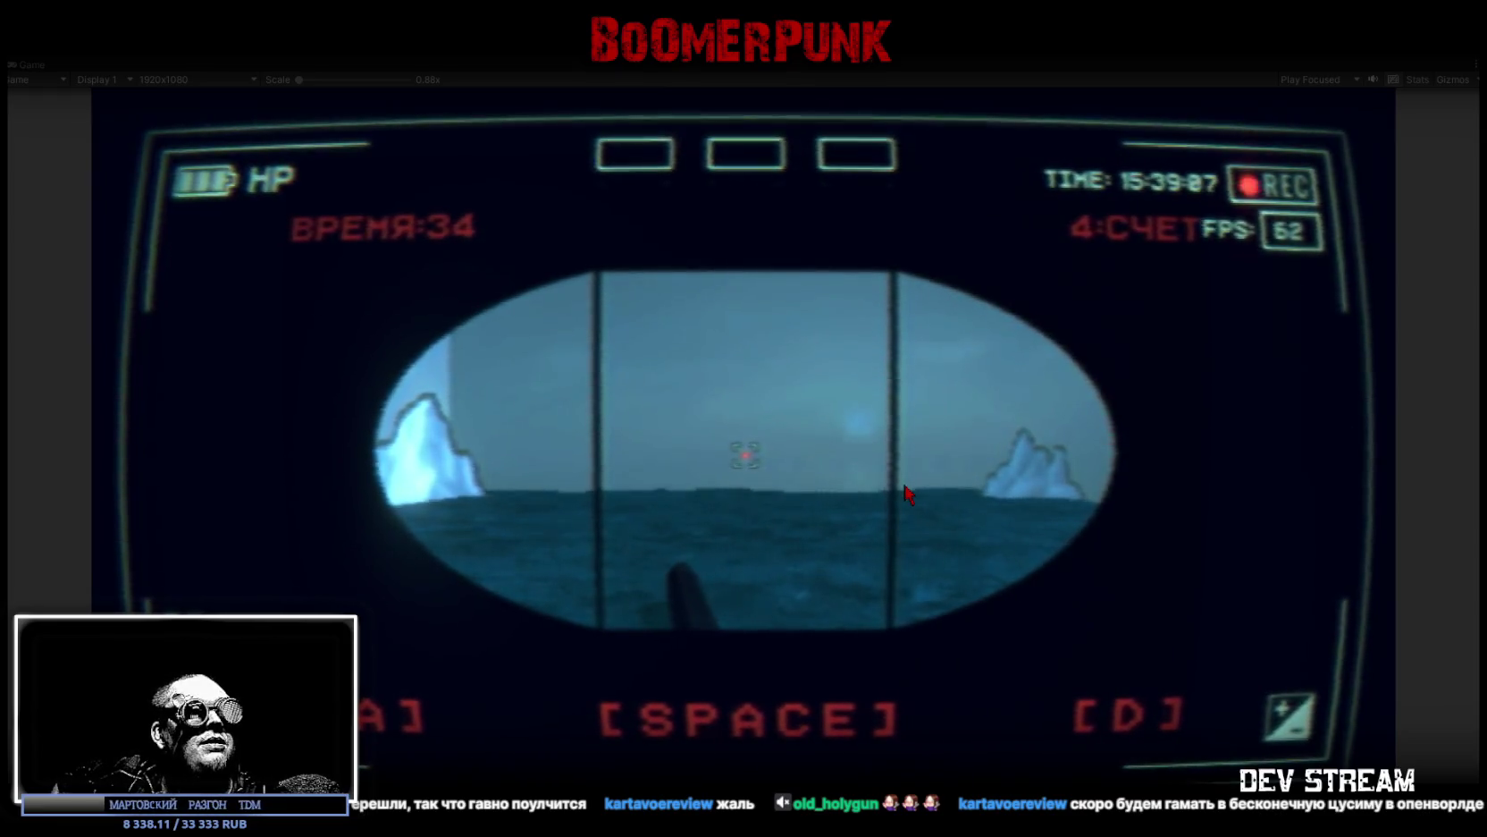
Step: Keep tracking and torpedoing the approaching ships until the score reaches 9
key("space")
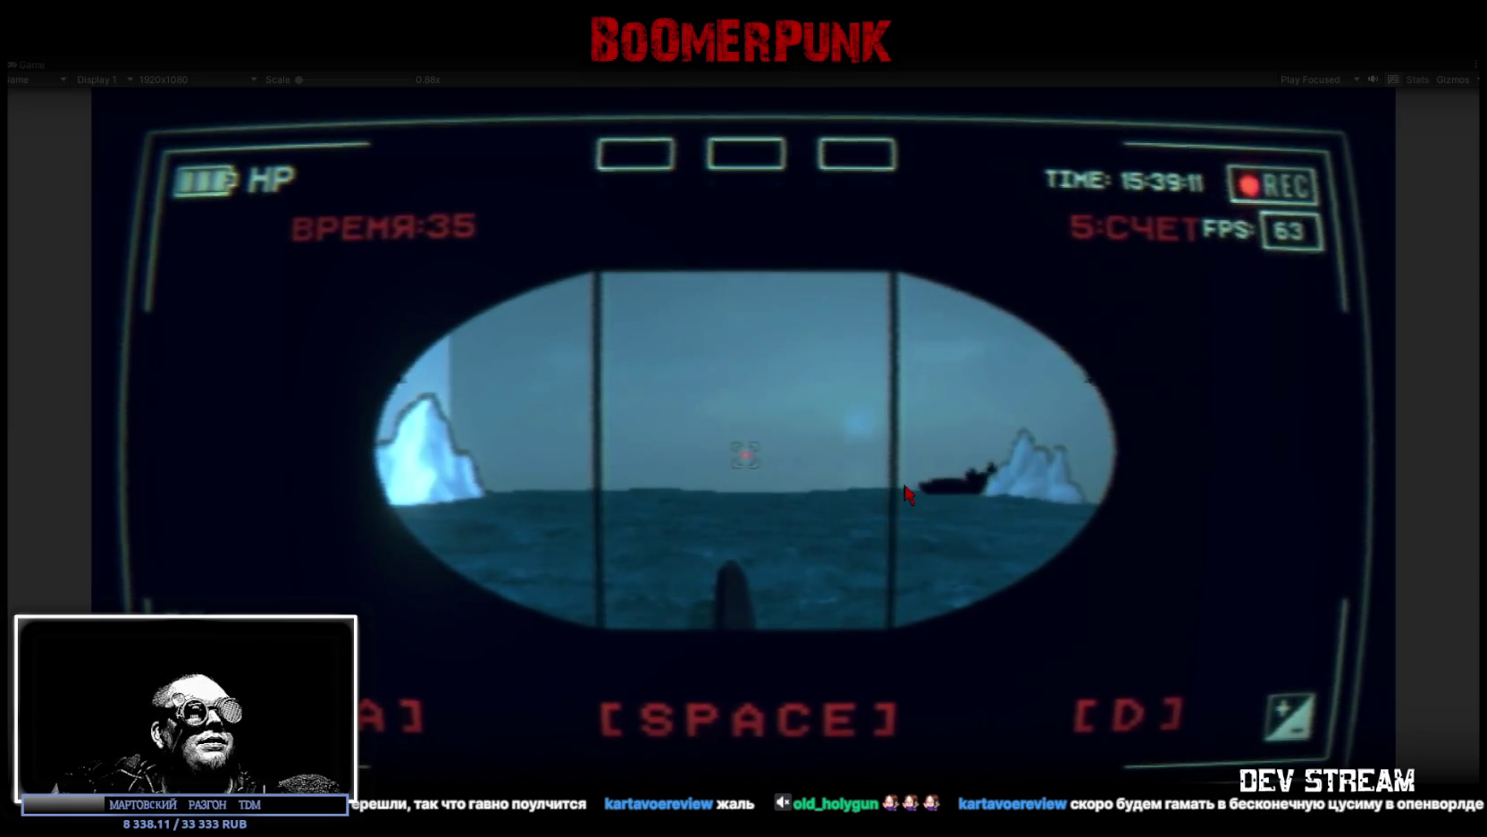
key("space")
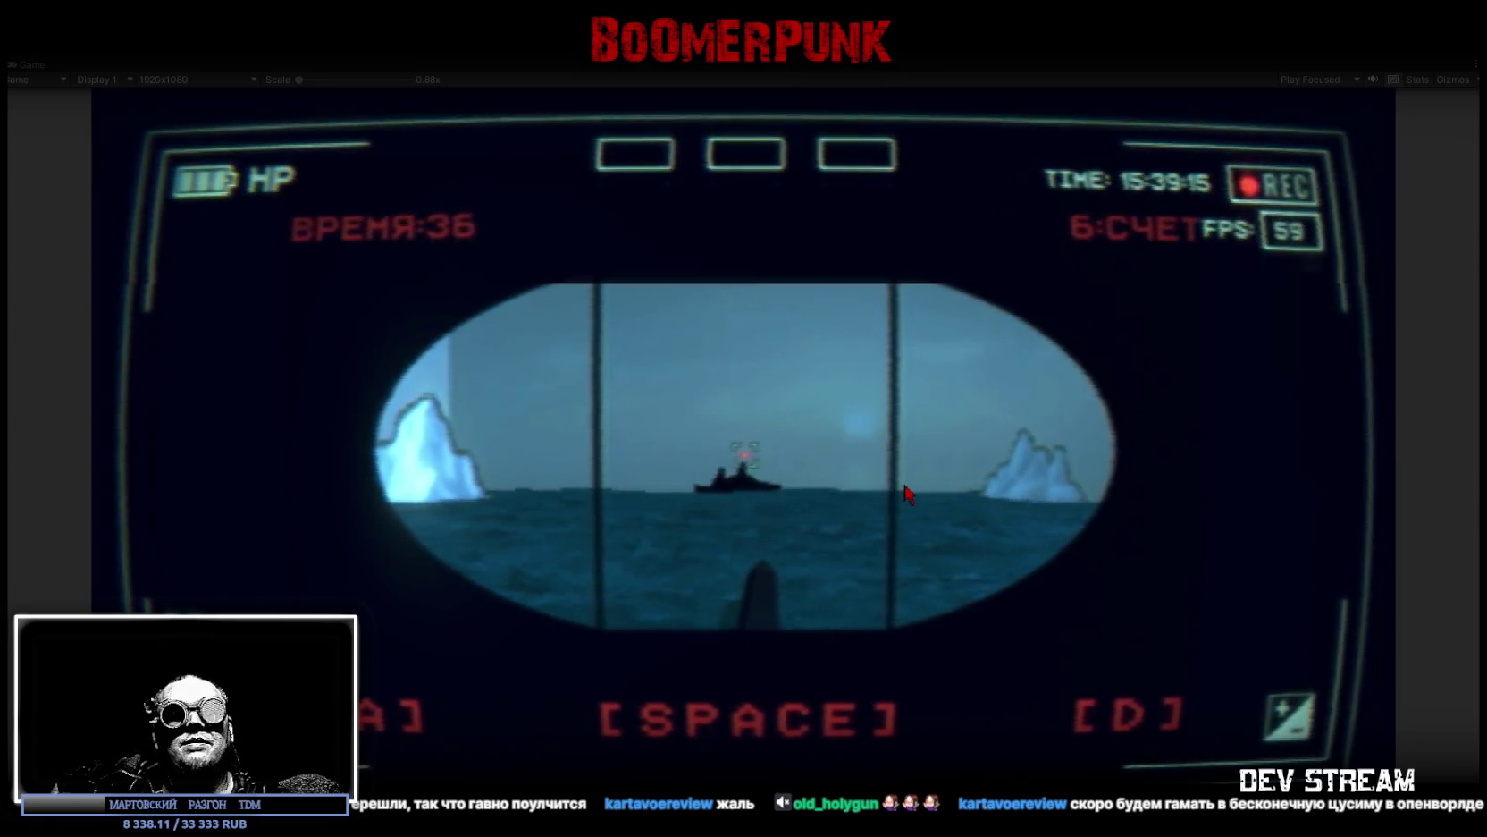
key("space")
key("a")
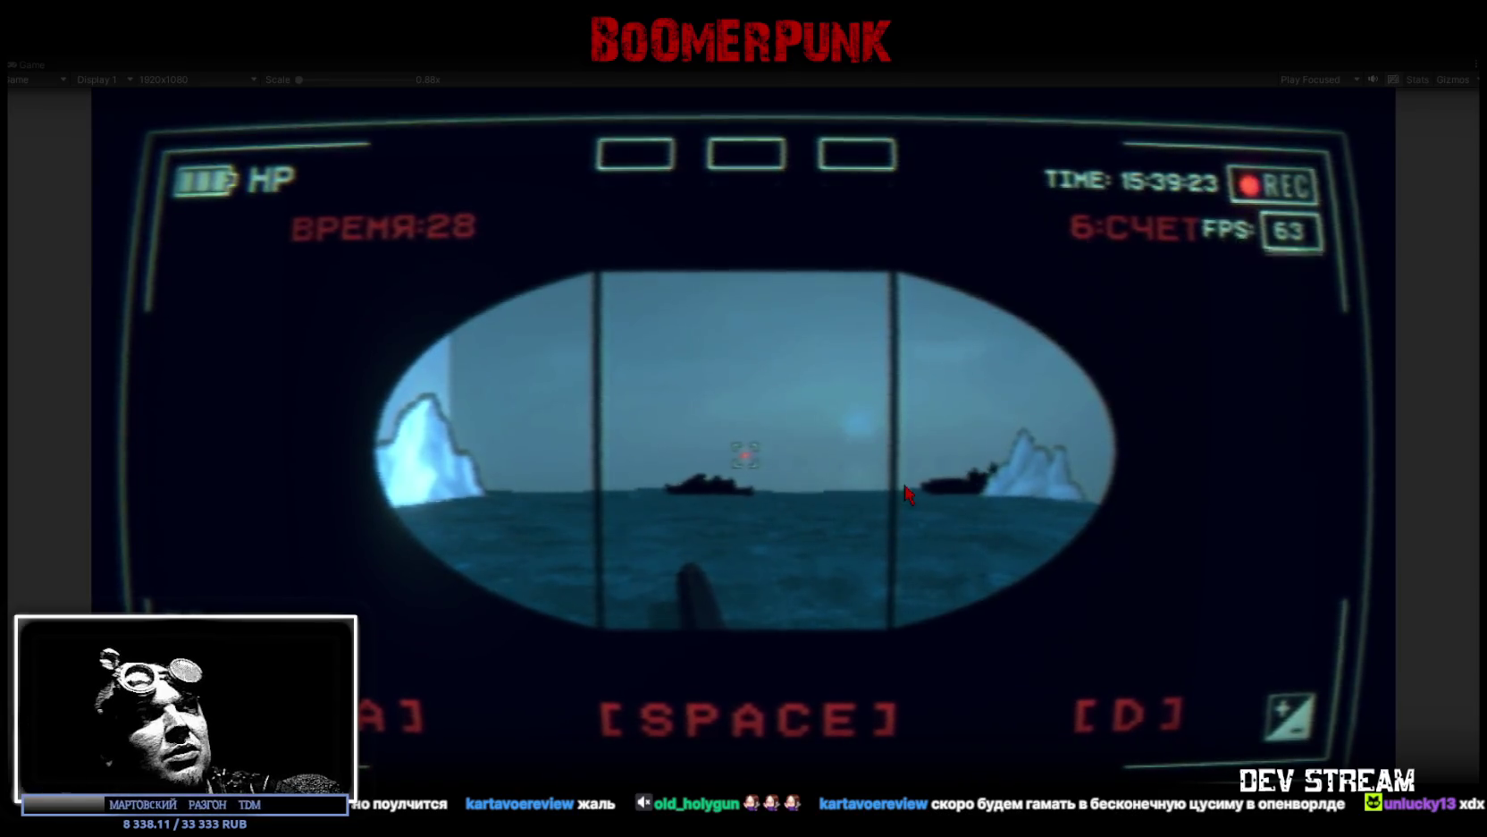
key("d")
key("space")
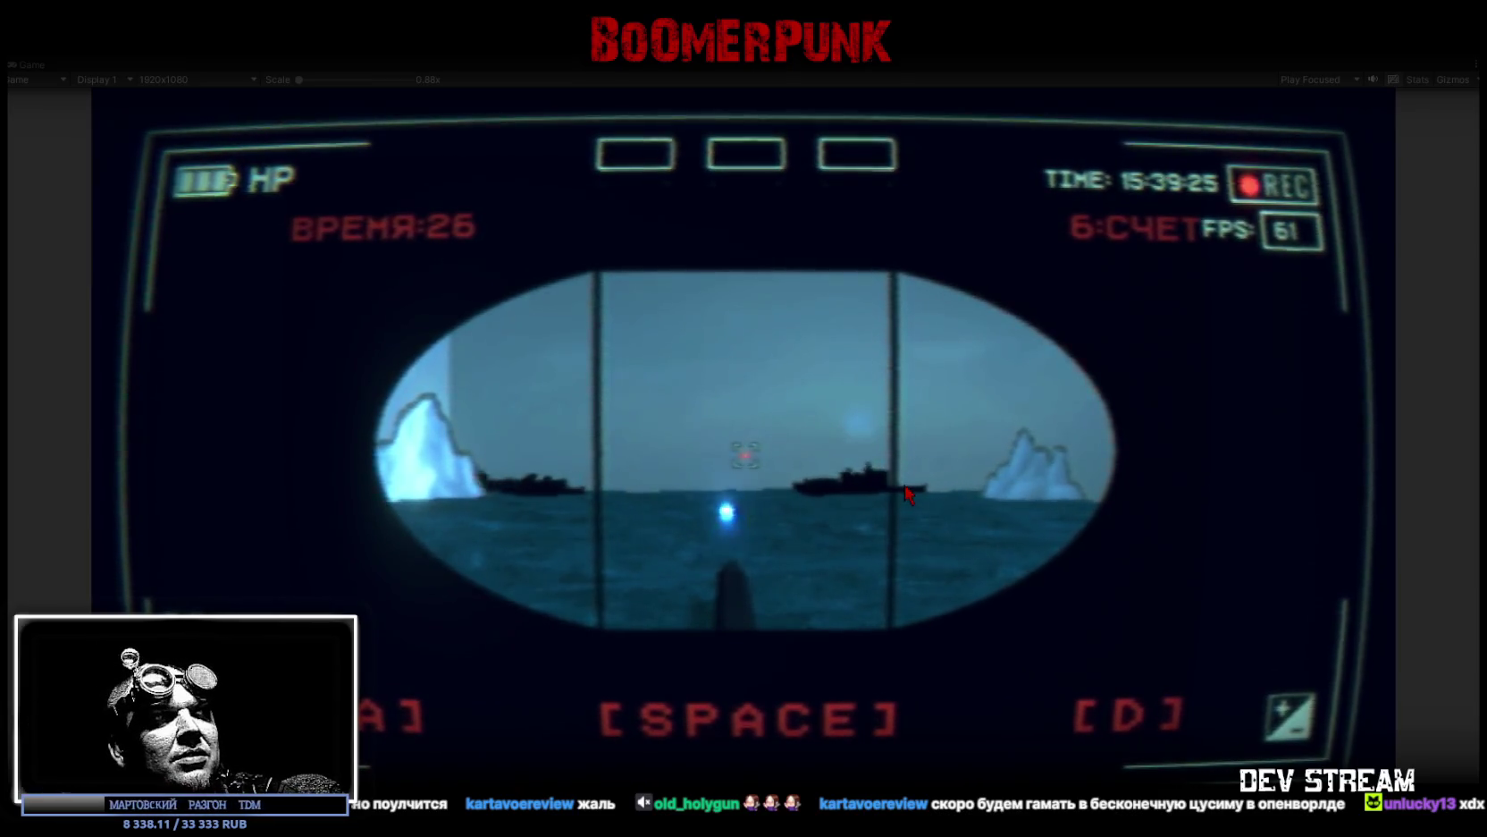
key("d")
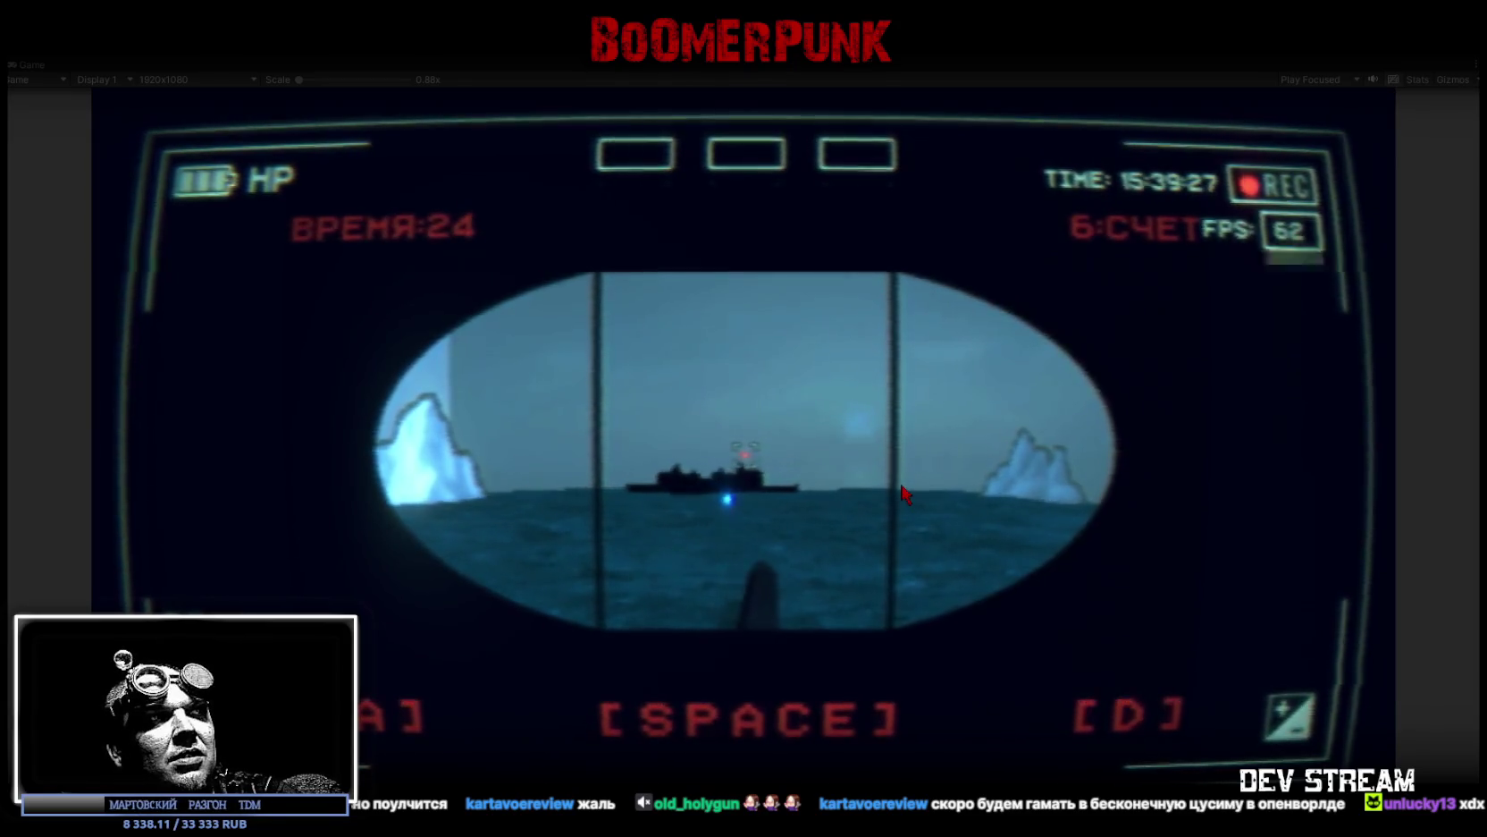
key("d")
key("space")
key("a")
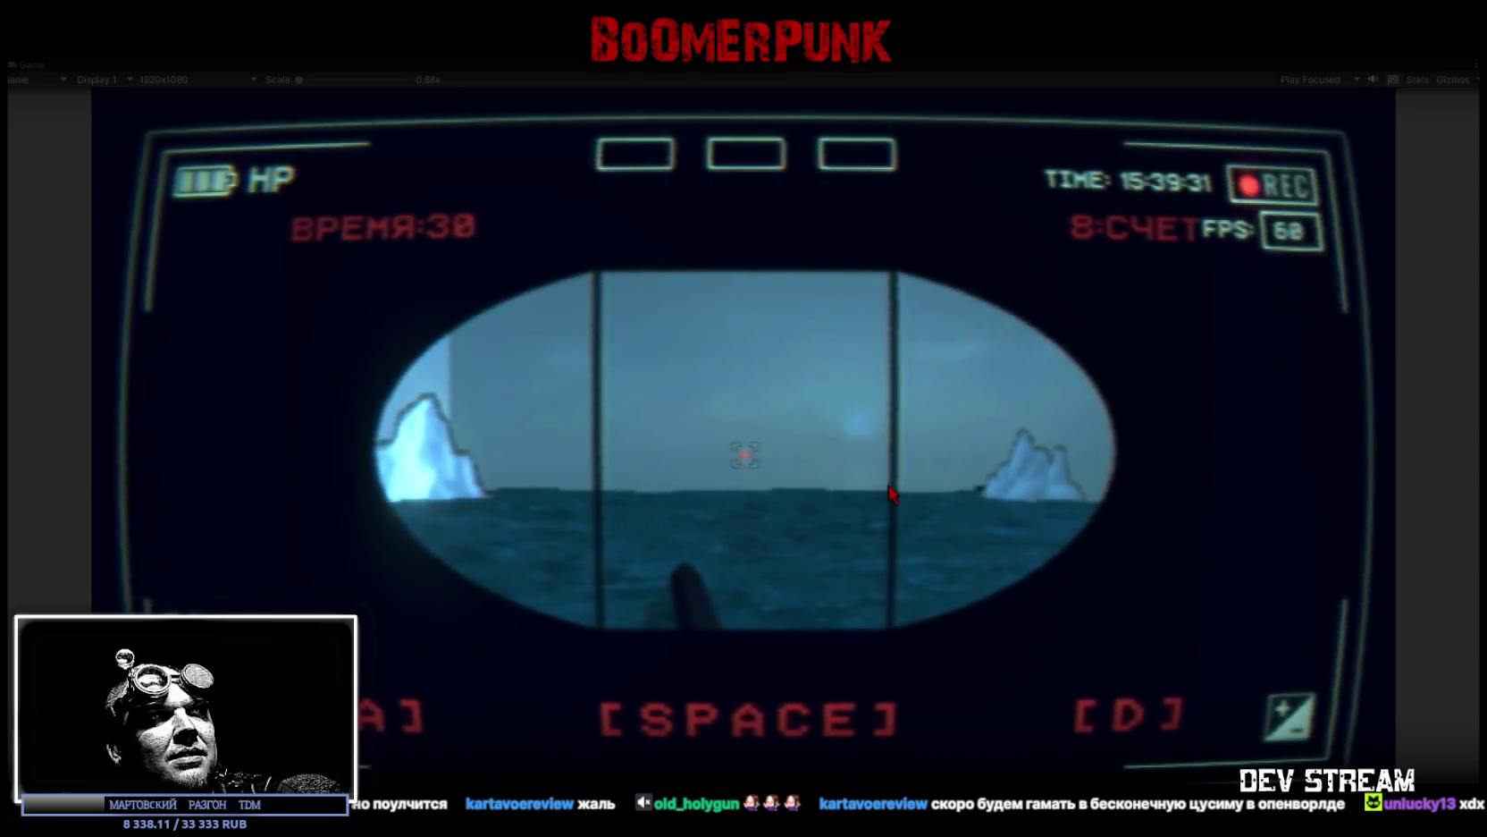
key("d")
key("space")
key("a")
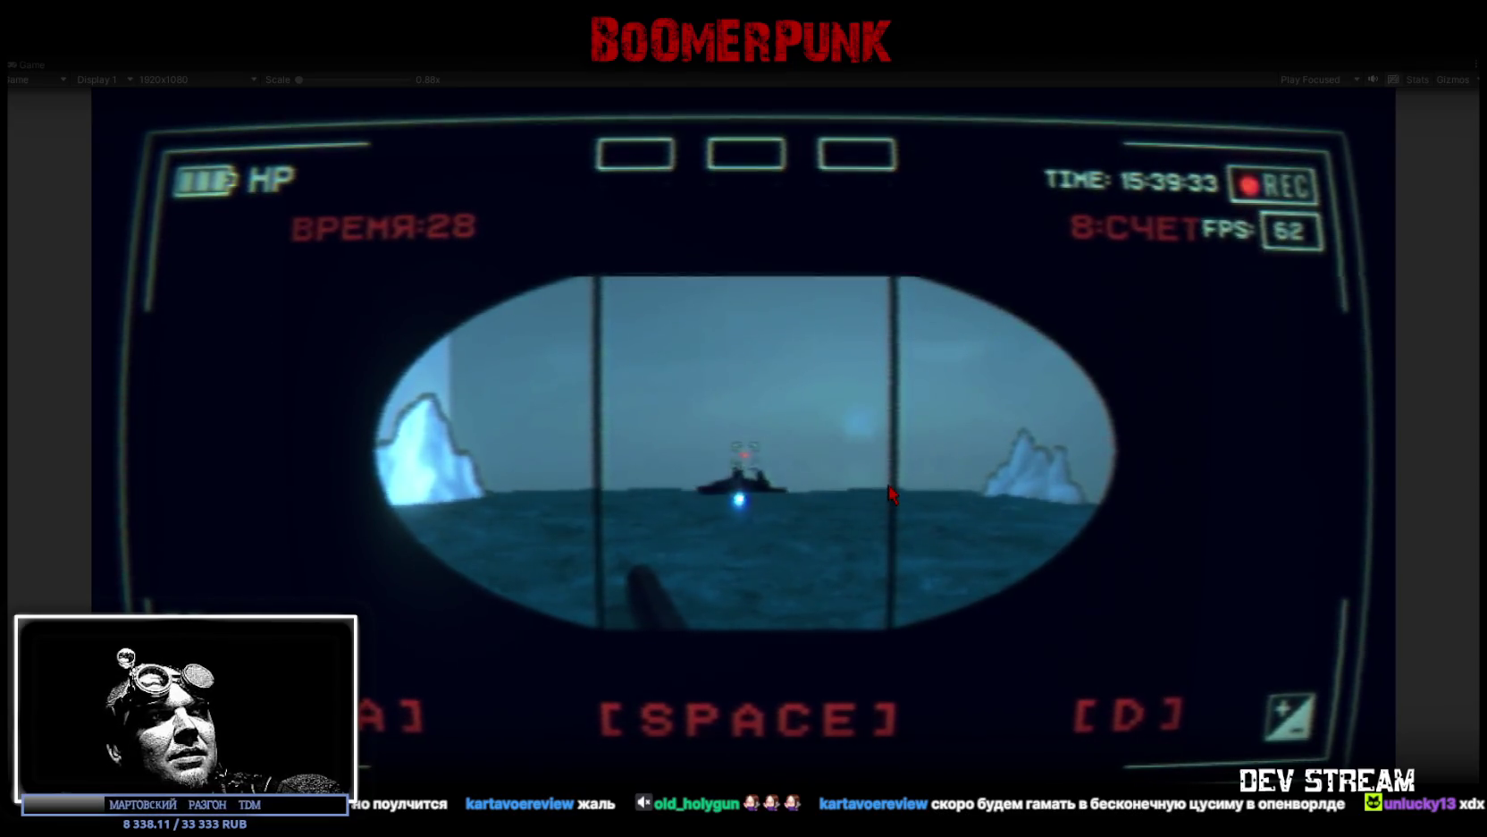
key("d")
key("space")
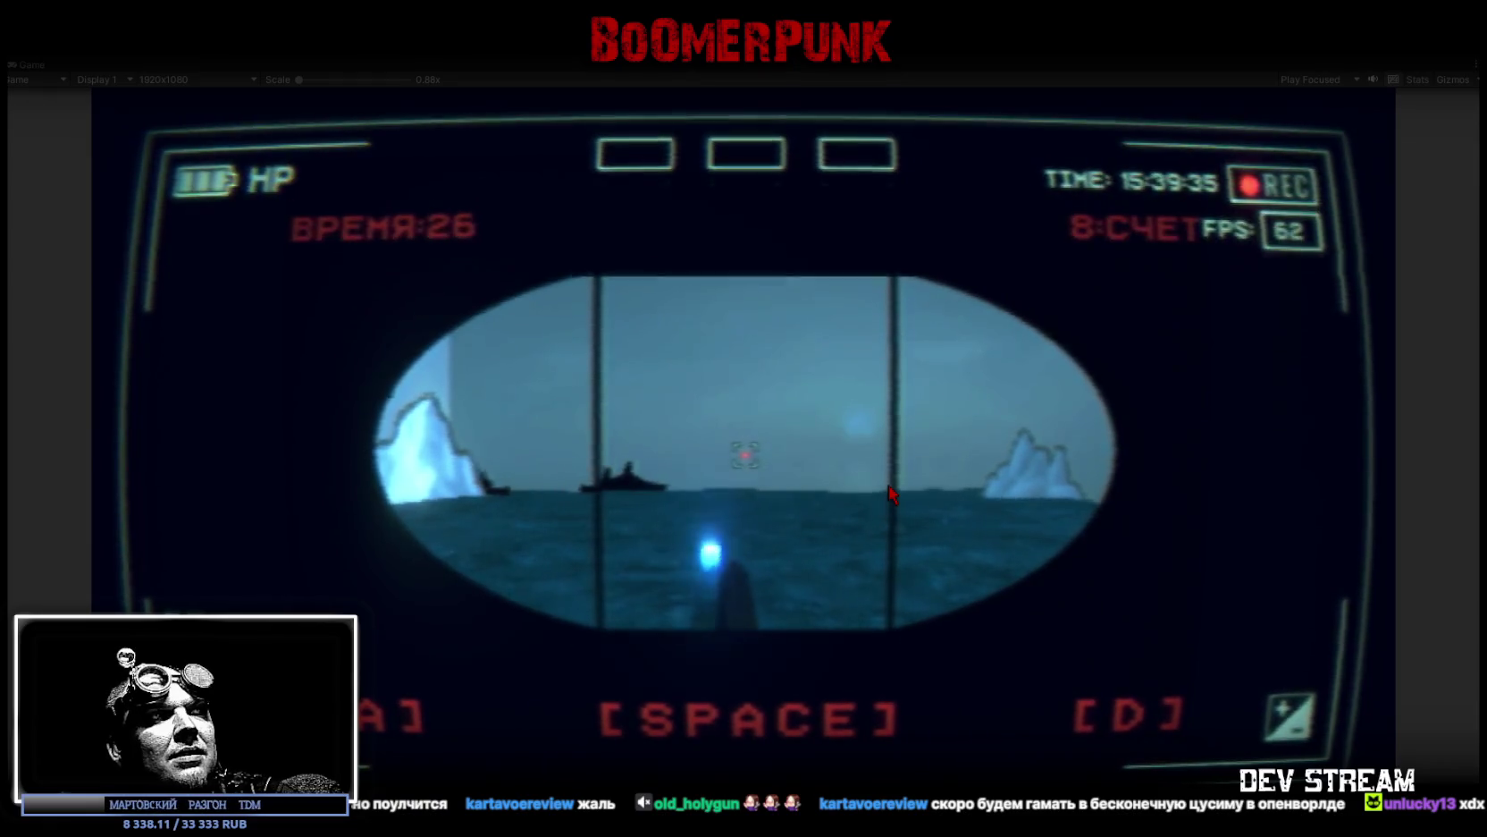
key("a")
key("d")
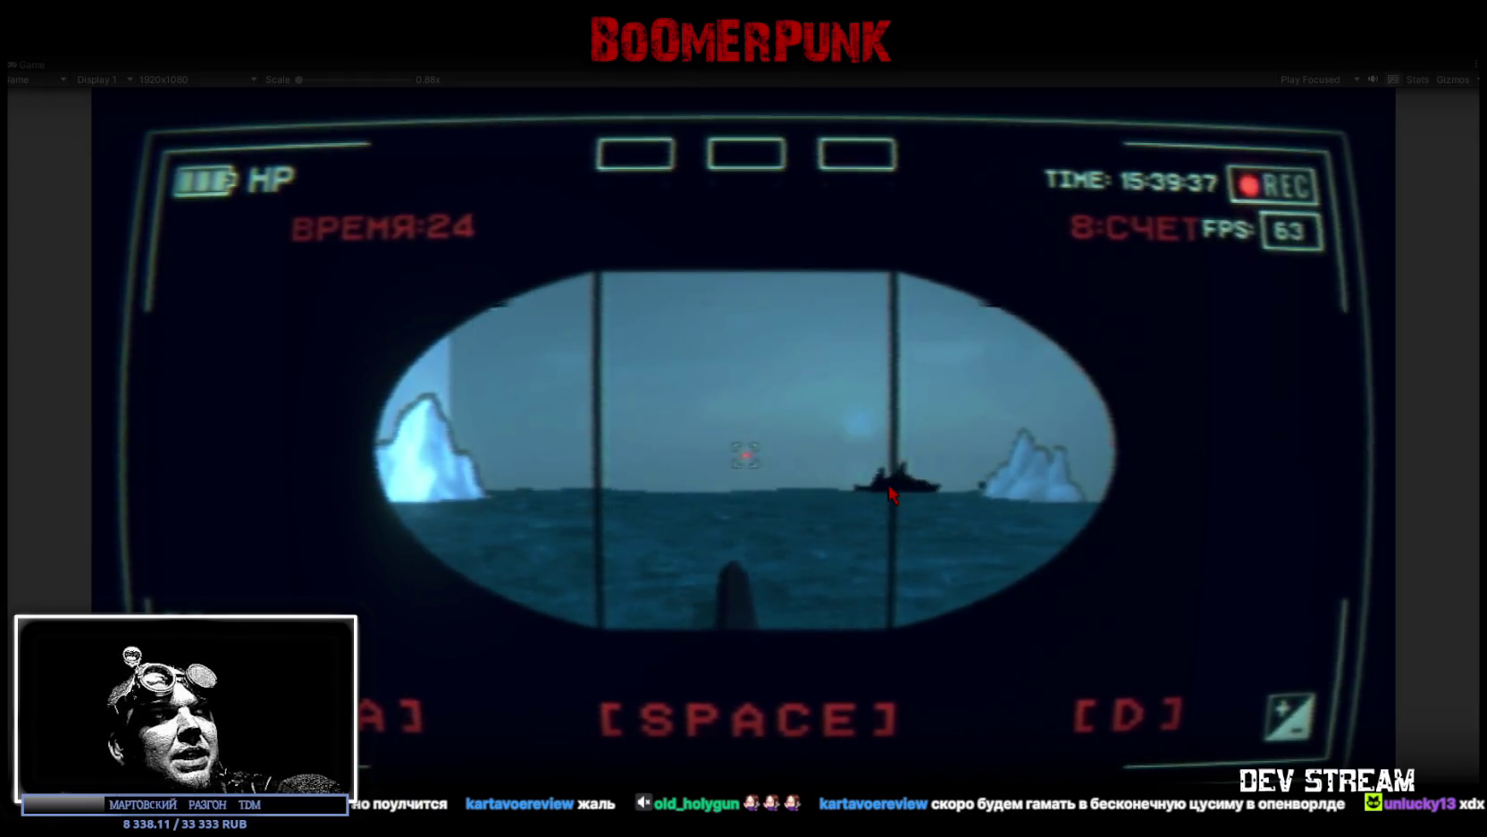
key("a")
key("space")
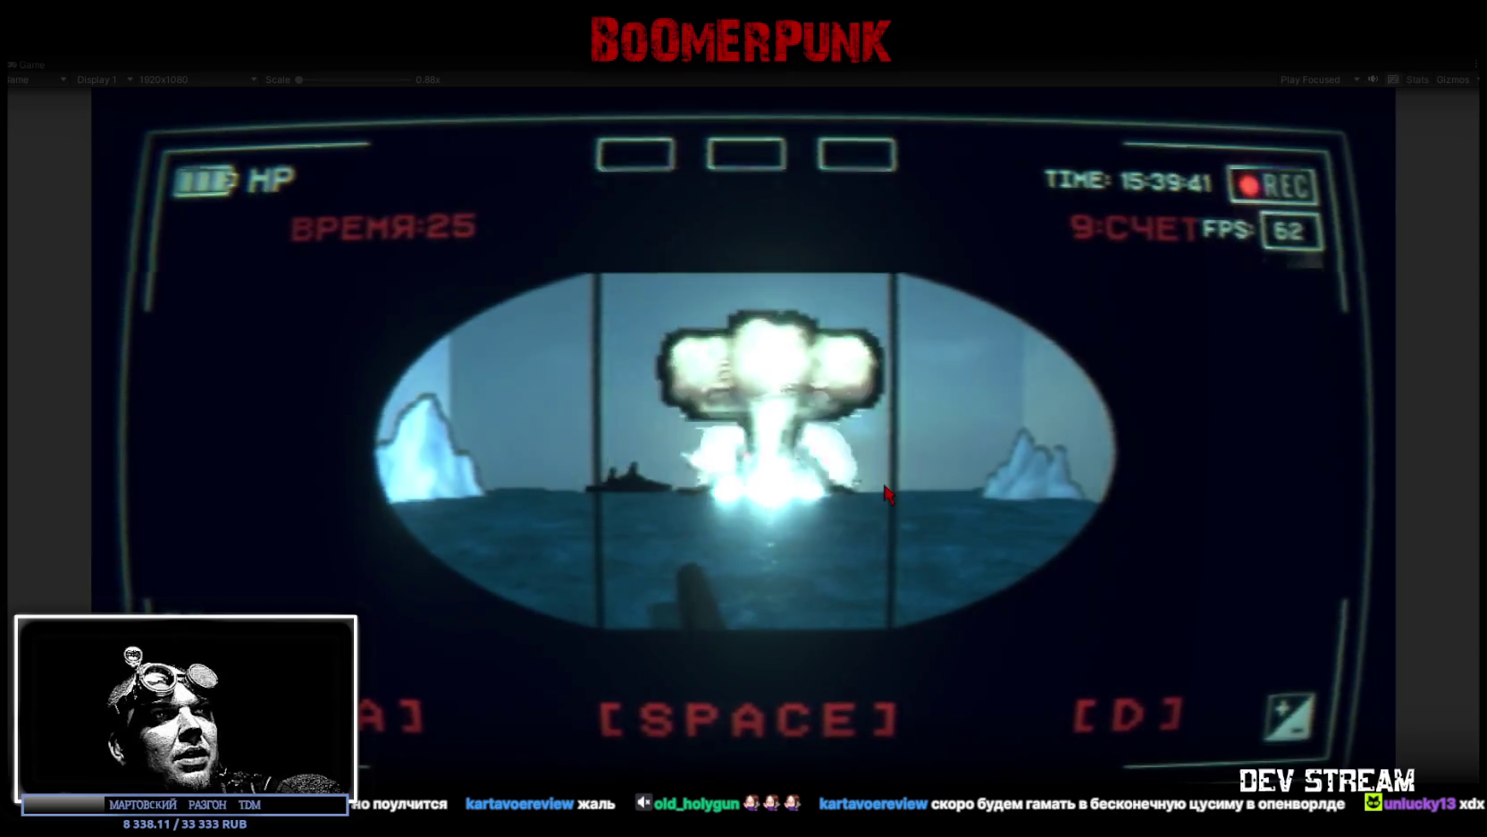
key("d")
key("space")
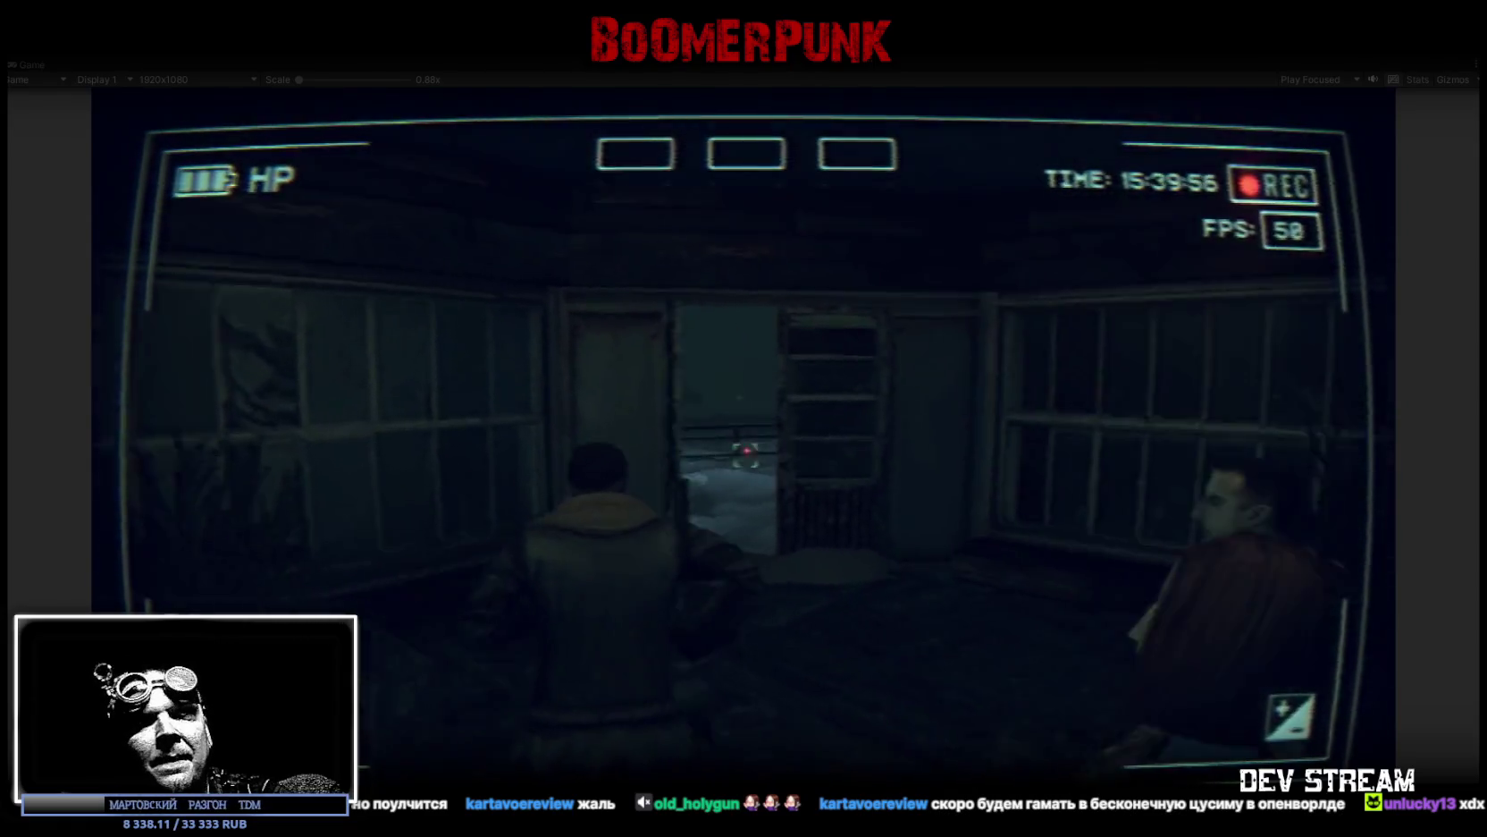
Step: Walk out into the snowy yard, opening and closing the in-game side menu on the way
key("w")
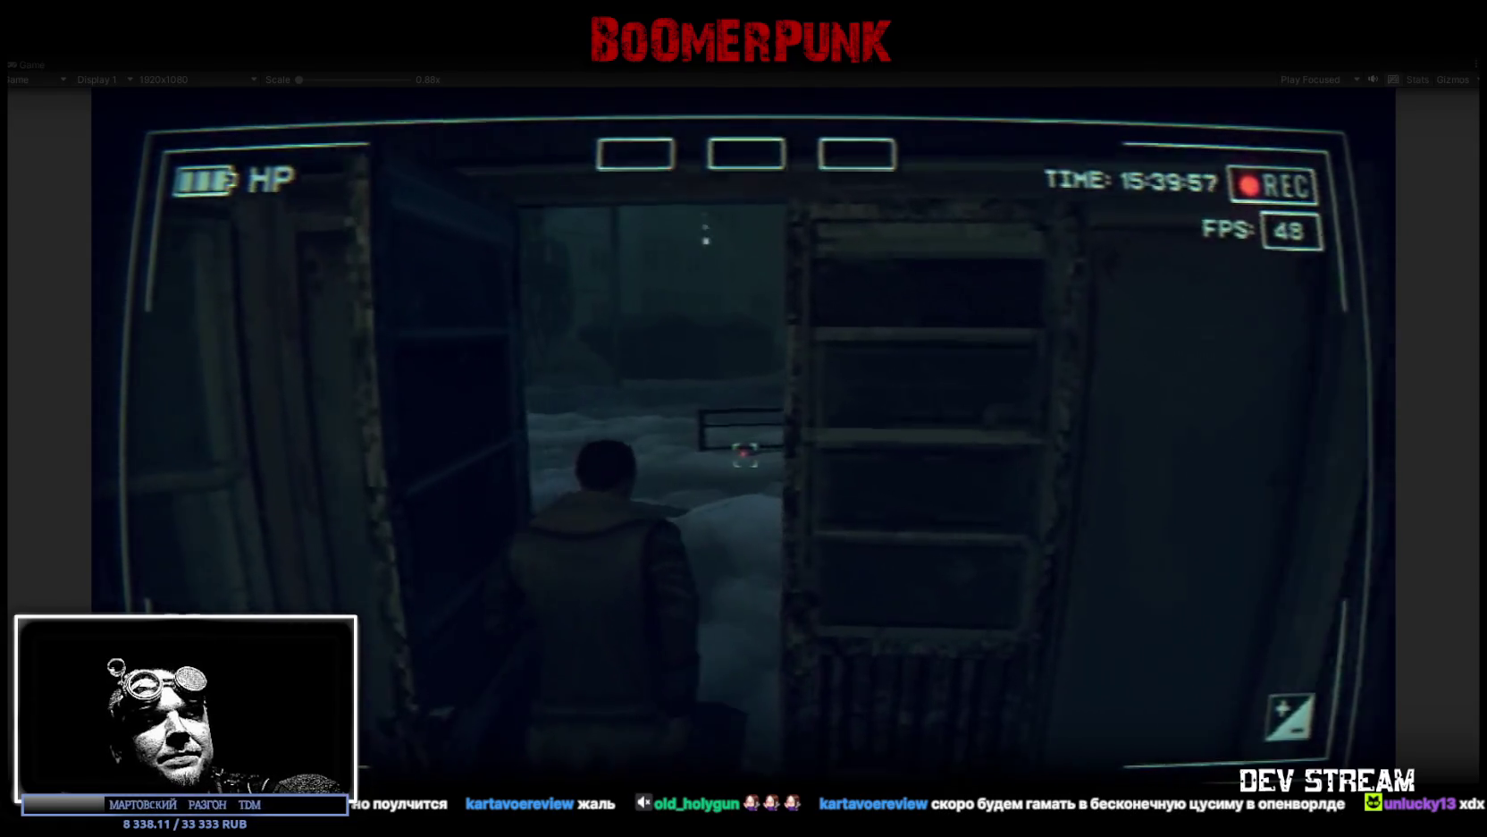
key("Escape")
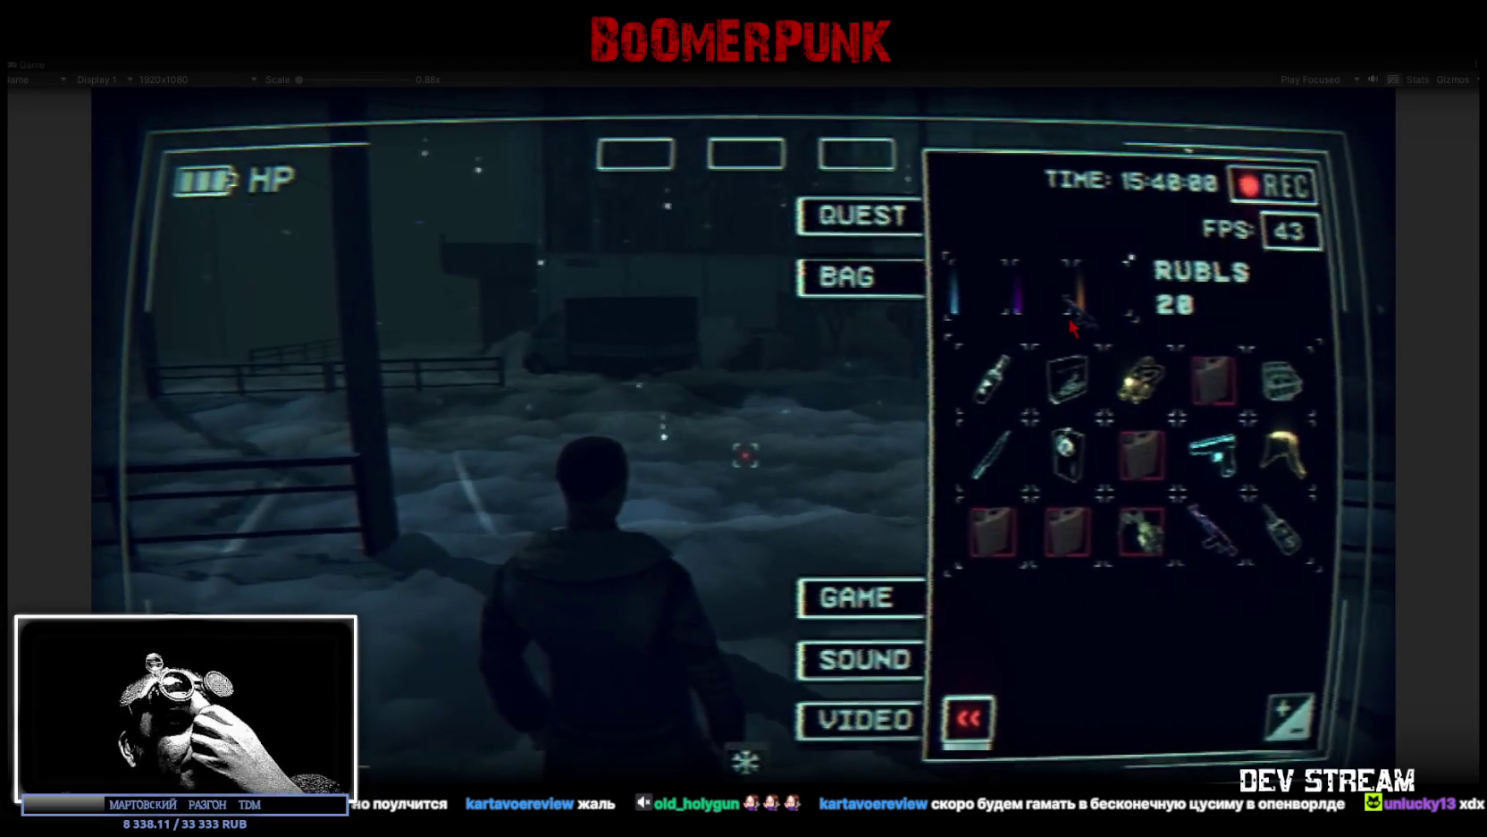
key("Escape")
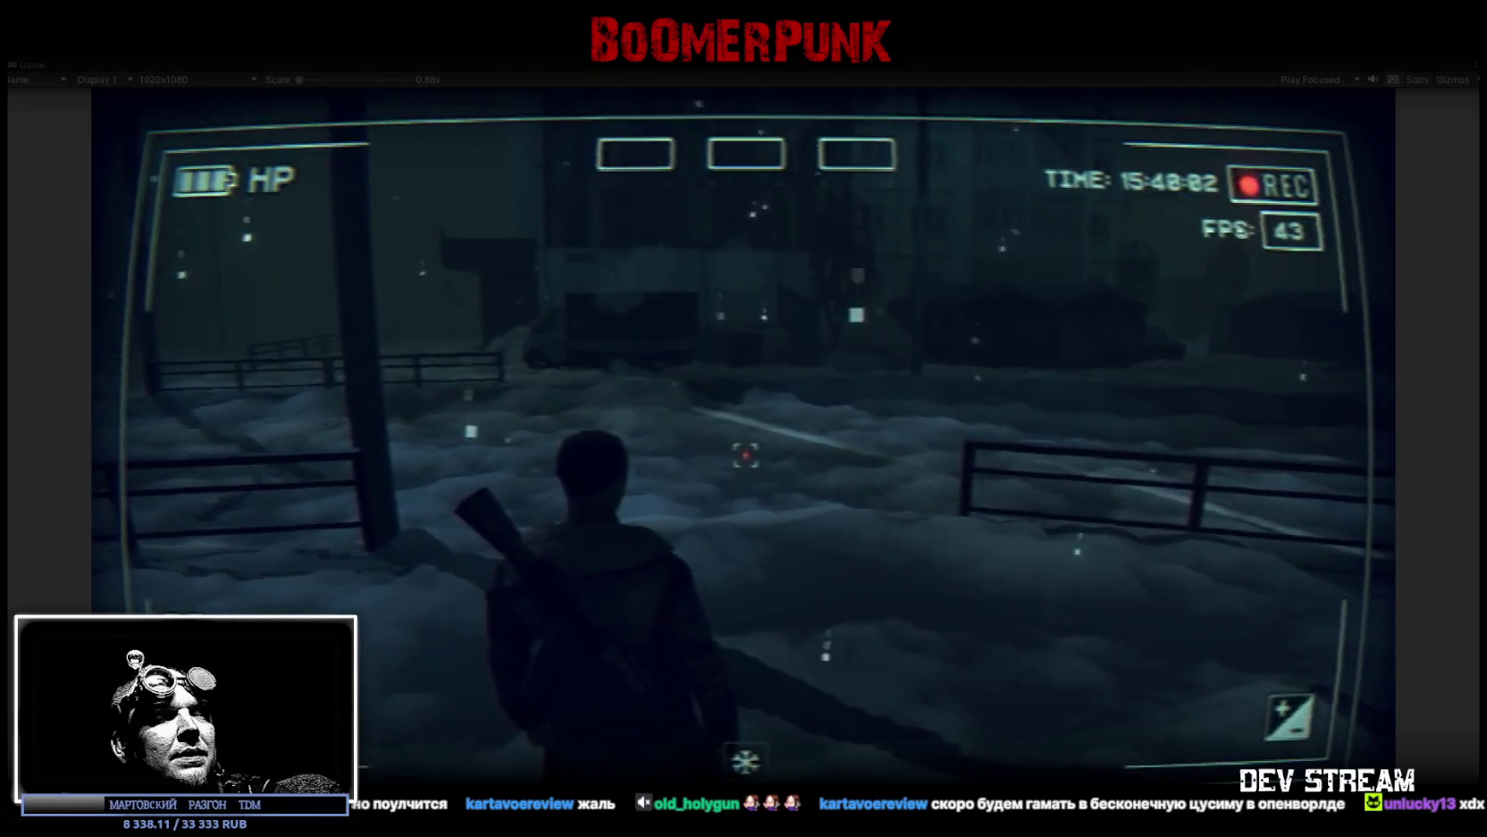
key("w")
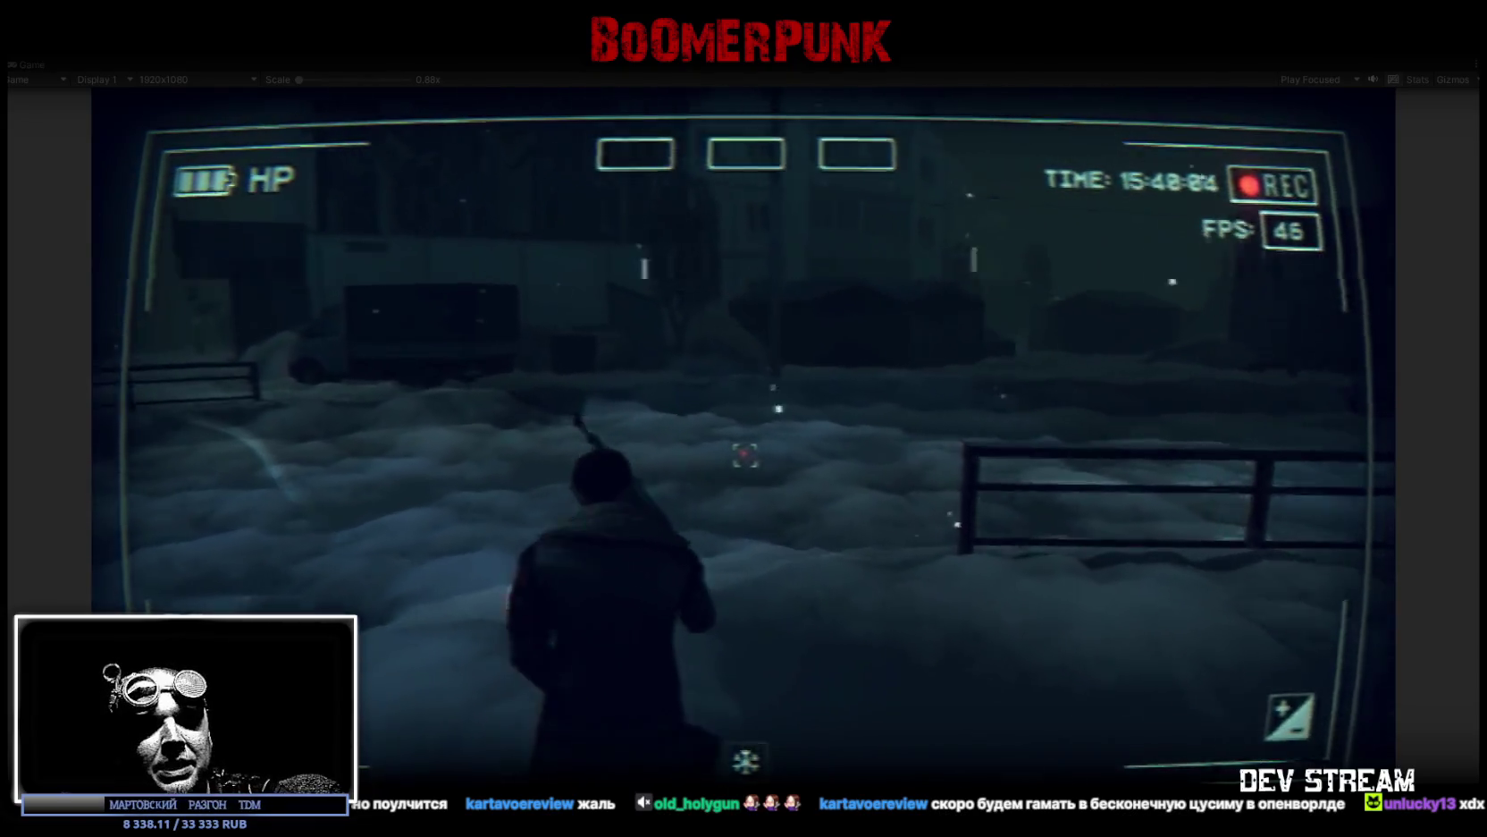
Step: Raise the rifle, fire three shots, then open the inventory showing 20 rubles and 30/30 ammo
mouse_move(744, 454)
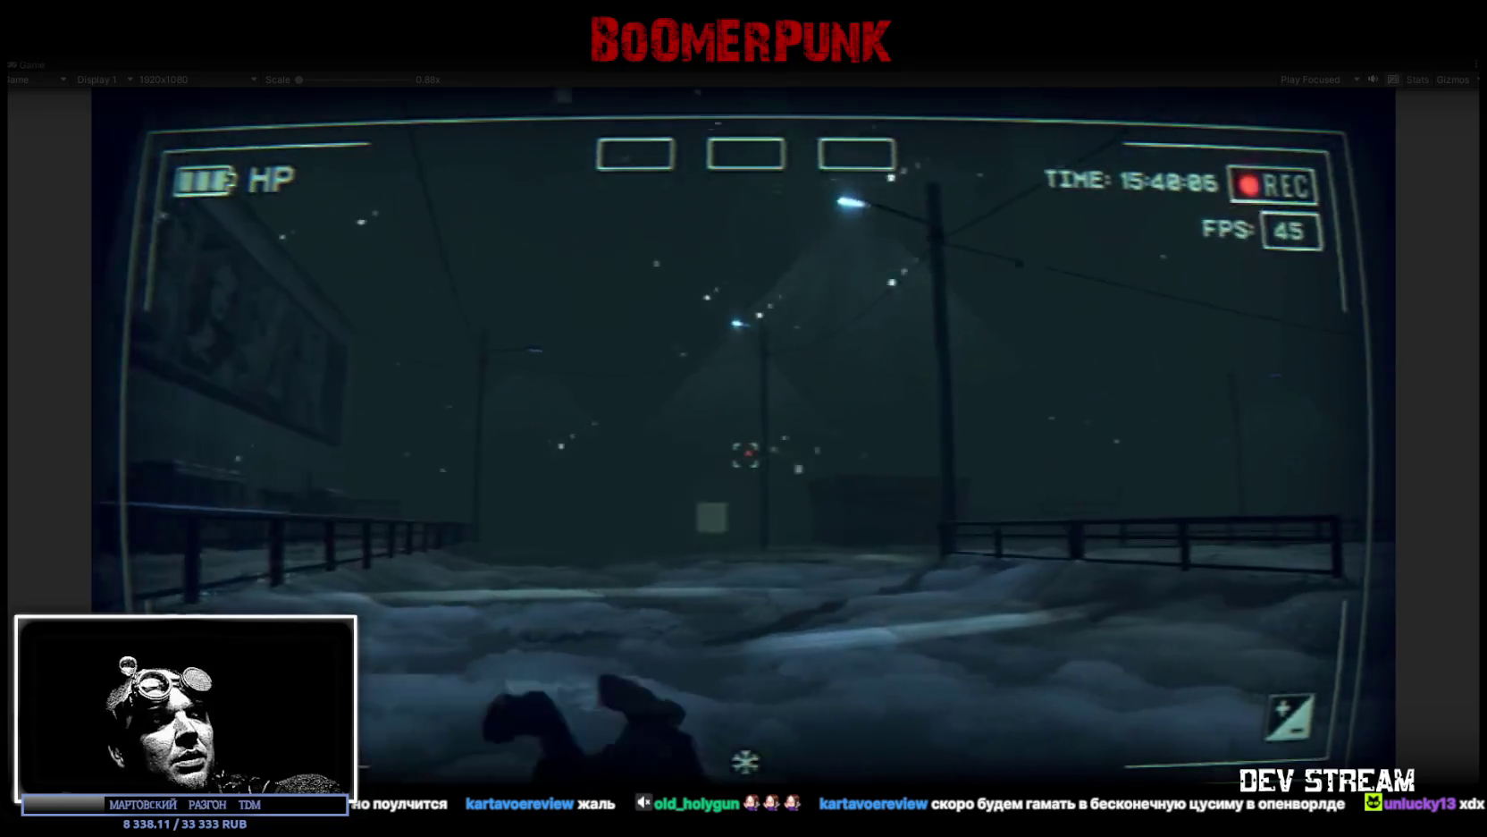
right_click(746, 456)
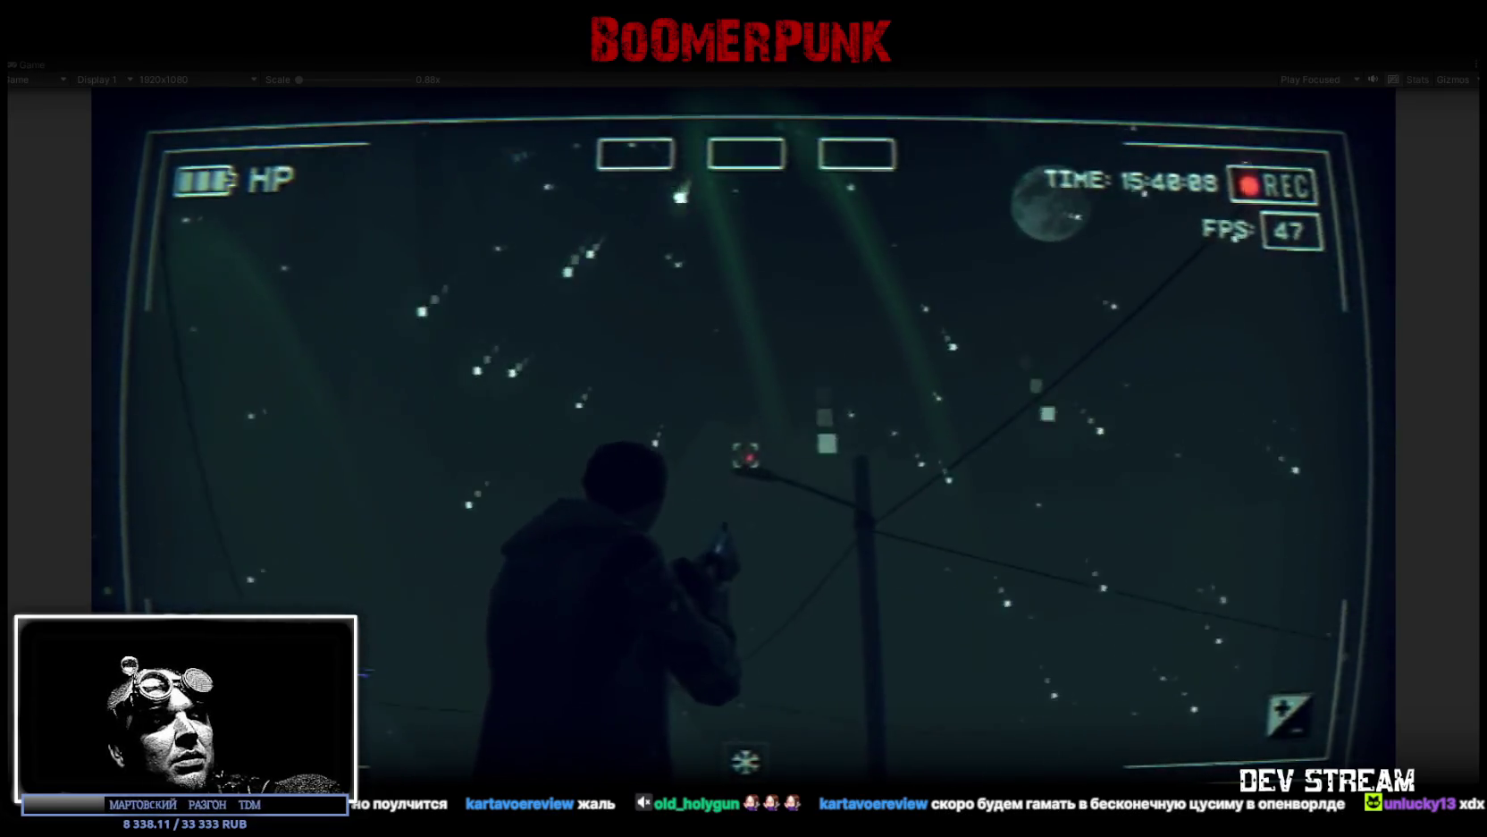
left_click(746, 455)
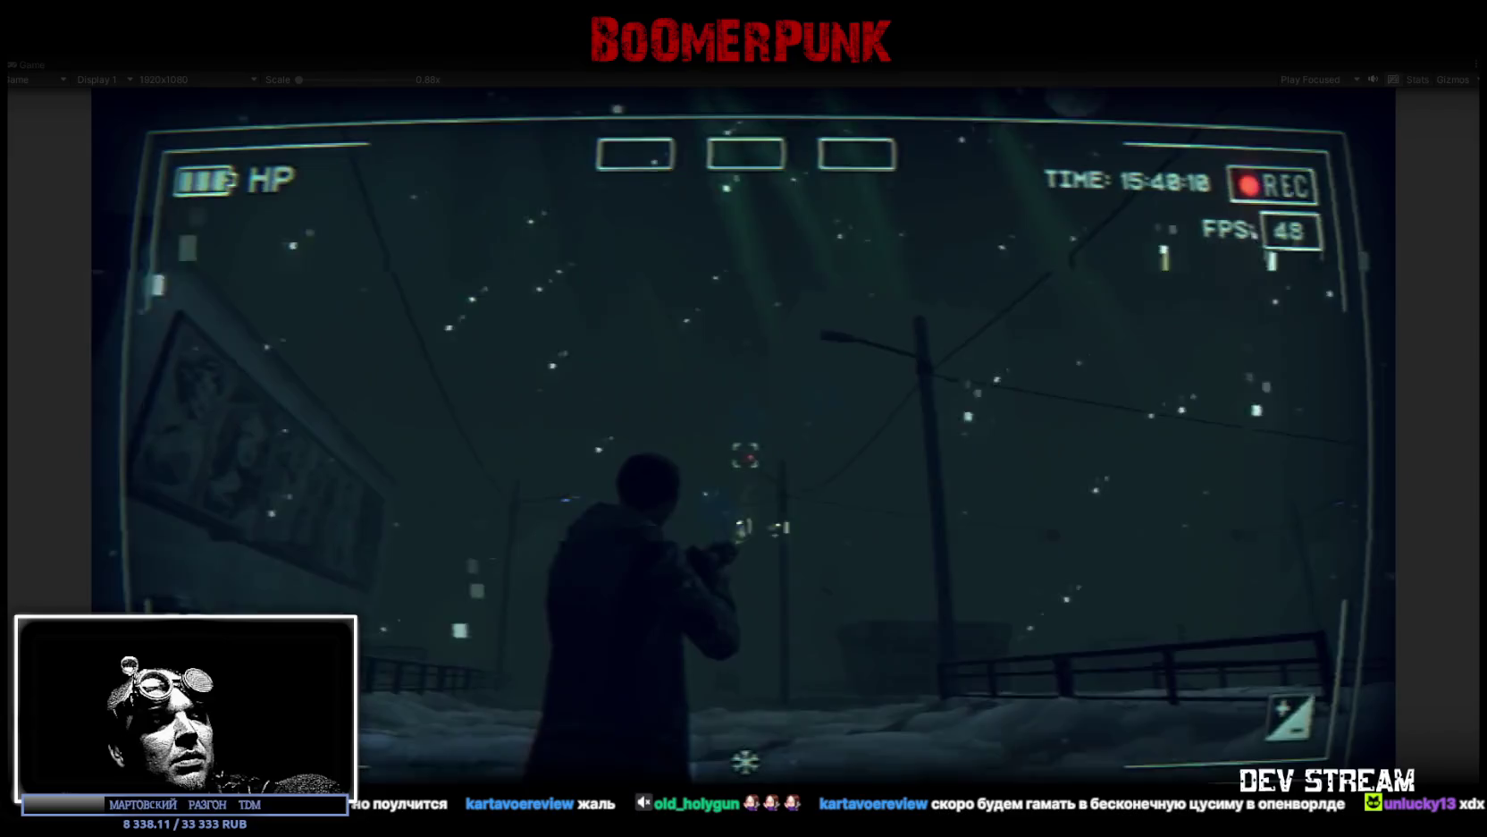
left_click(745, 458)
left_click(745, 458)
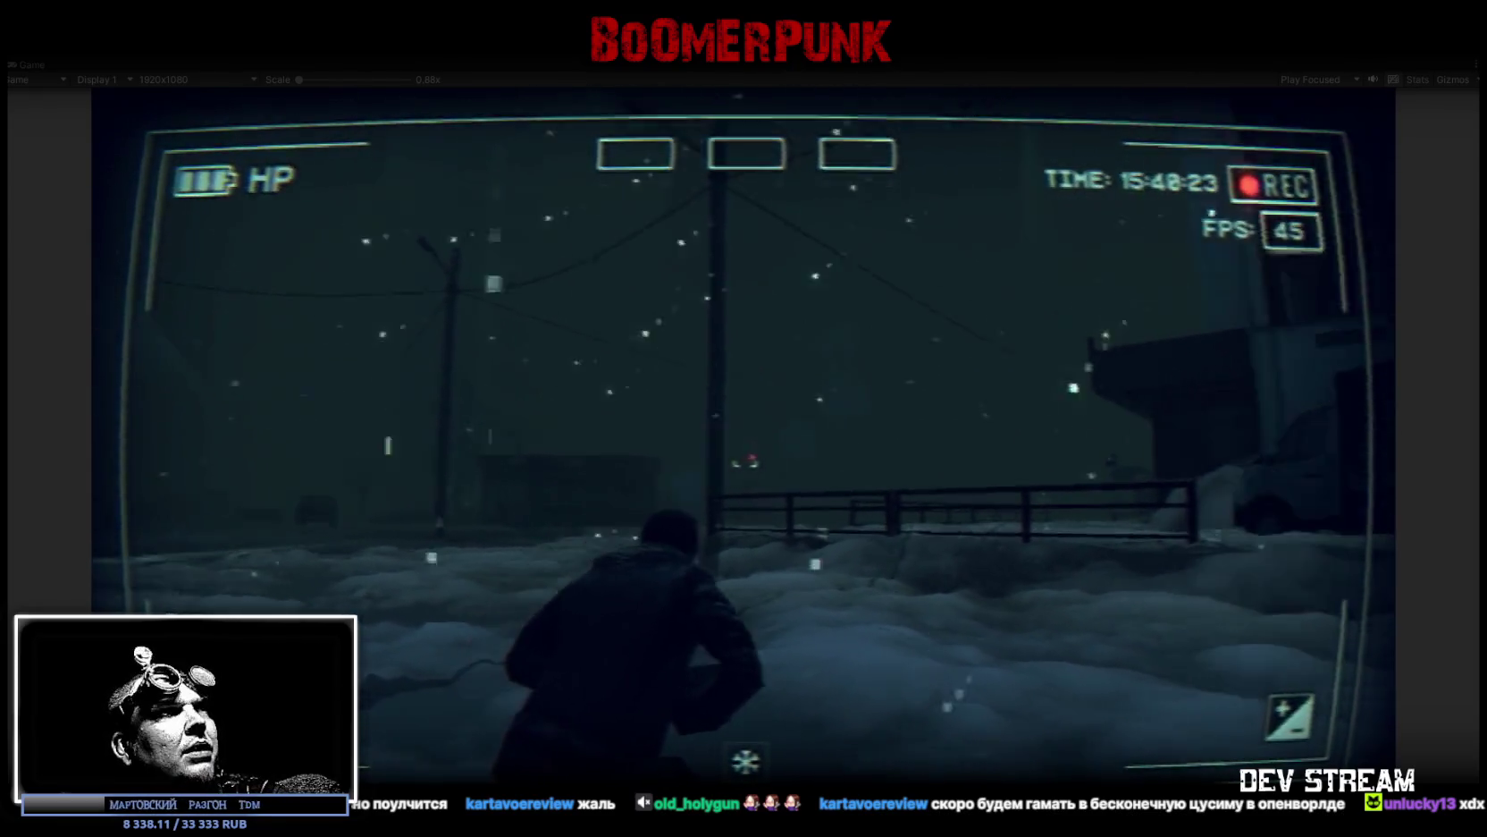
key("Tab")
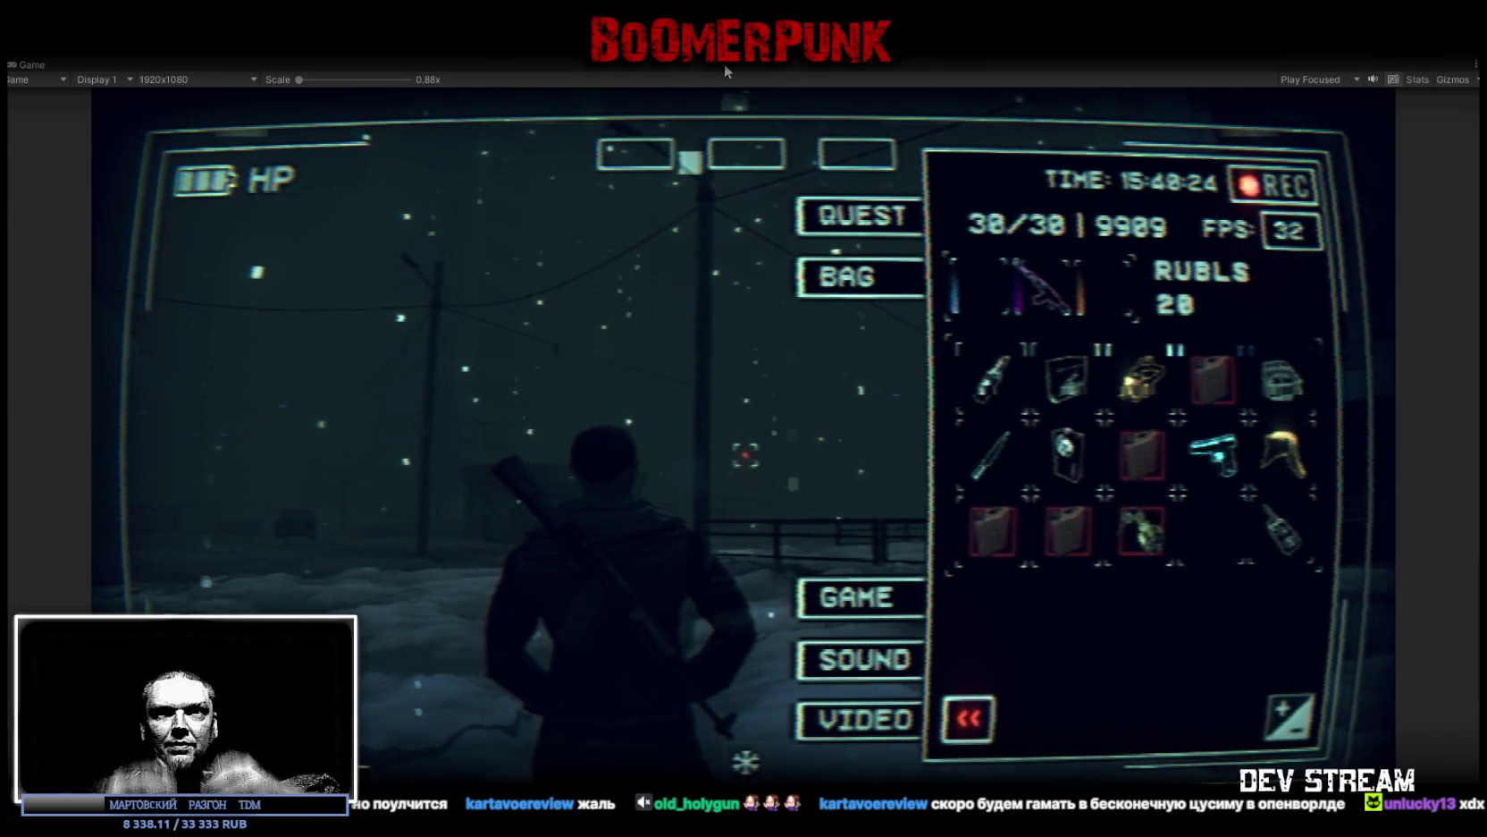
Step: Stop the playtest to return to editing in the full editor layout
left_click(724, 65)
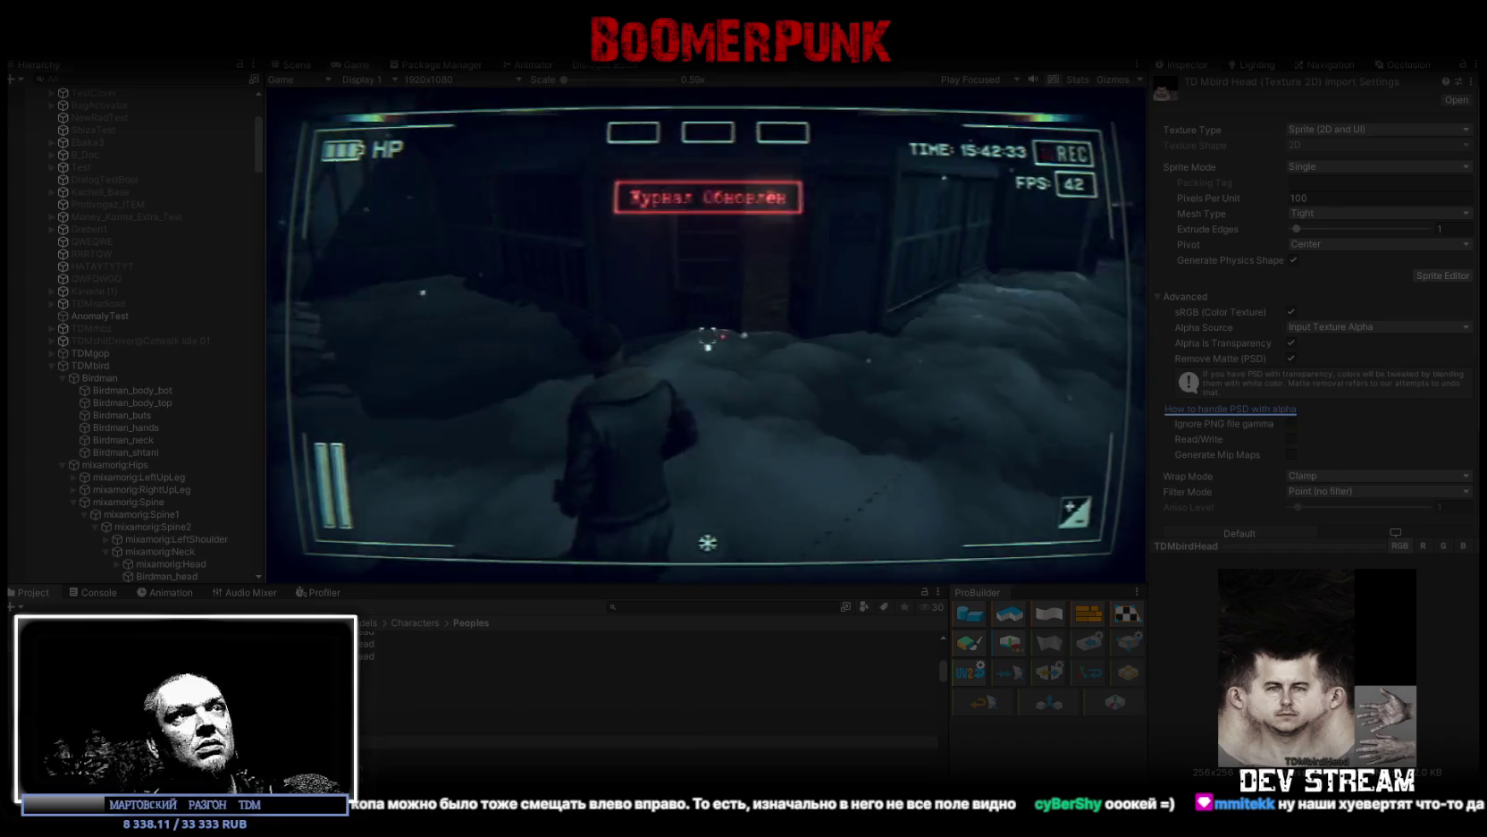
Step: Enlarge the Game view and fire torpedoes at the ships, swinging the periscope gun left and right
double_click(337, 66)
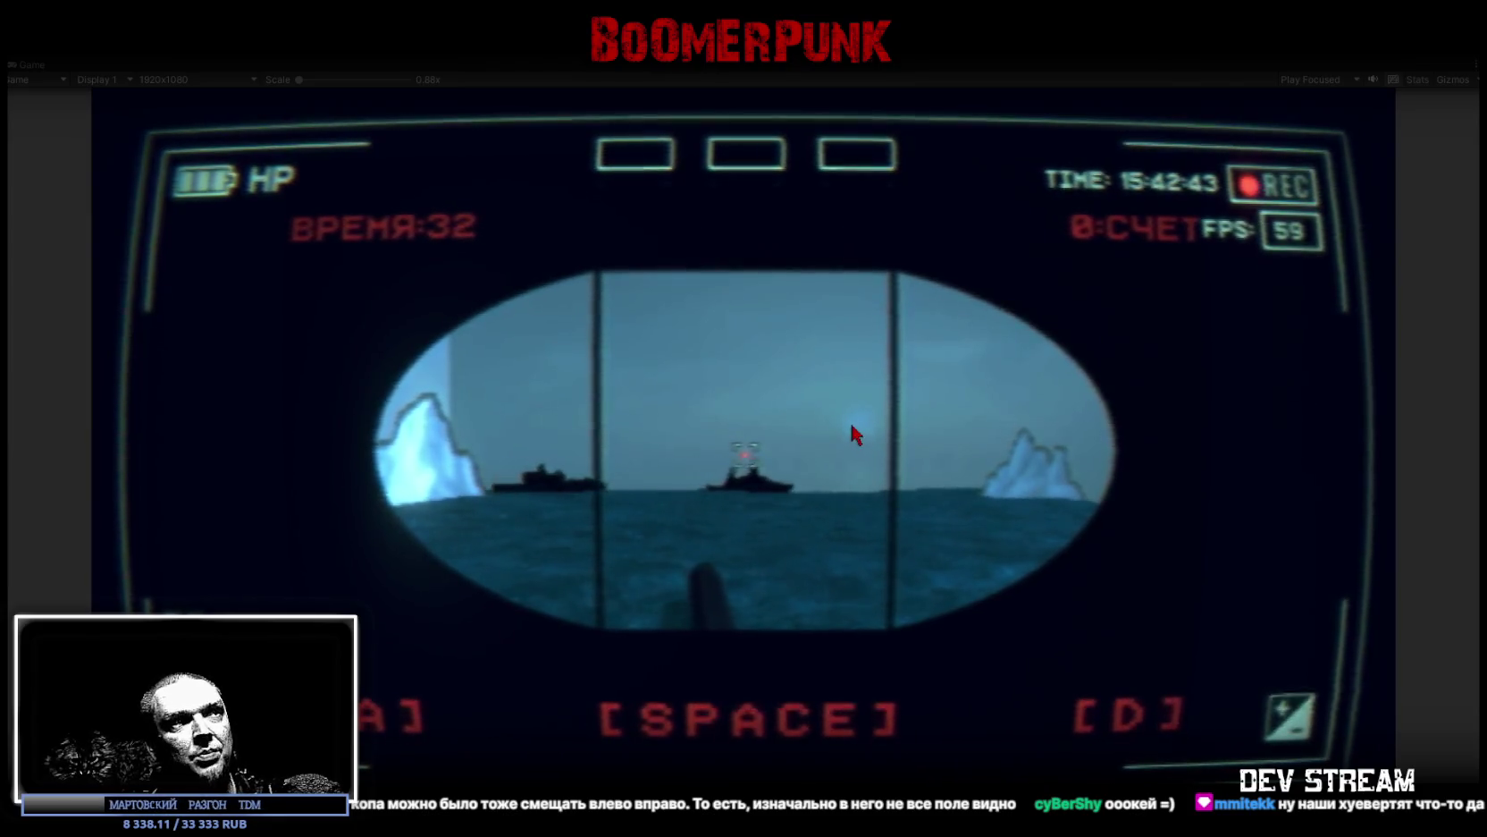
key("space")
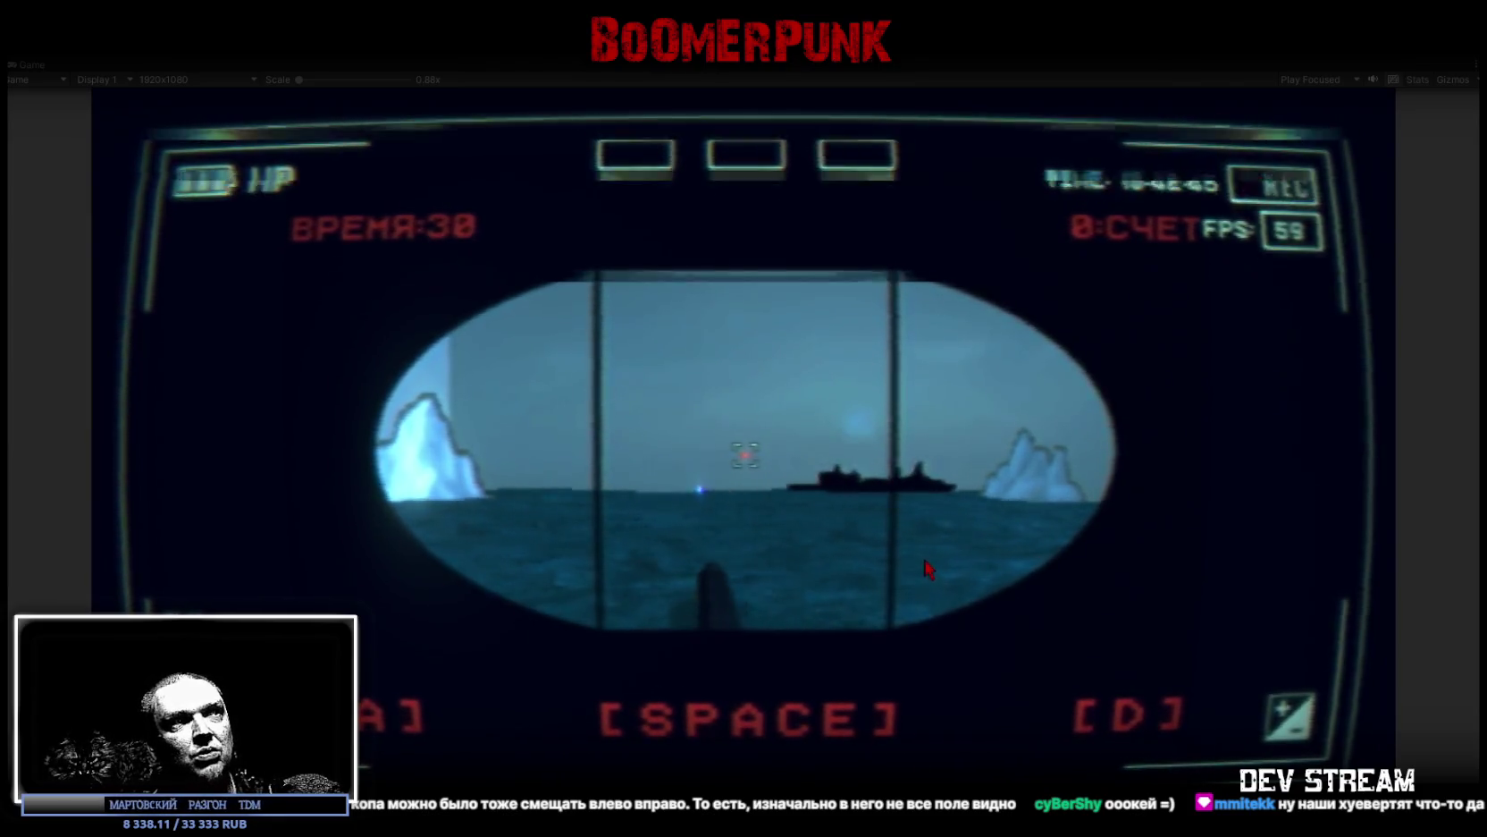
key("space")
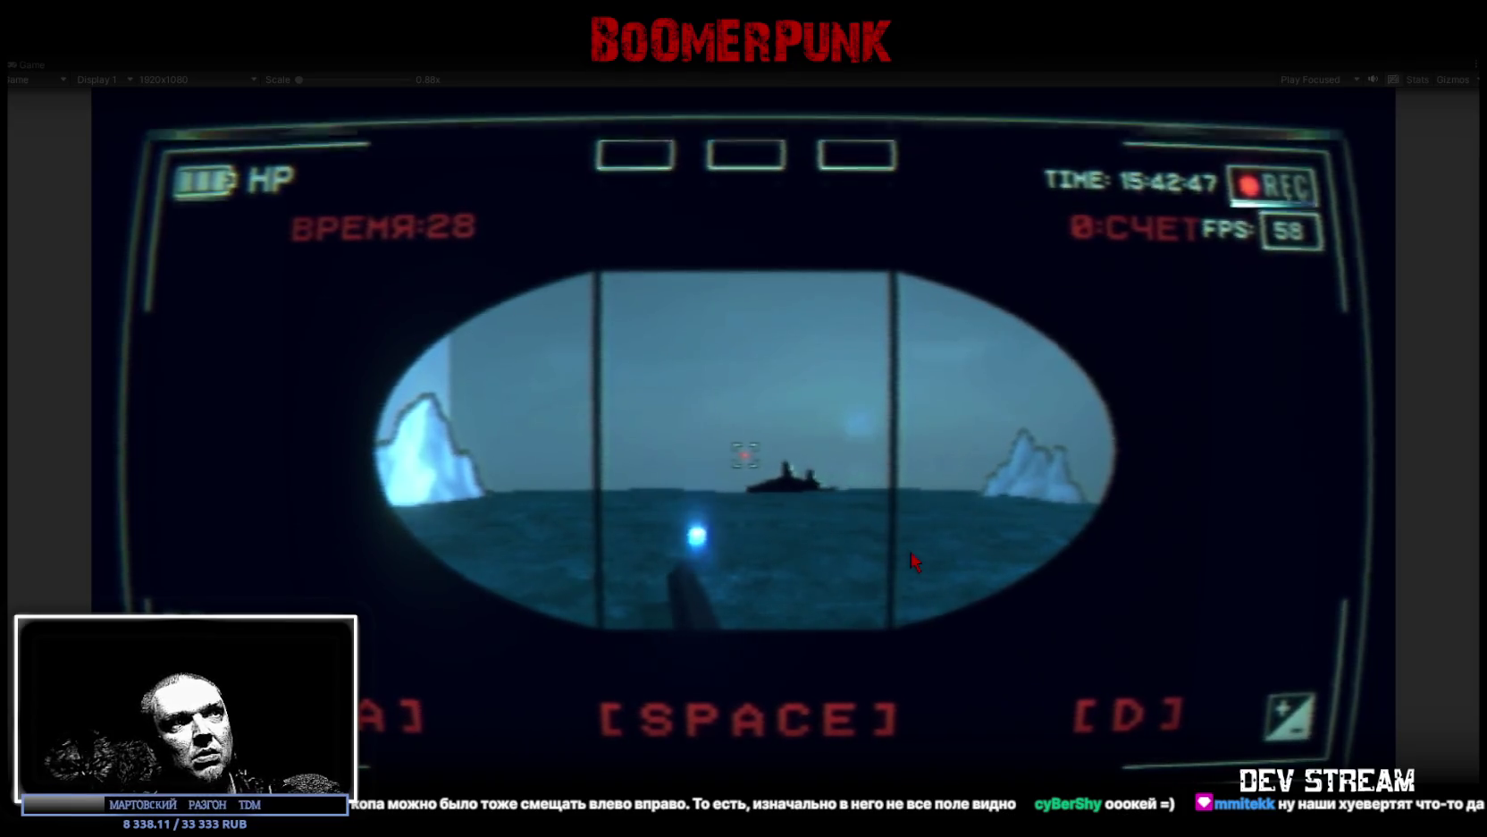
key("space")
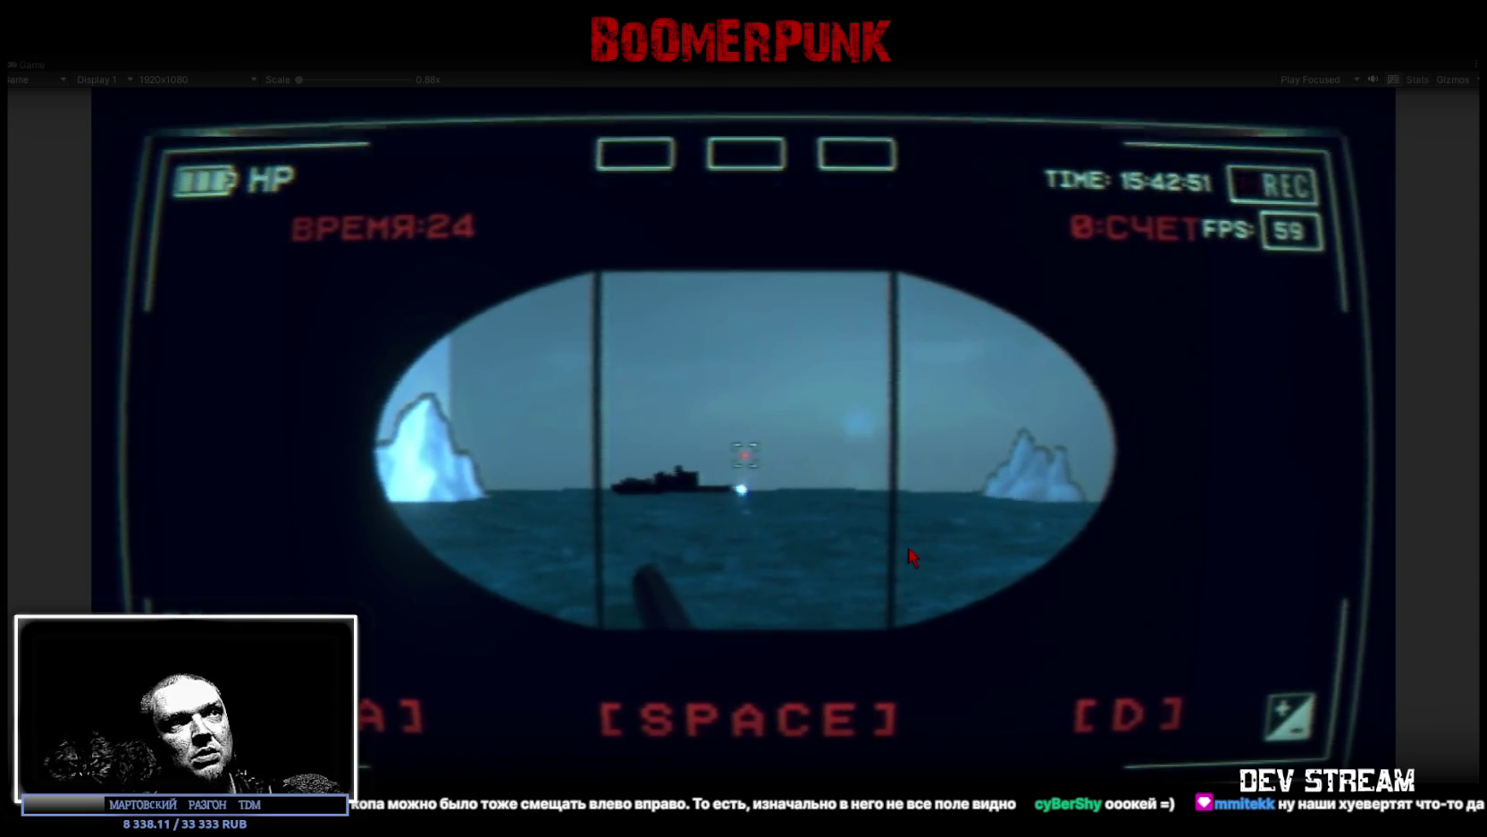
key("space")
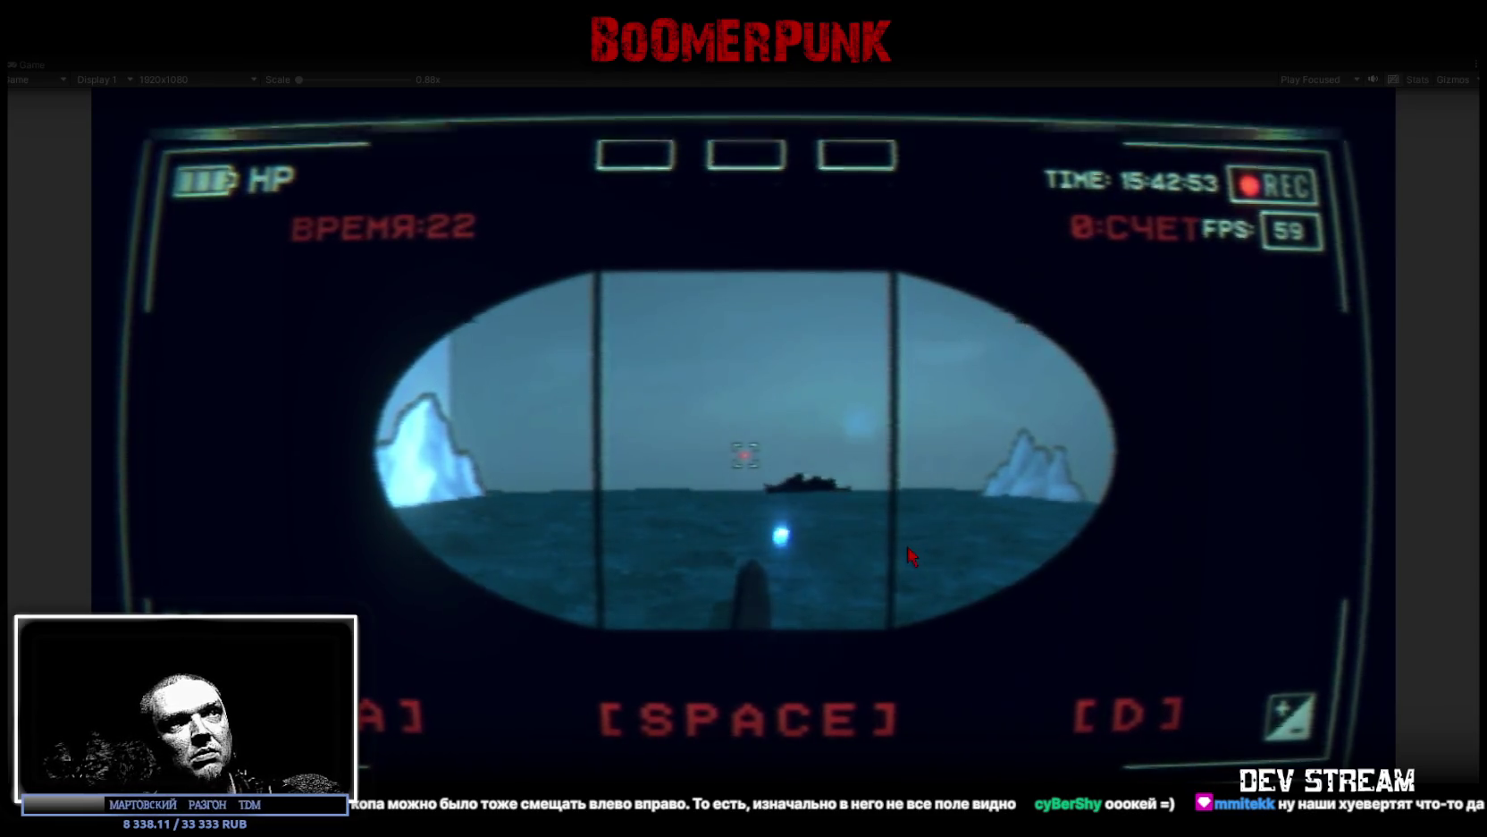
key("a")
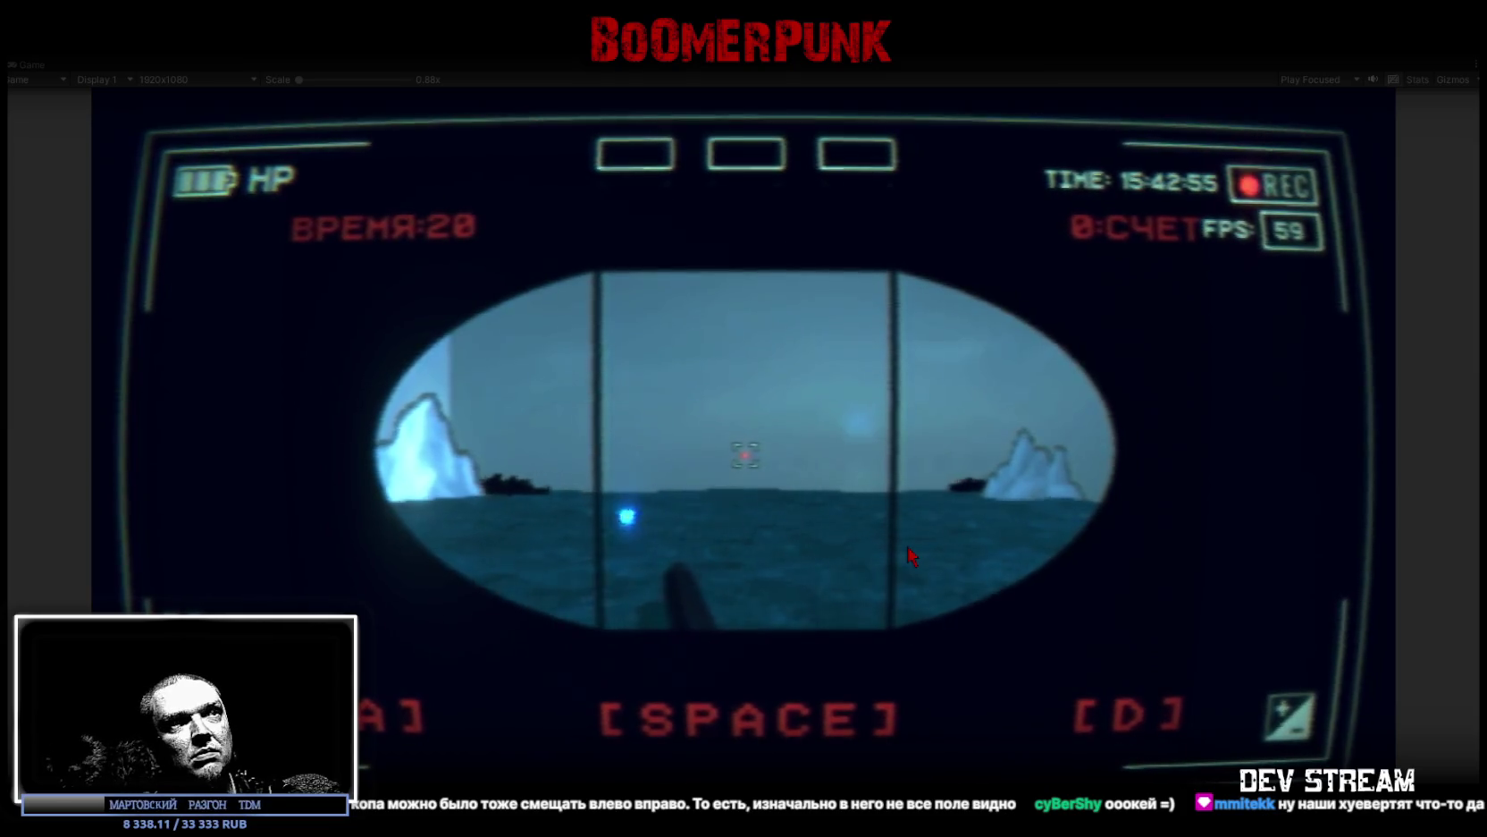
key("d")
key("space")
Step: Keep torpedoing ships until the score reaches 5, then leave the periscope minigame
key("a")
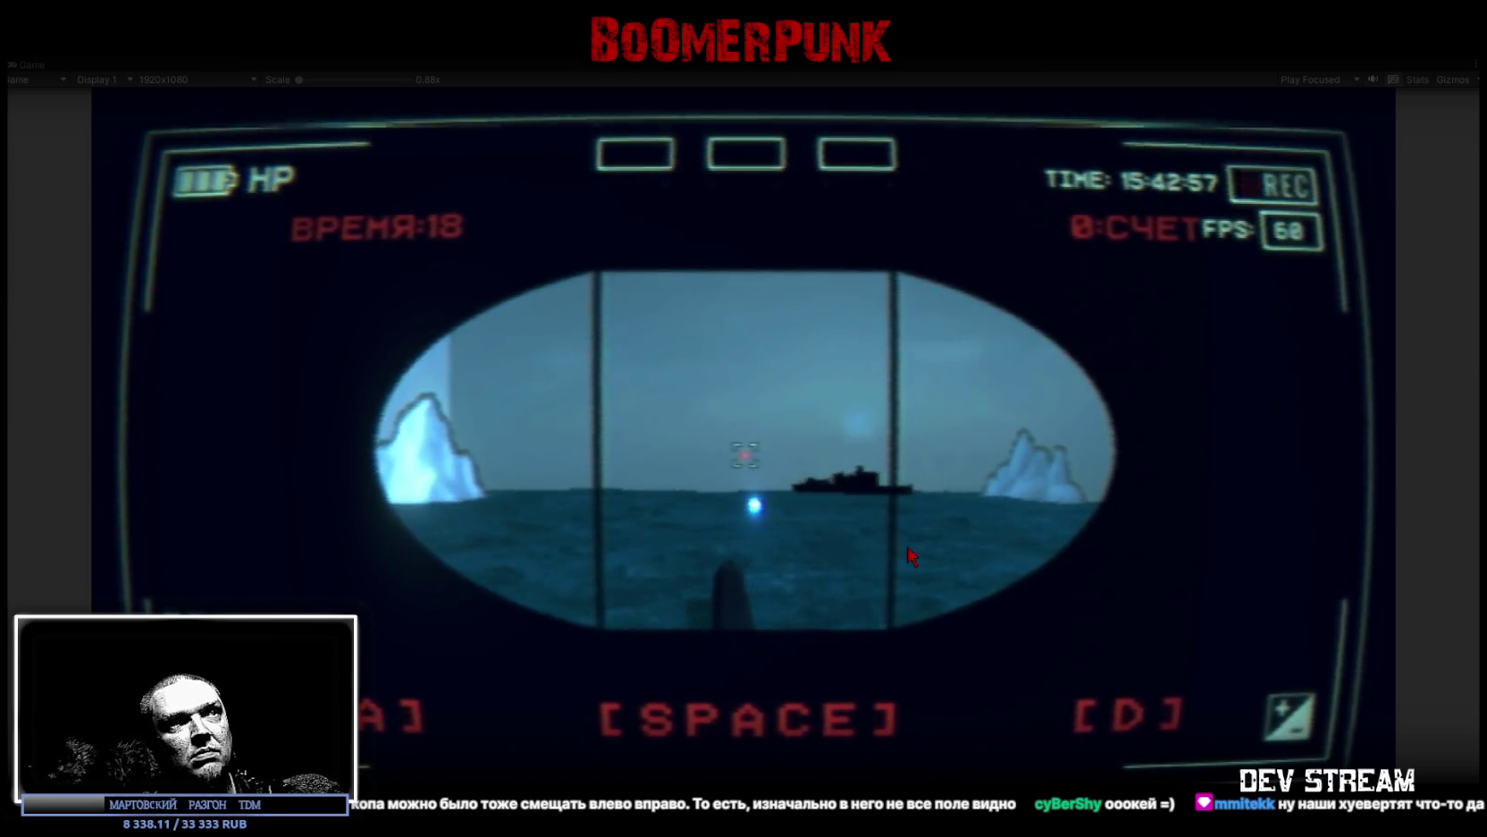
key("d")
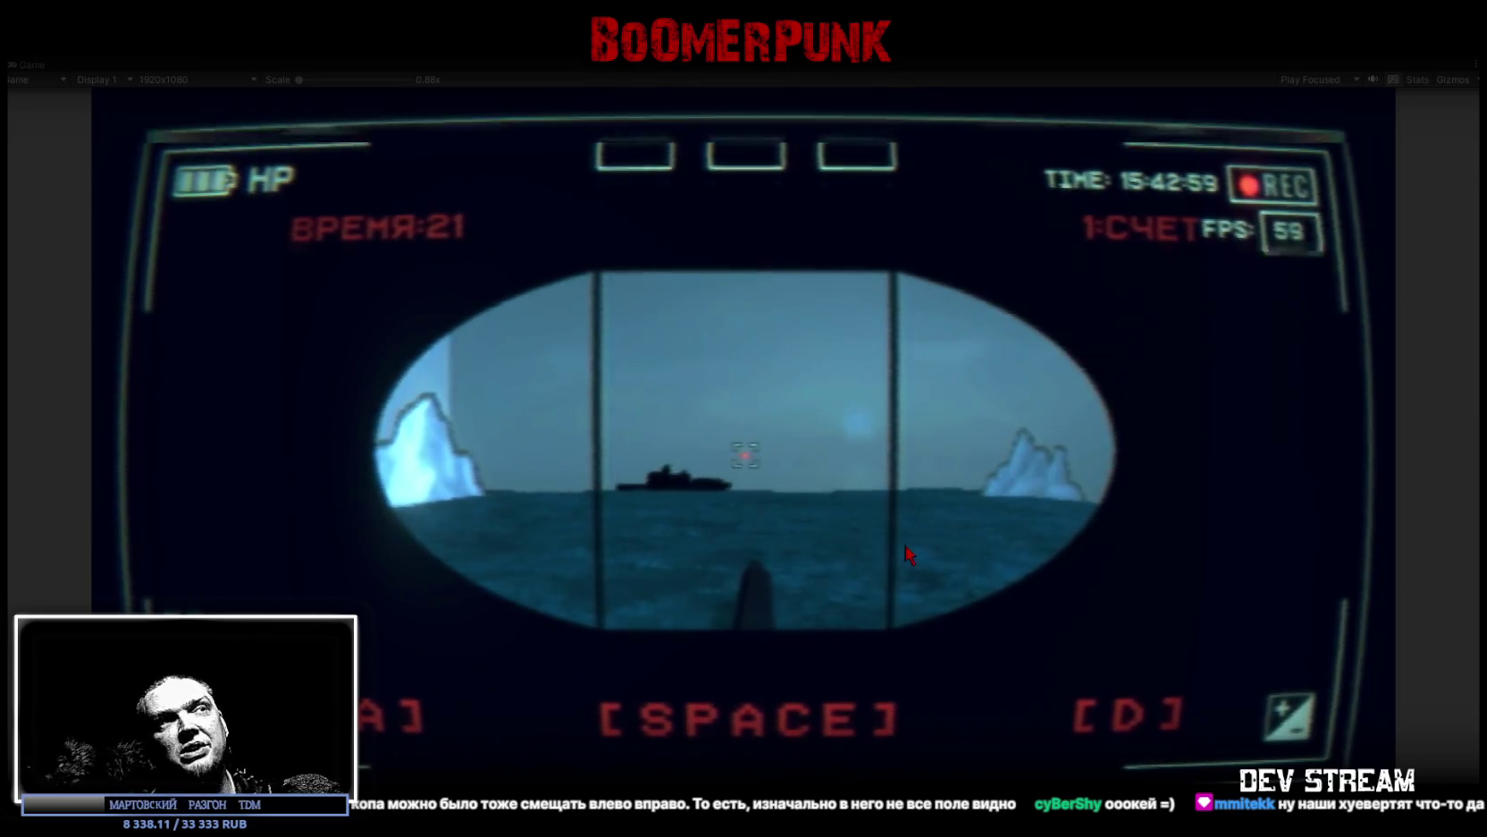
key("space")
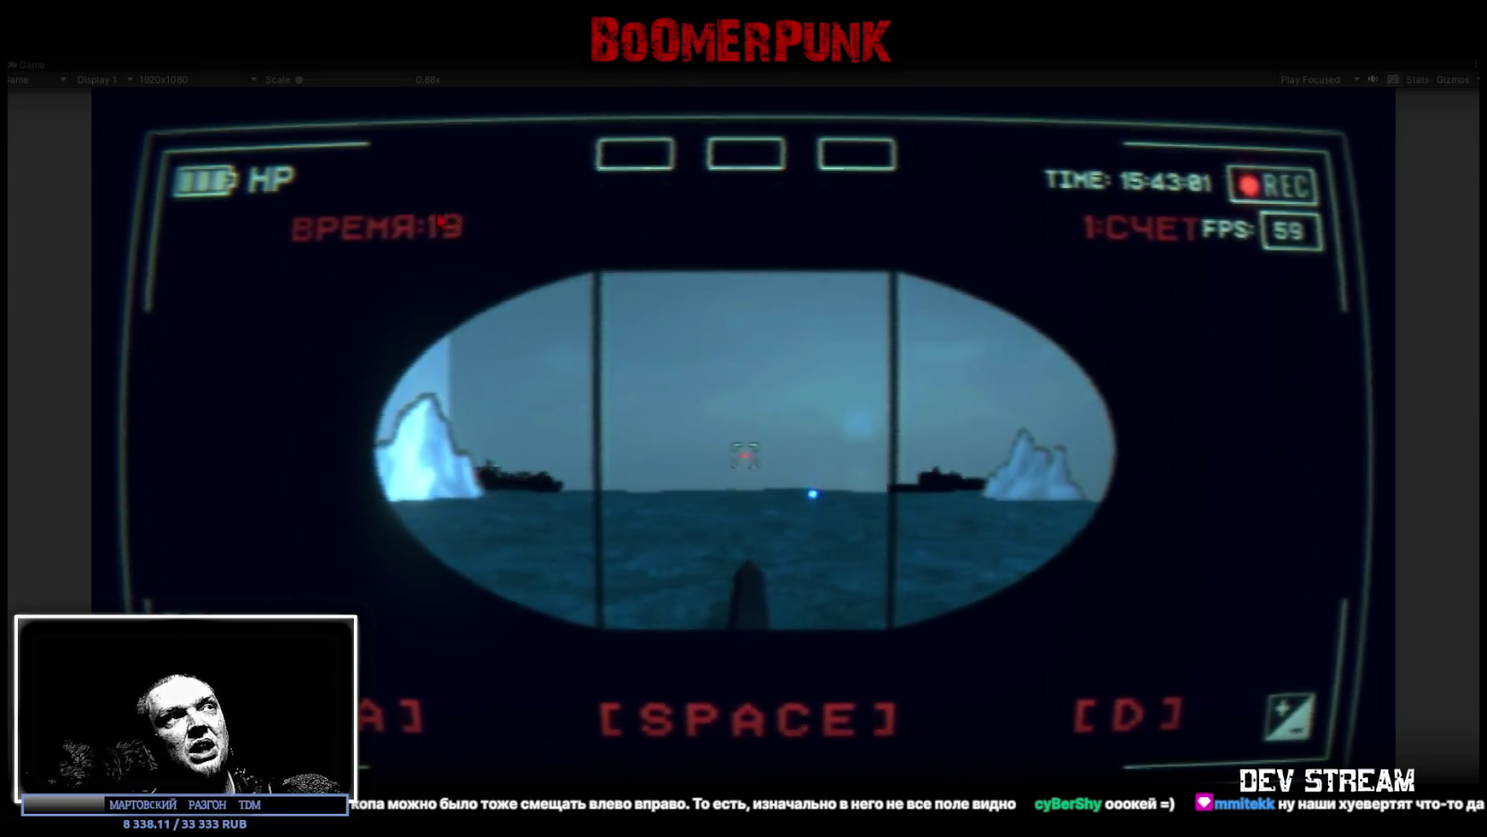
key("space")
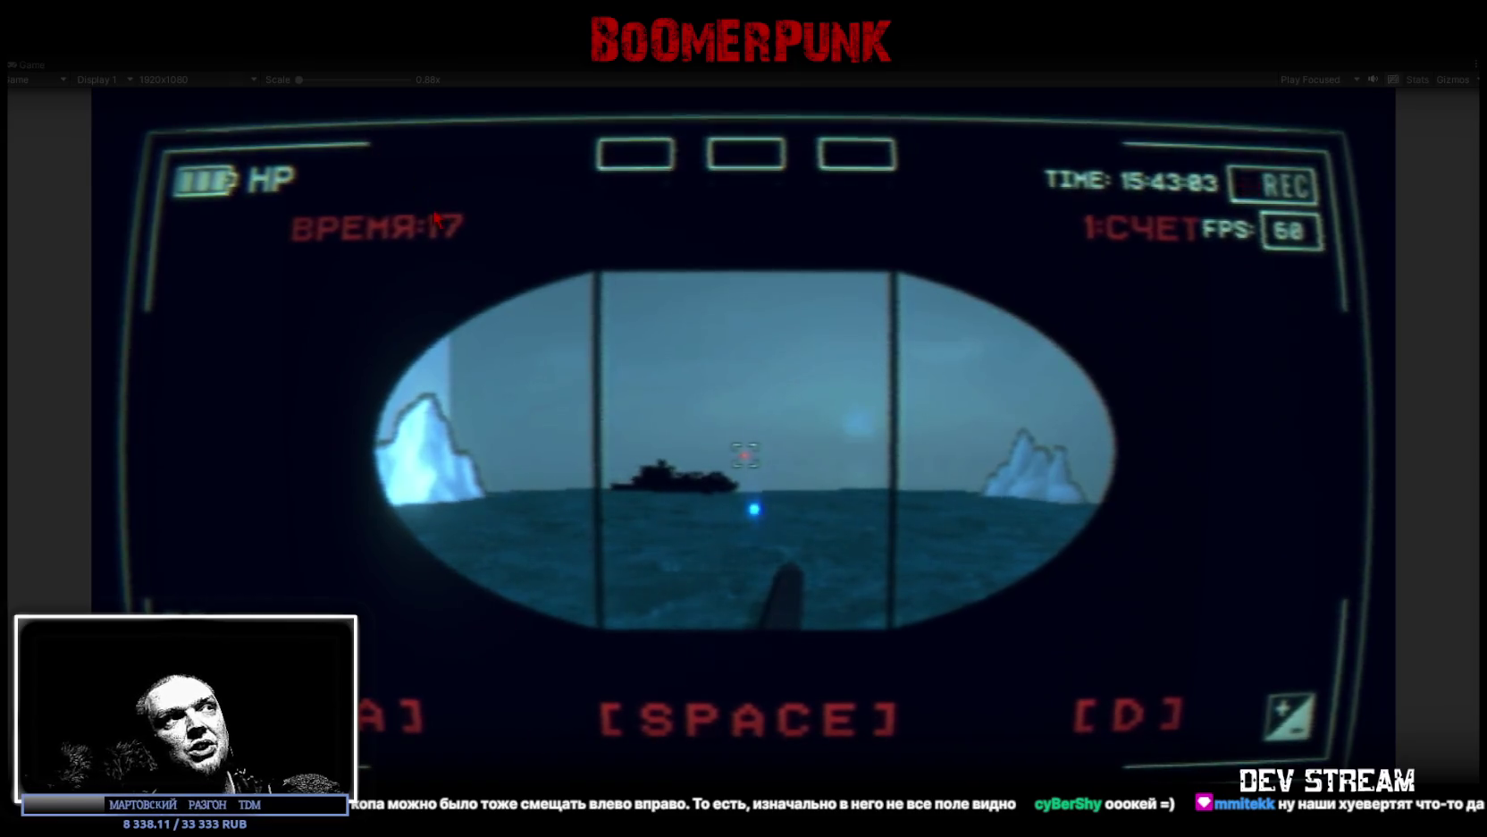
key("space")
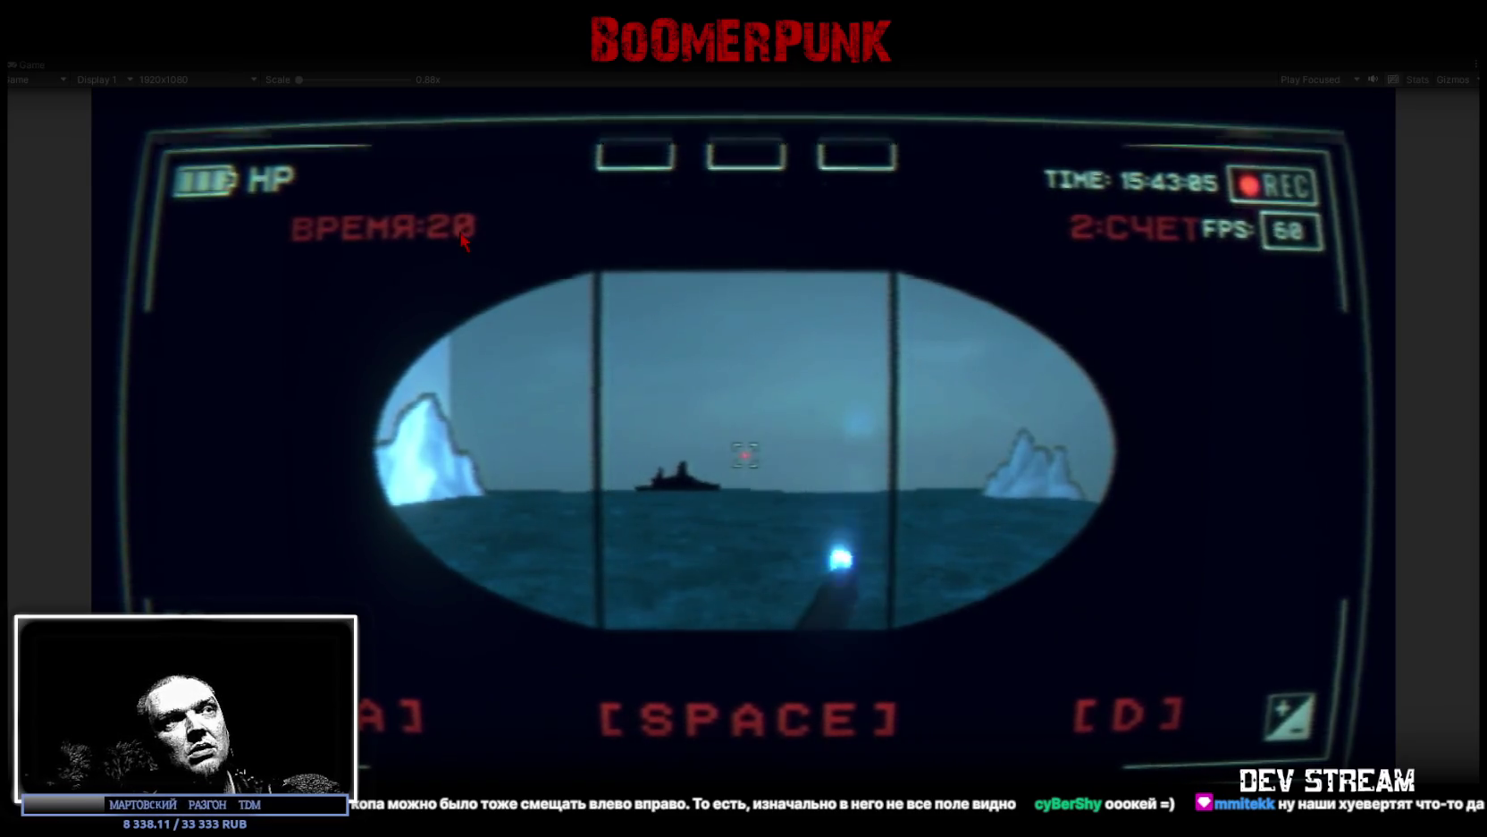
key("space")
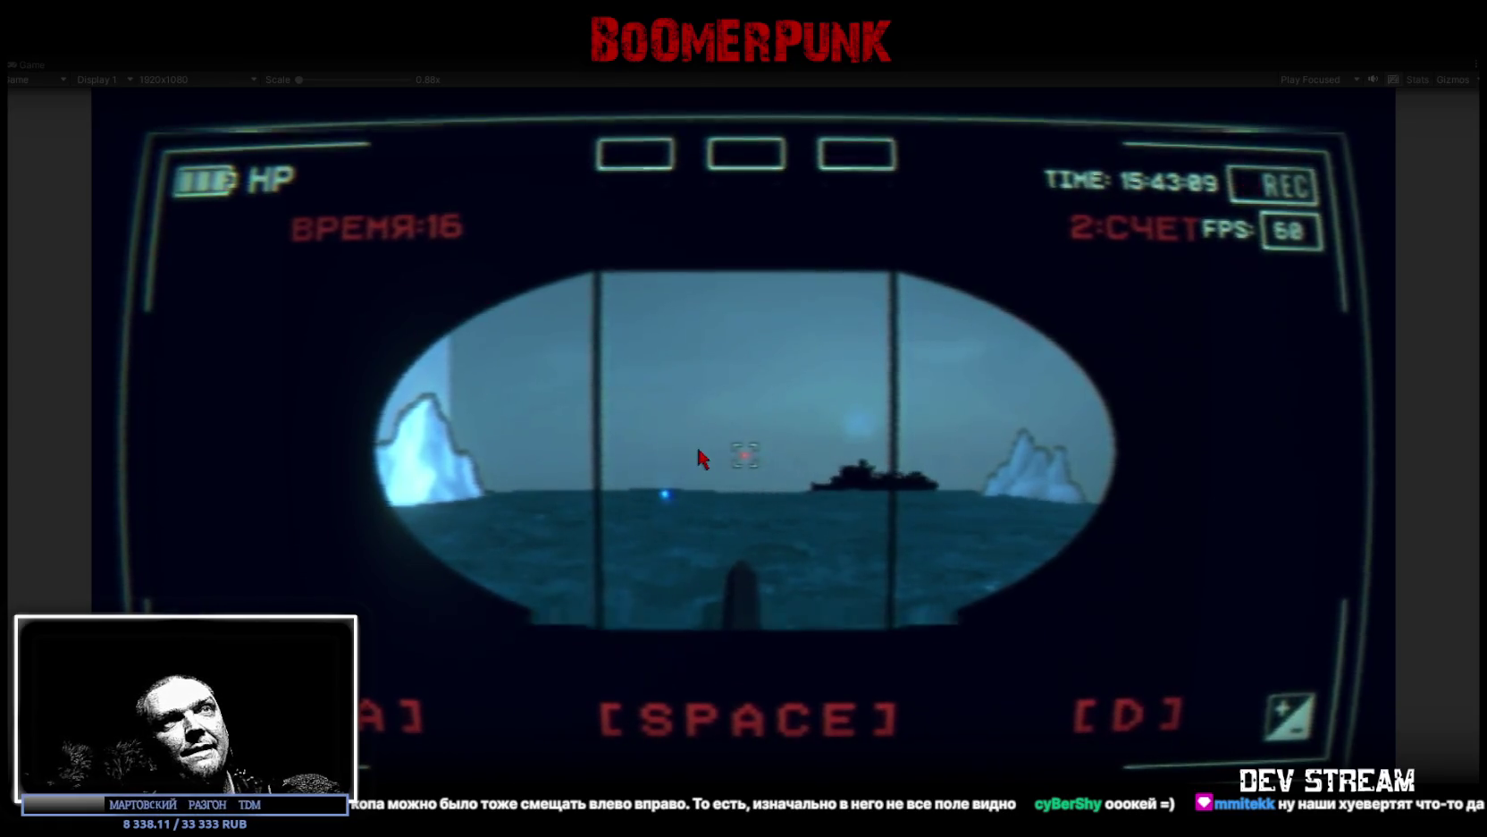
key("space")
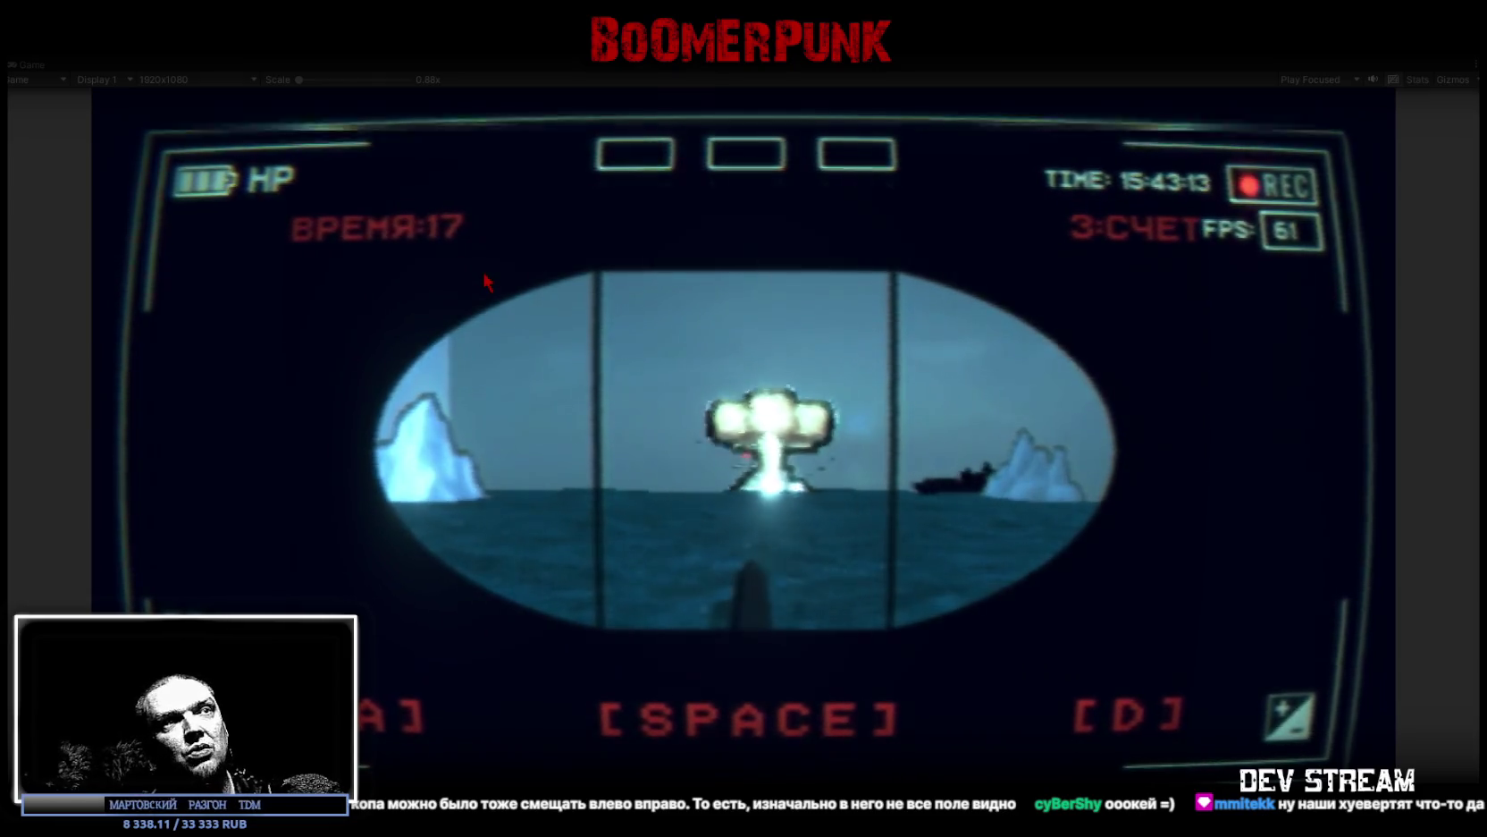
key("space")
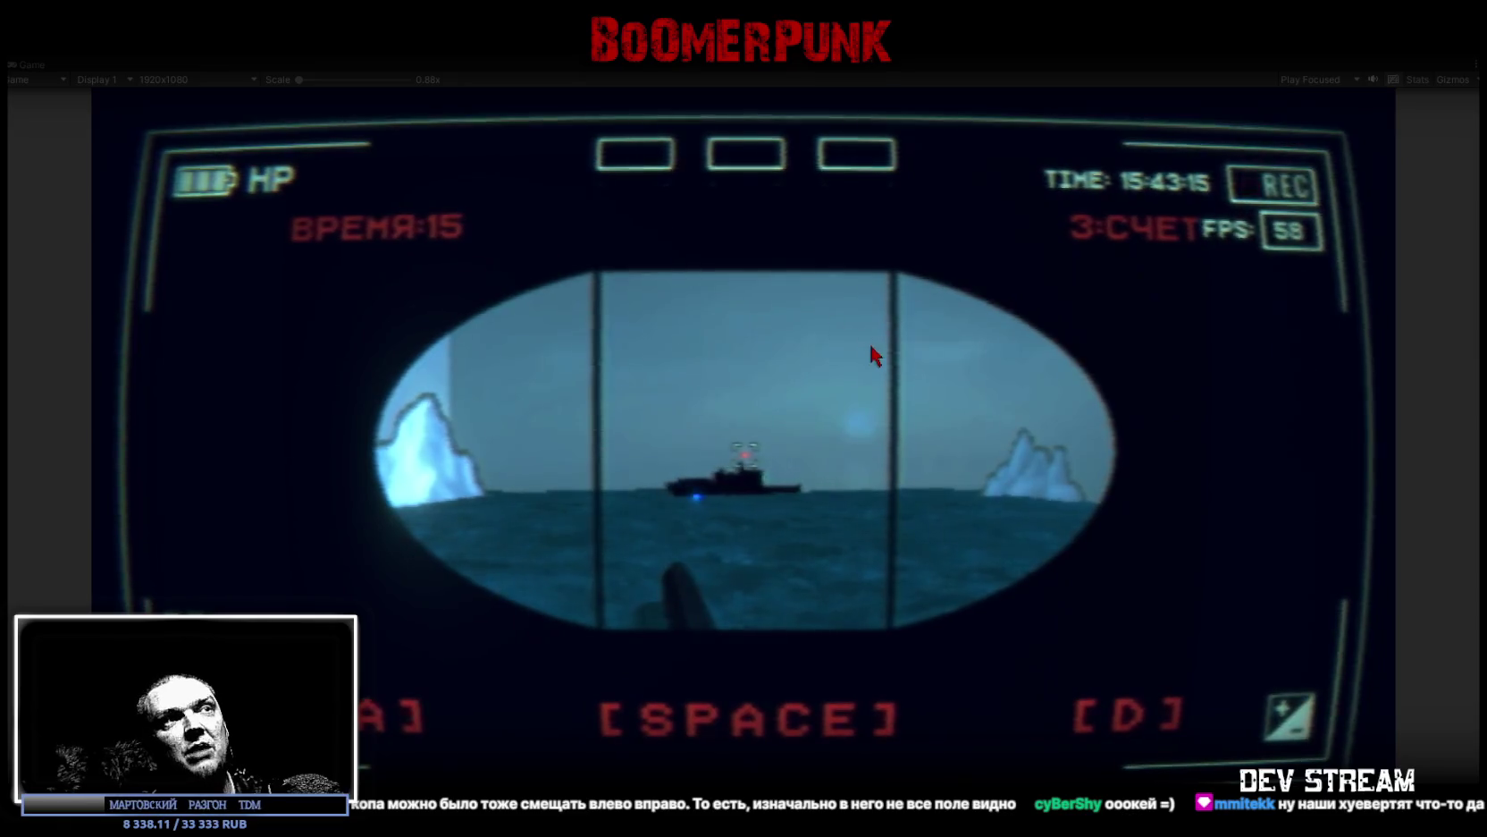
key("space")
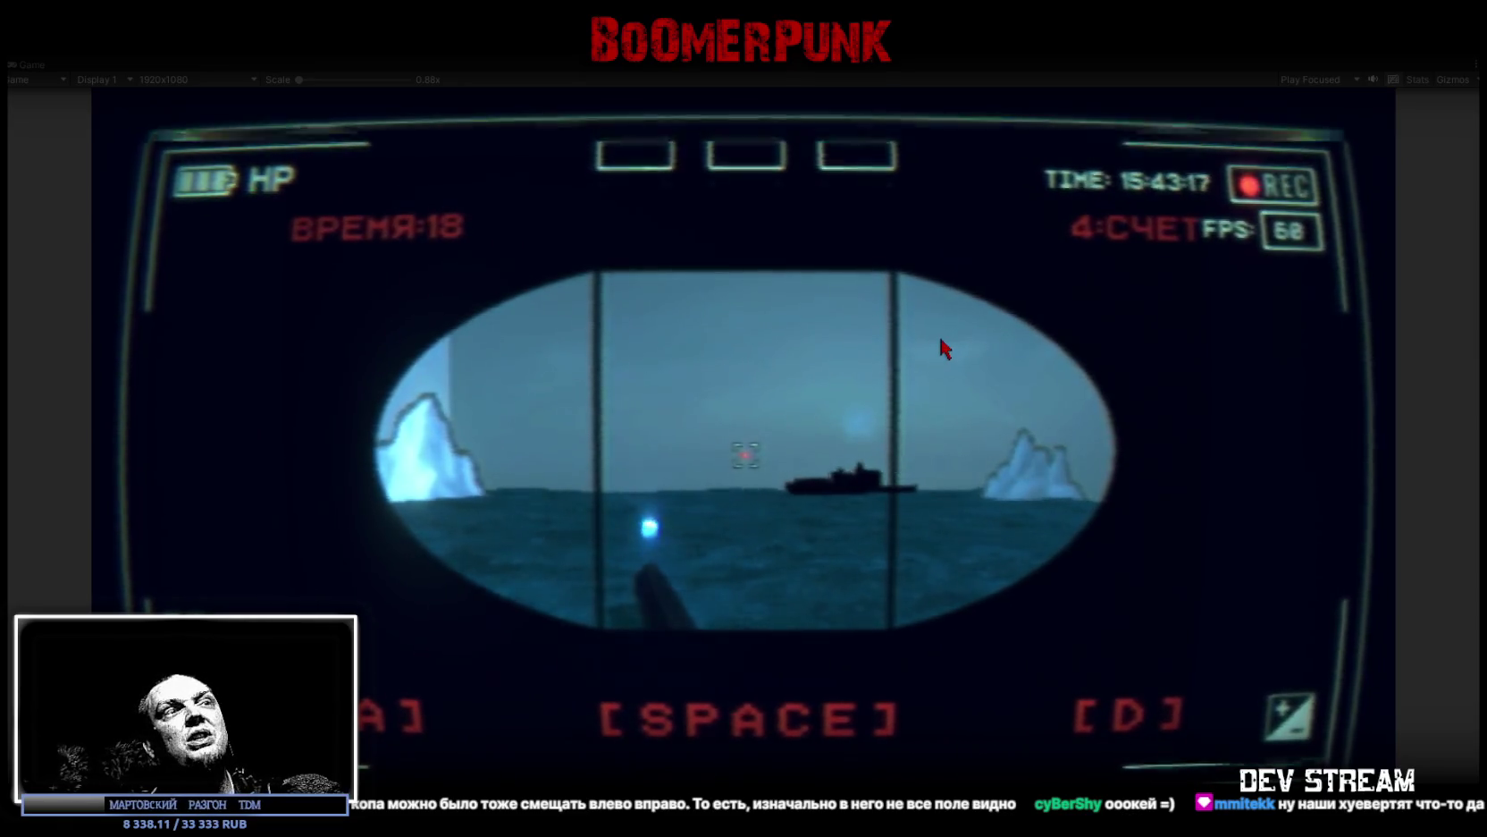
key("space")
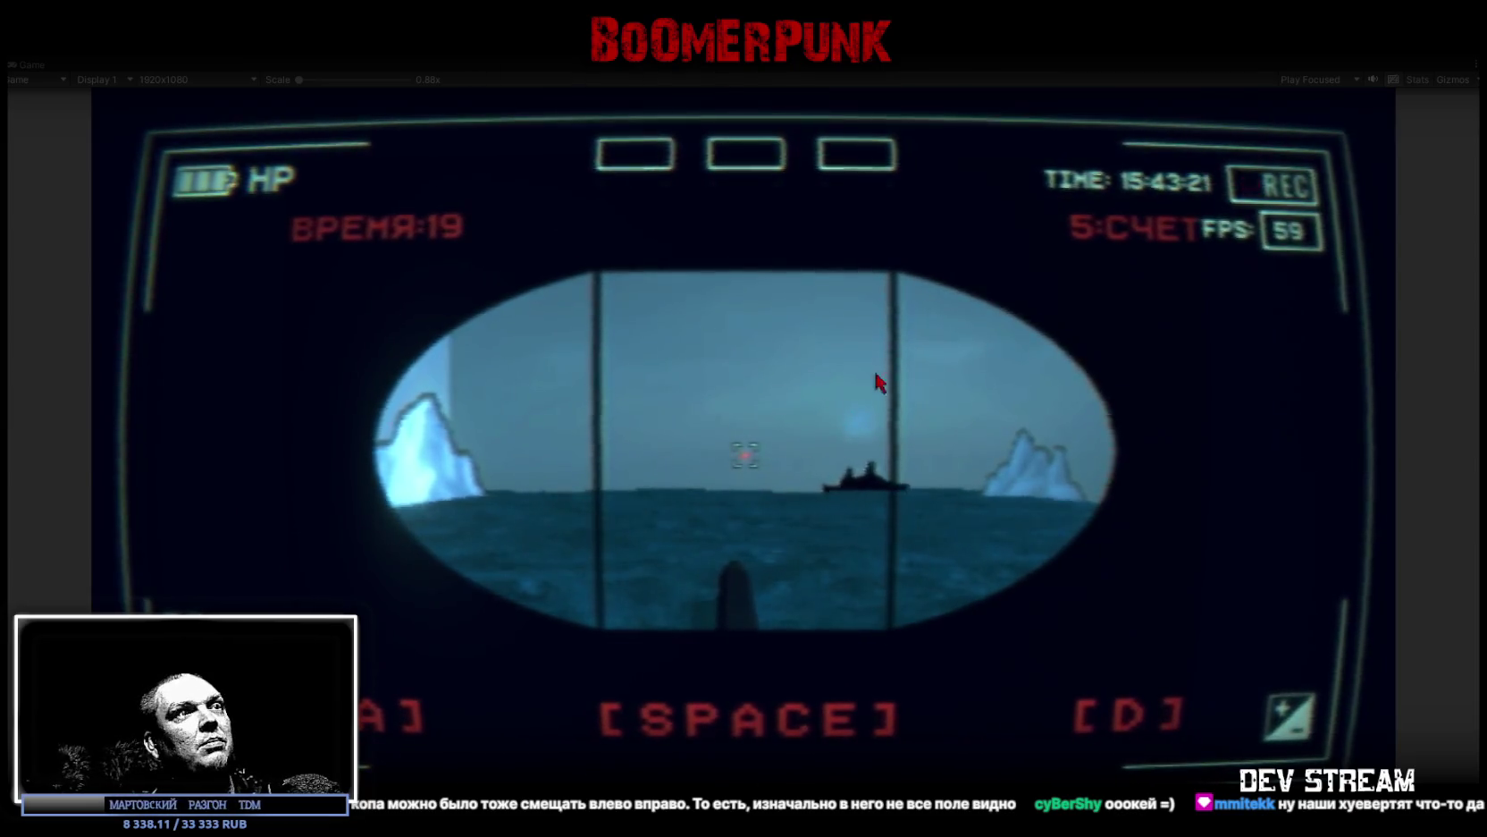
key("Escape")
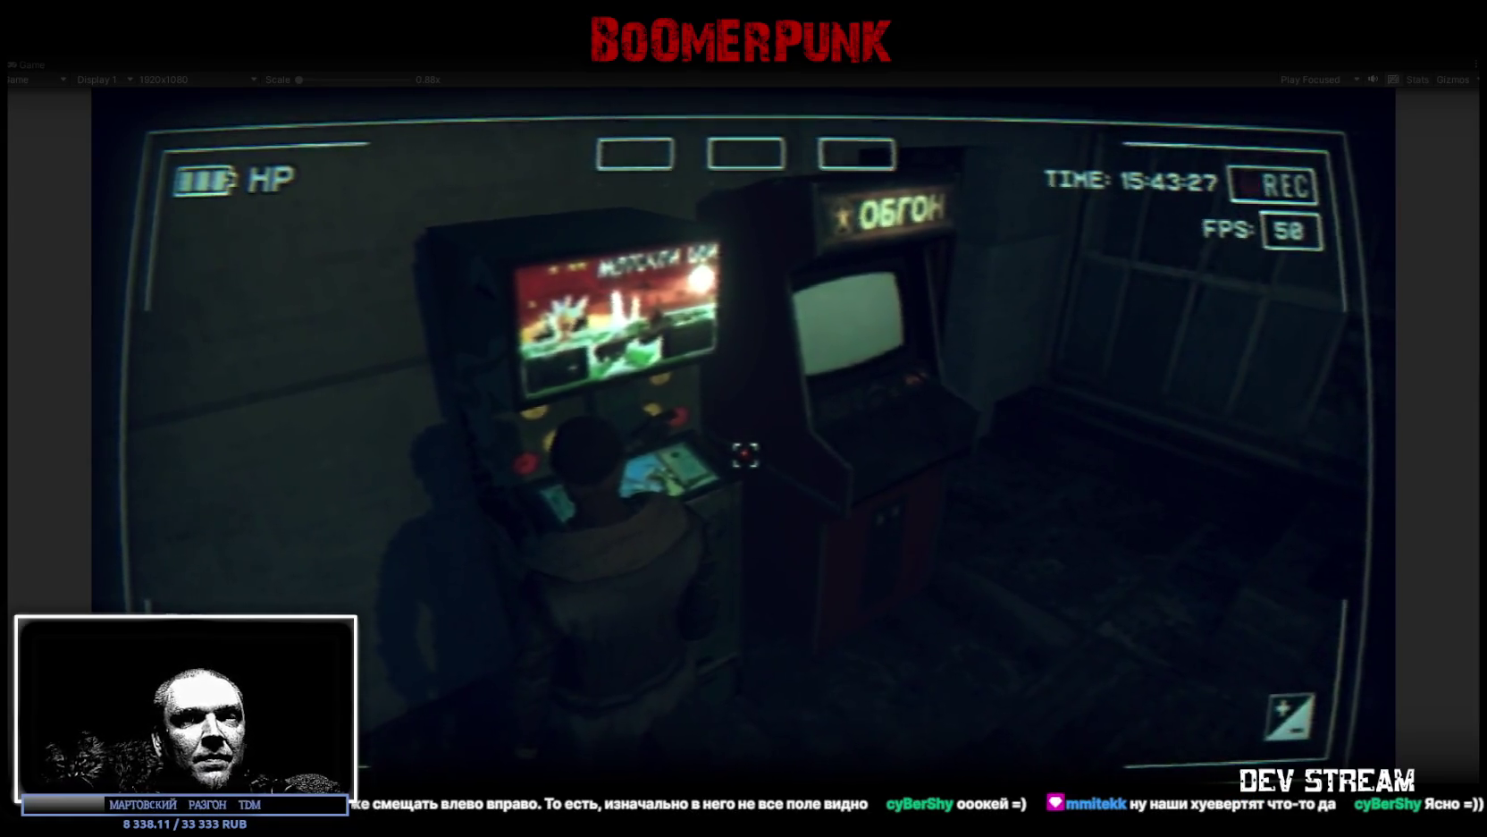
Step: Walk over to the ОБГОН arcade cabinet and face it head-on
key("a")
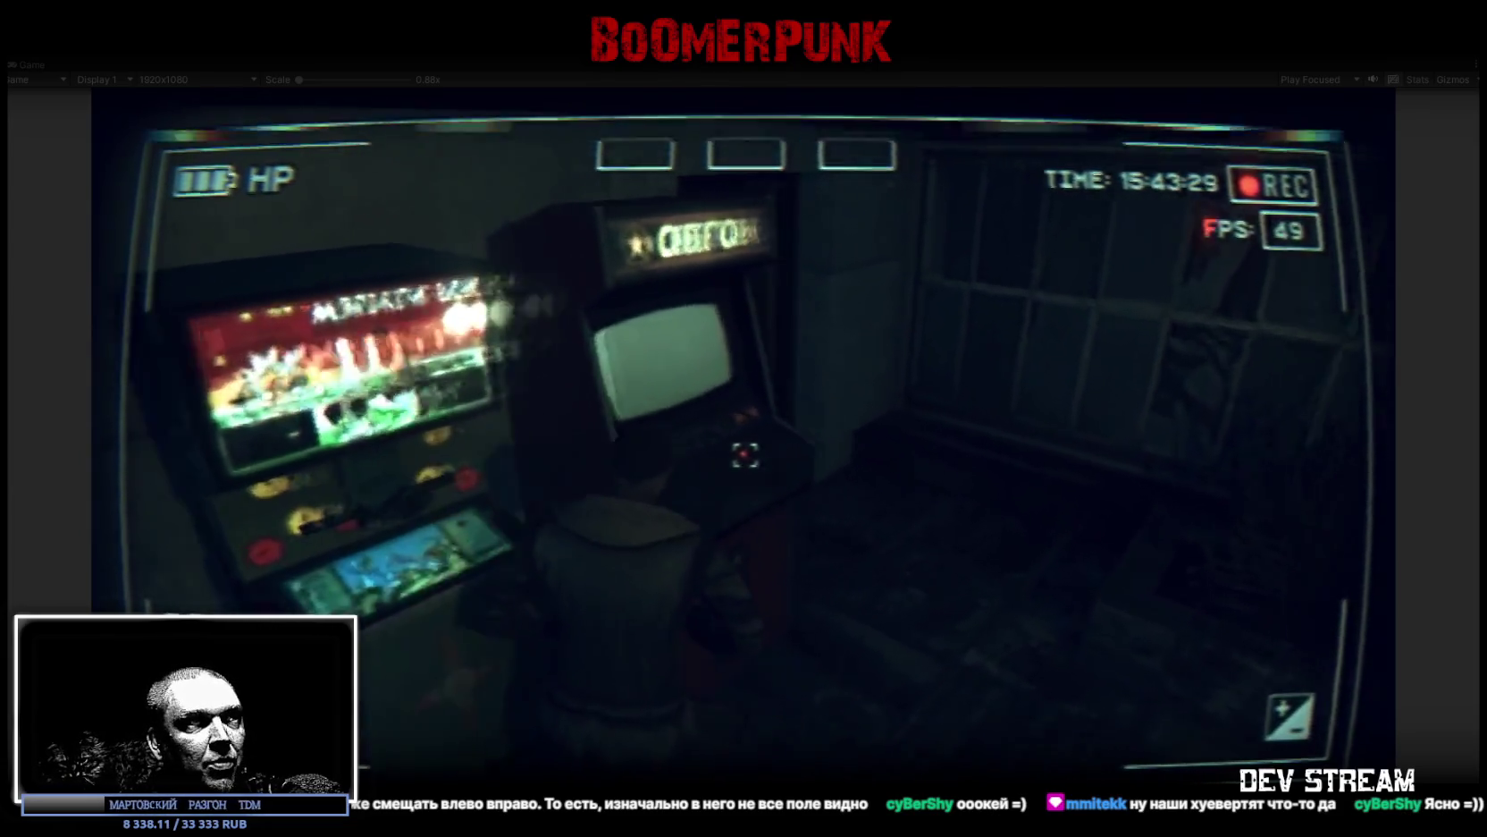
key("a")
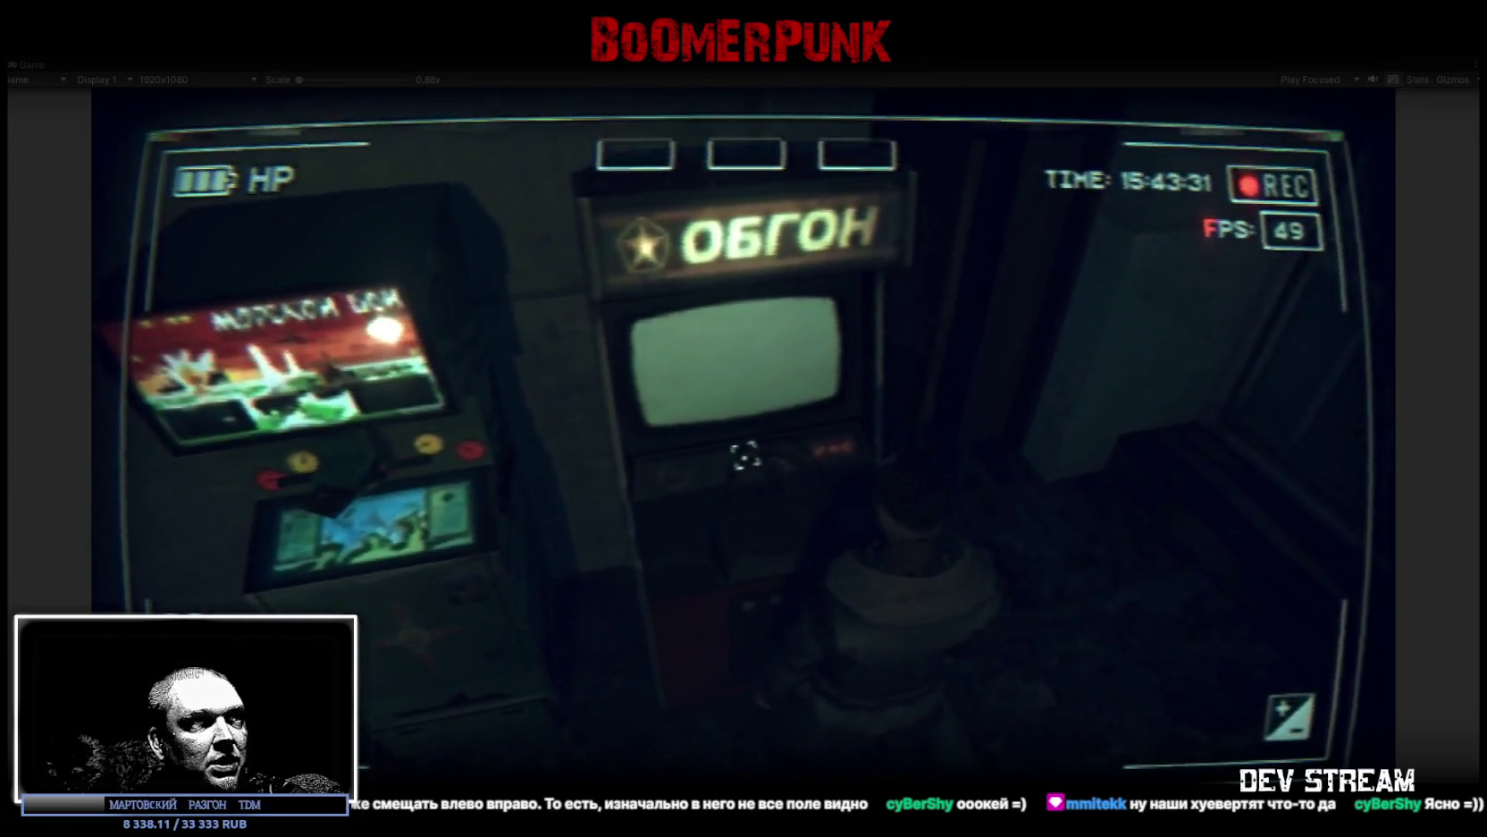
Step: Start the ОБГОН racing minigame and steer the car with A/D around the green cubes
key("e")
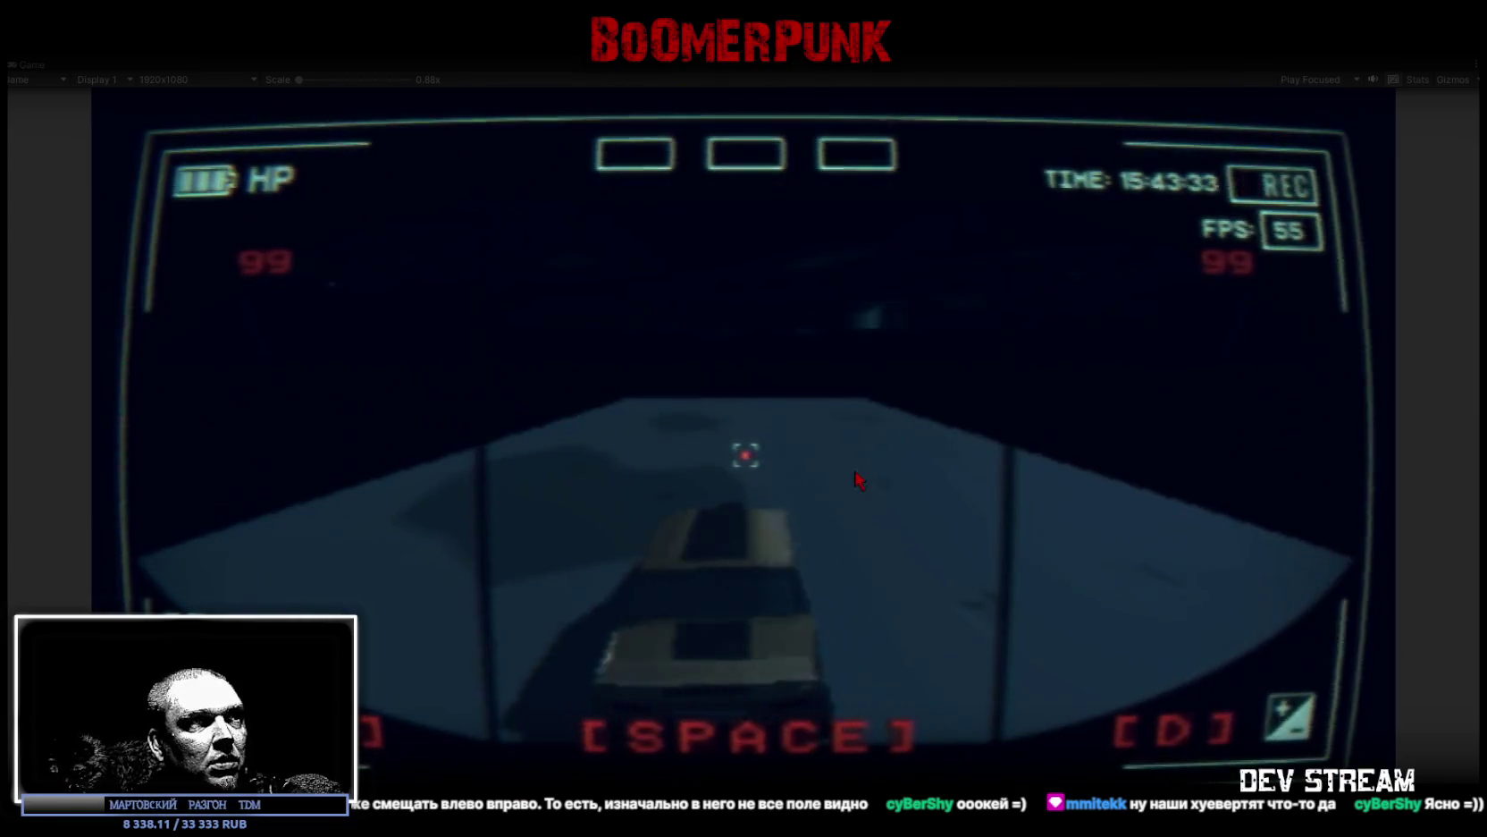
key("a")
key("d")
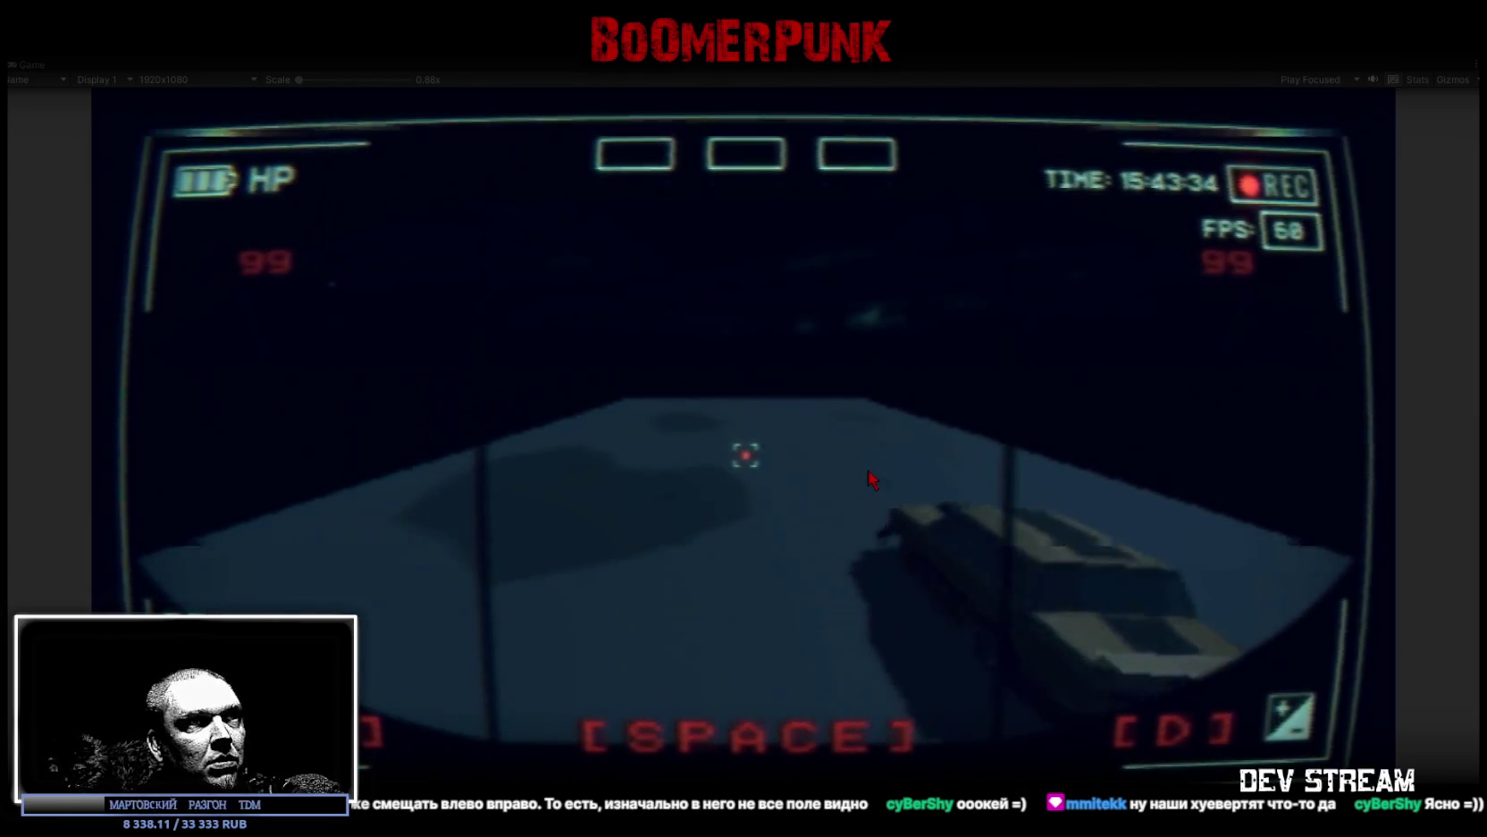
key("a")
key("d")
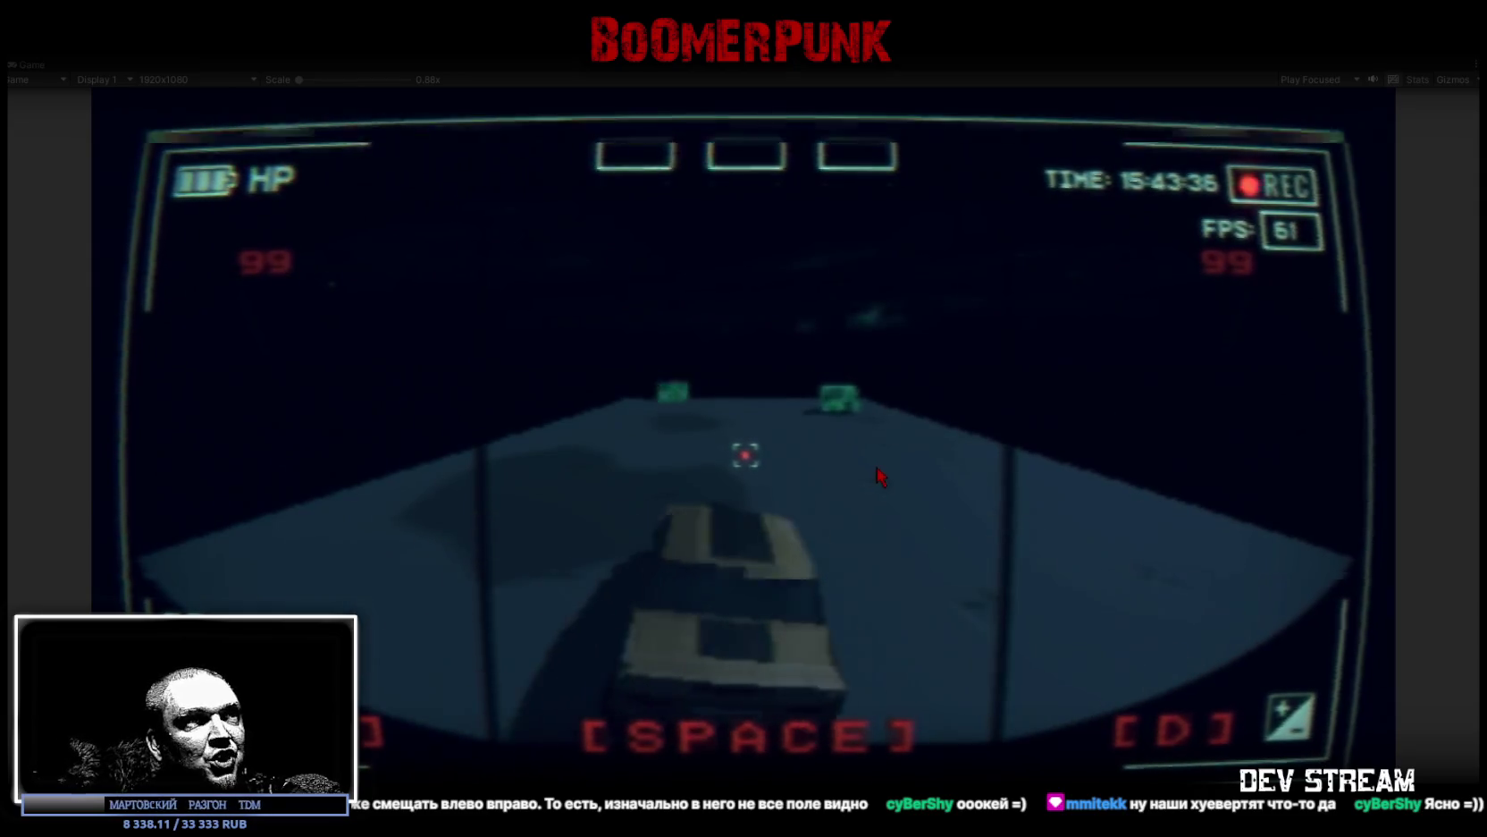
key("d")
key("a")
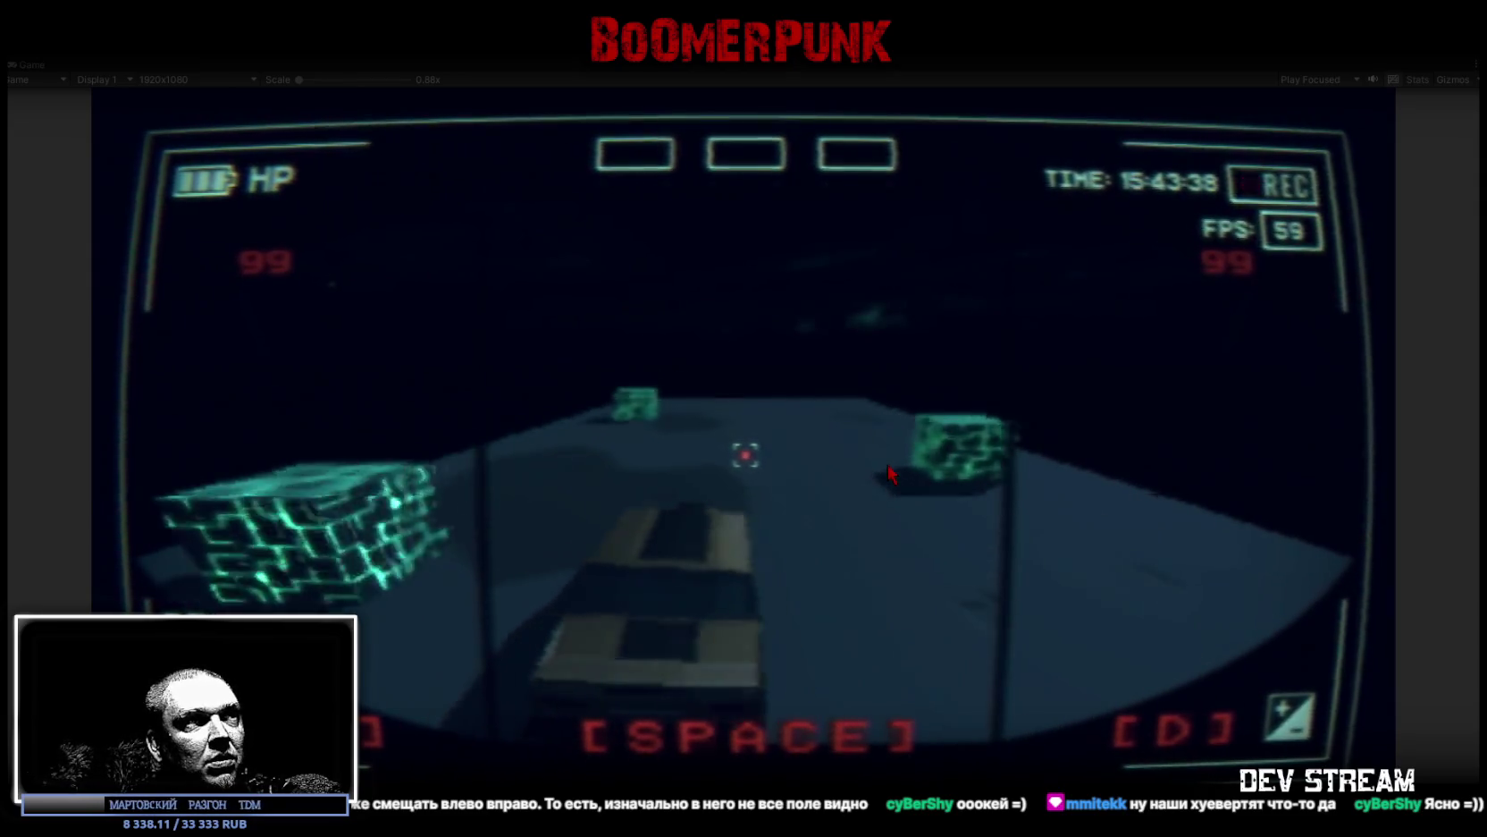
key("d")
key("a")
key("d")
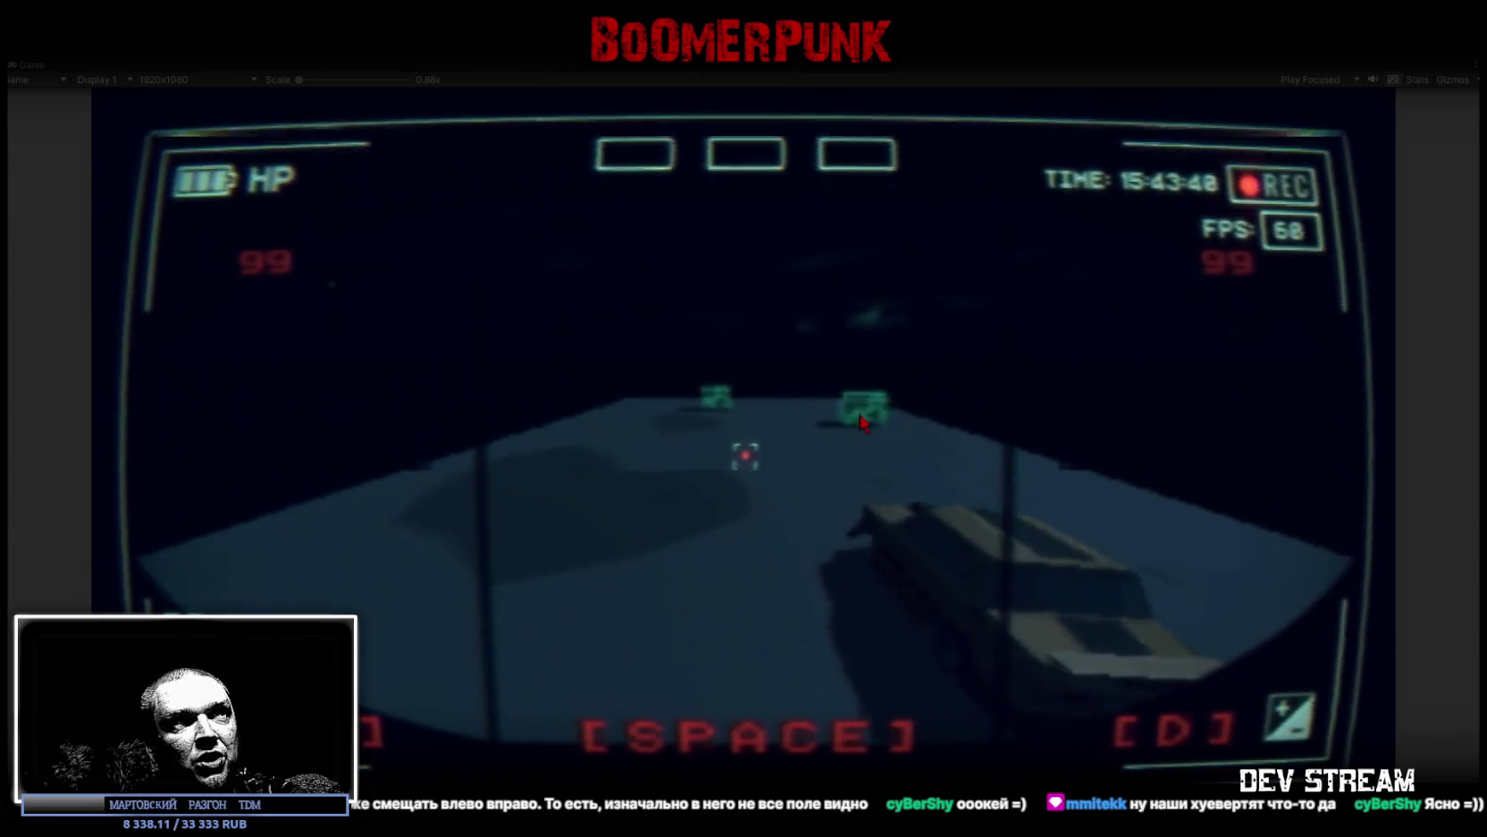
key("a")
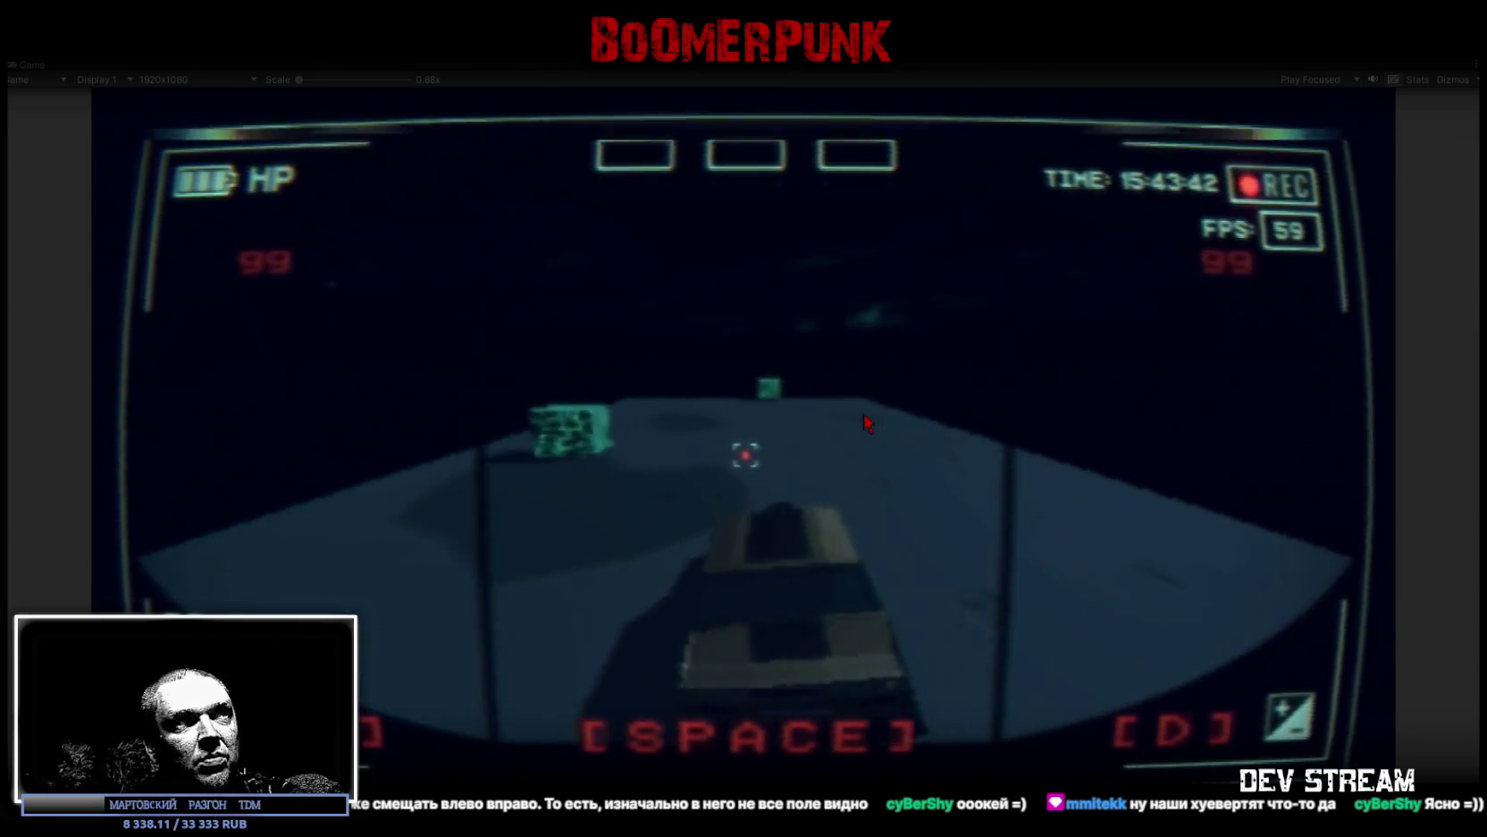
key("a")
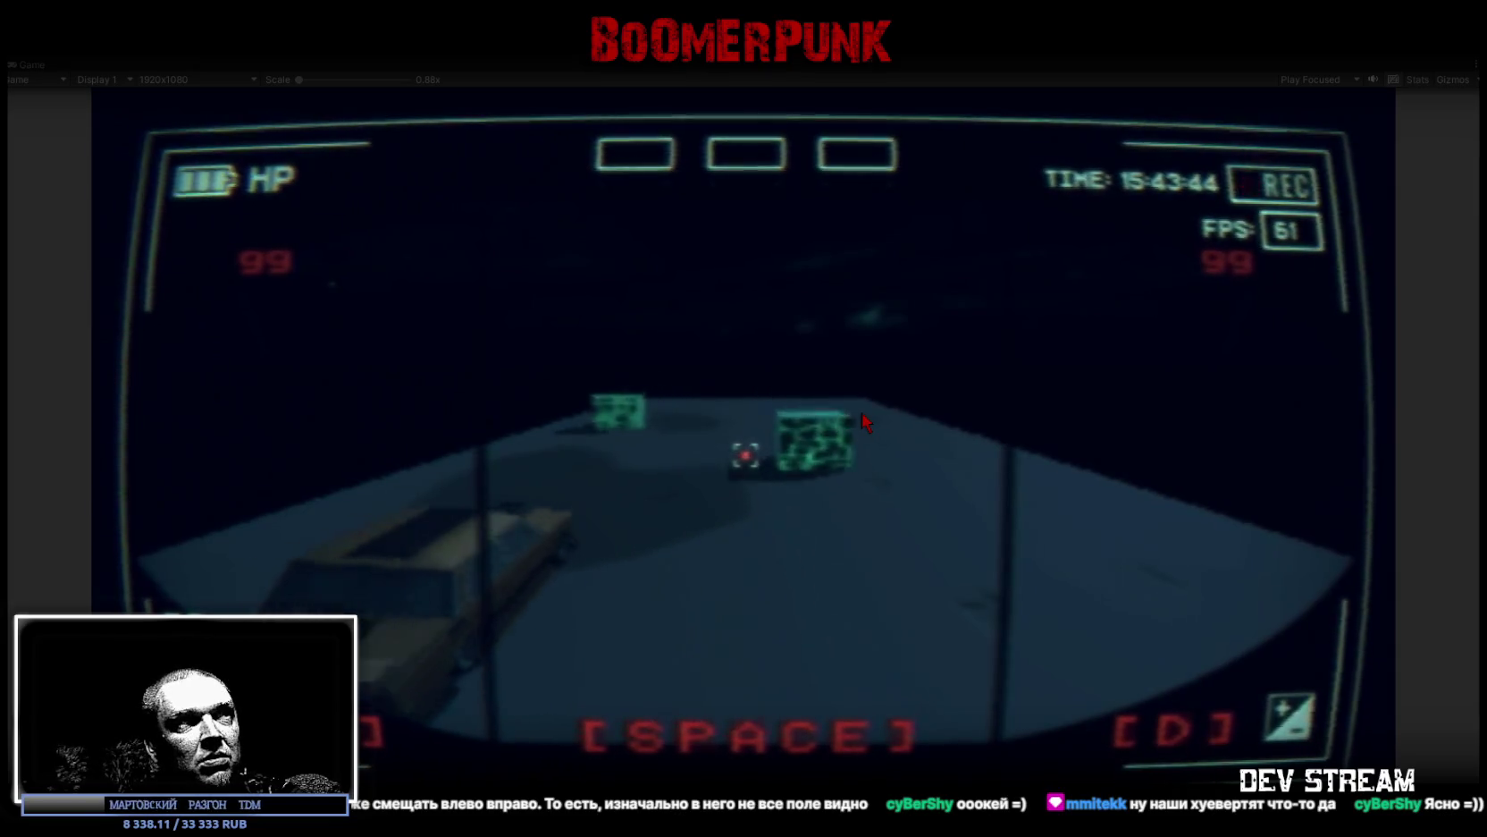
key("d")
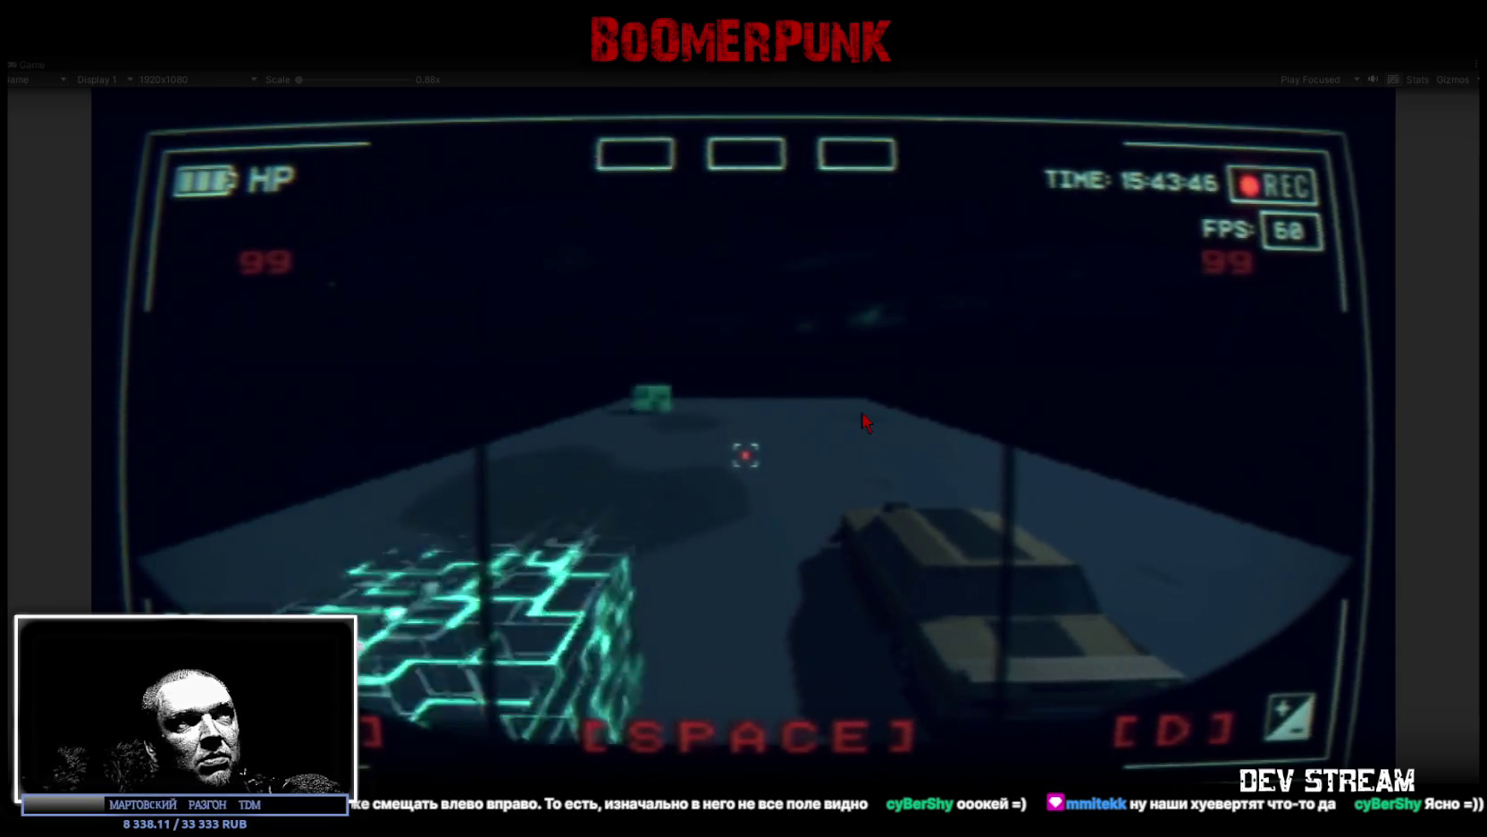
key("a")
key("d")
key("a")
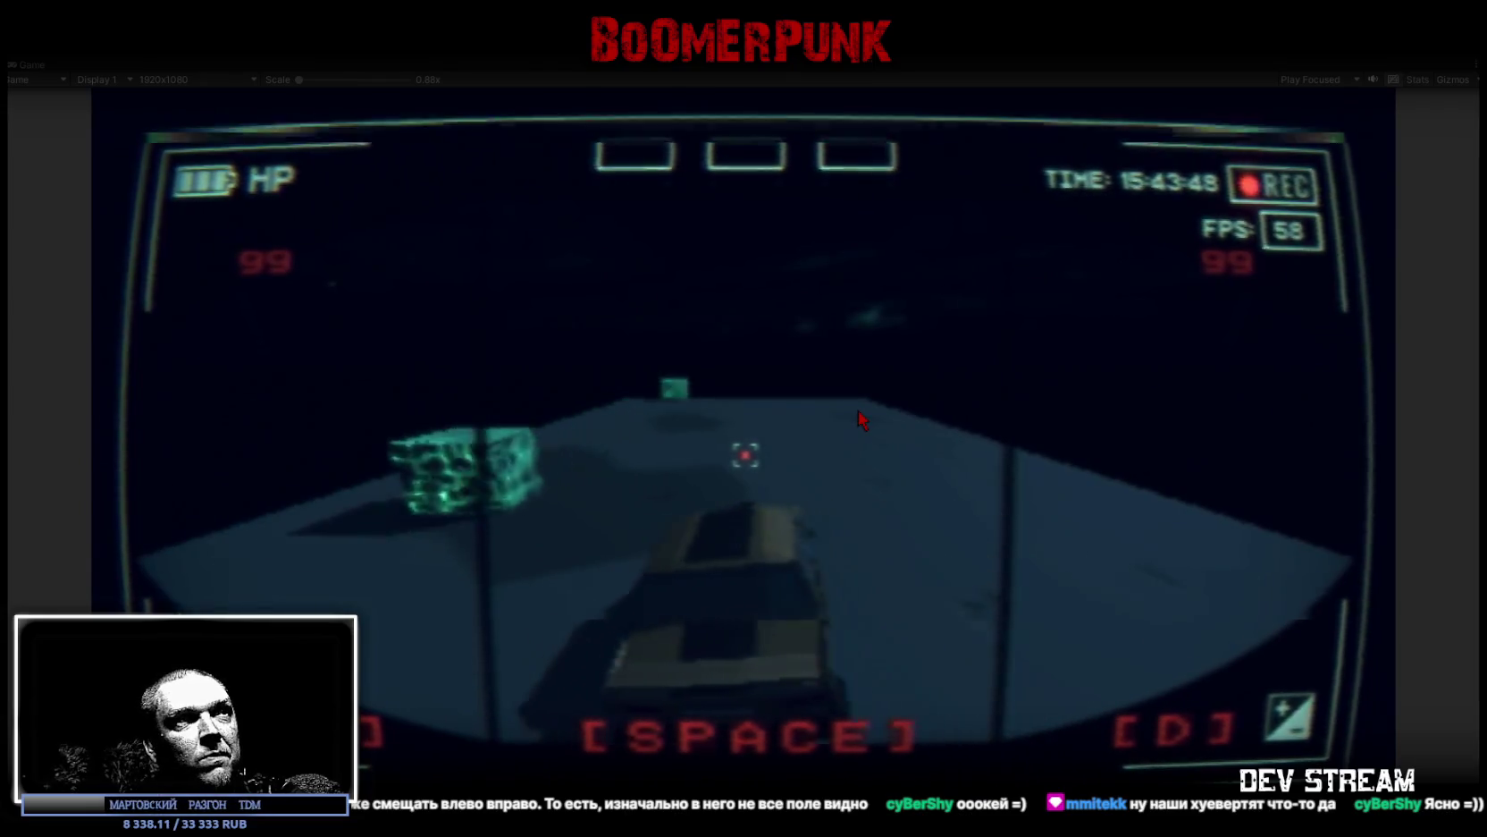
key("d")
key("a")
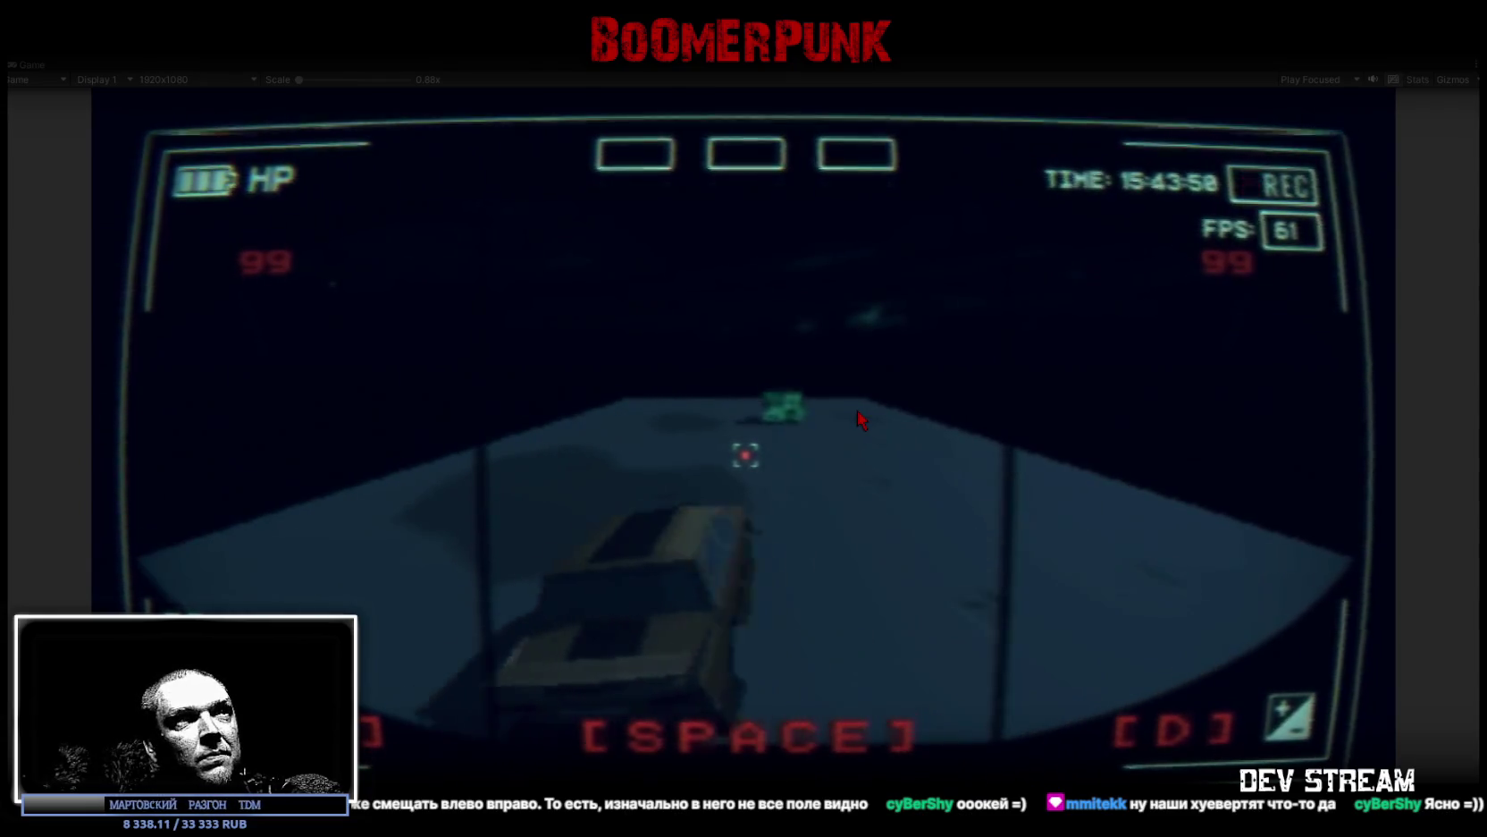
key("d")
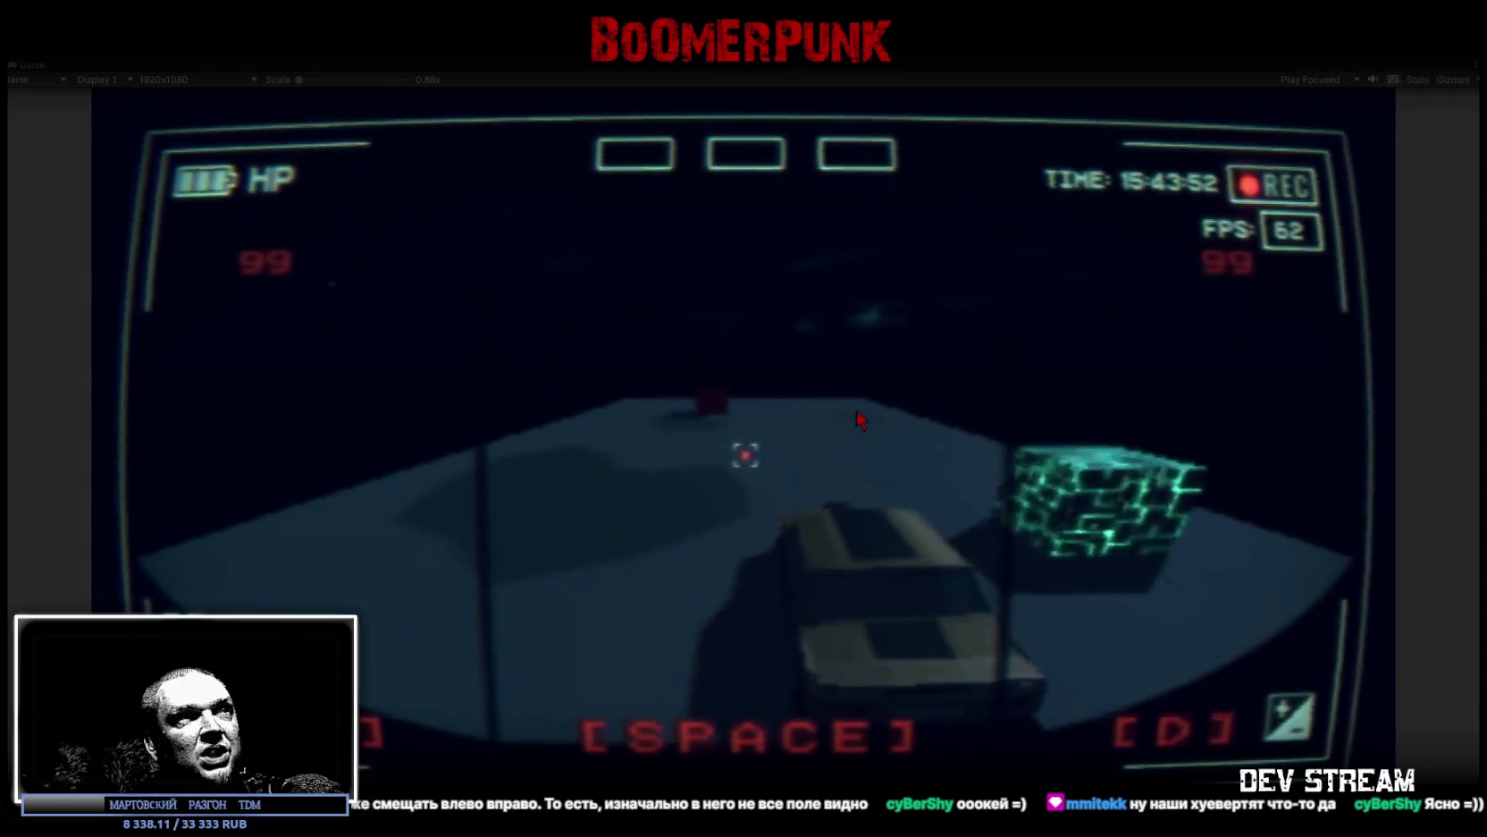
key("a")
key("d")
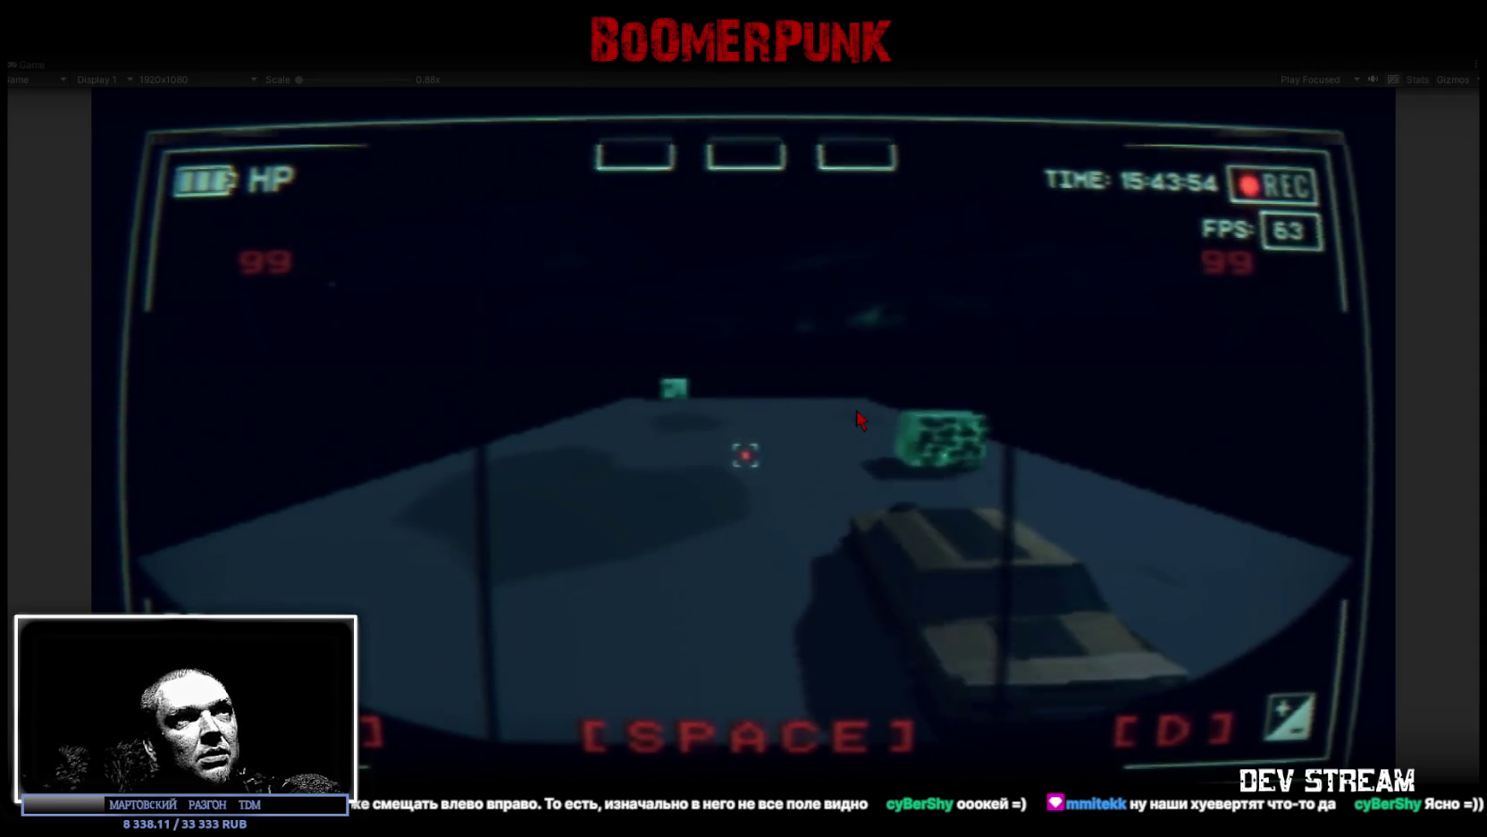
key("a")
key("d")
key("a")
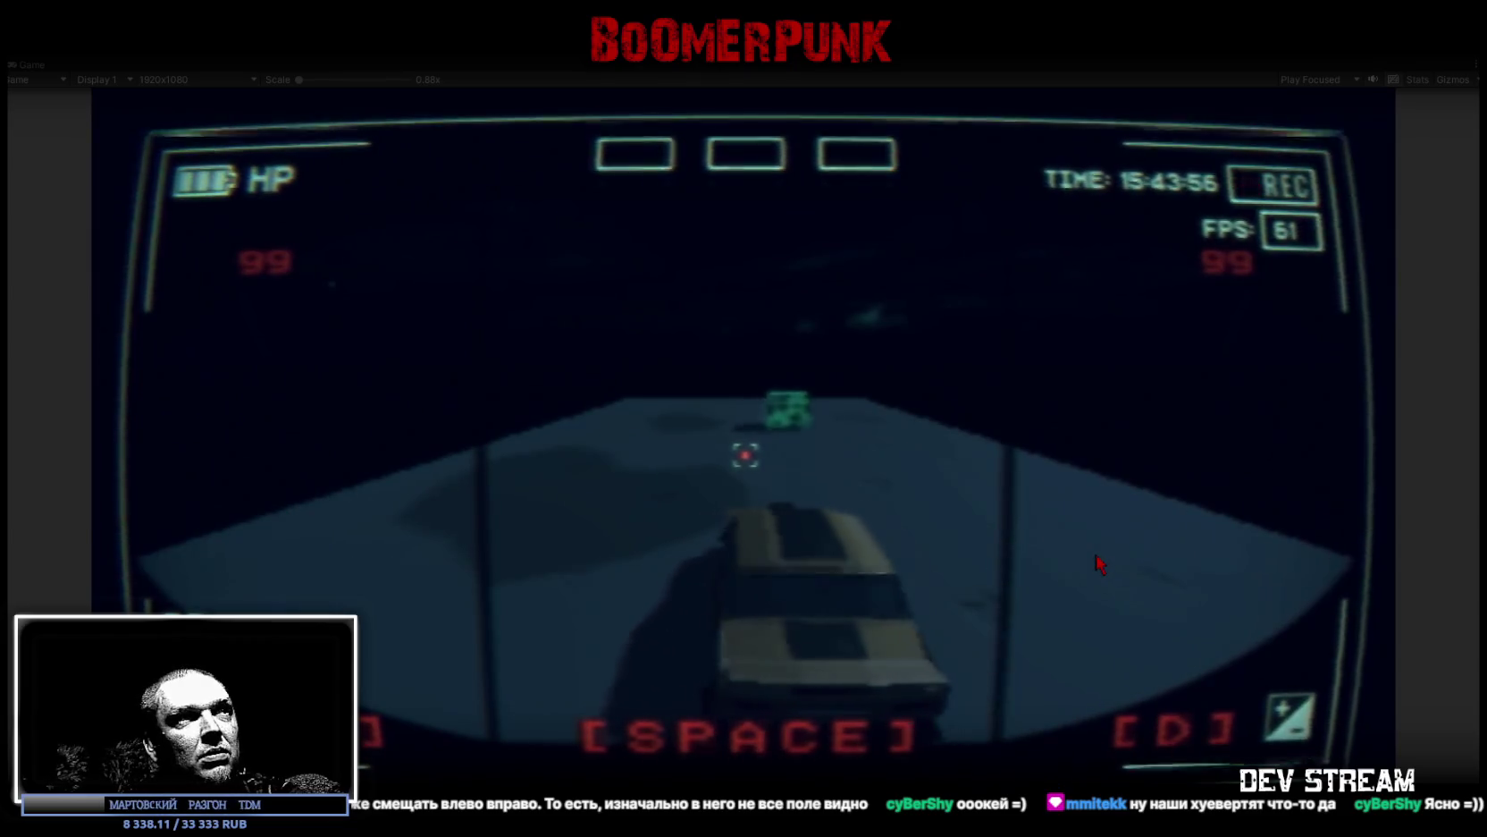
key("a")
key("d")
key("a")
key("d")
key("a")
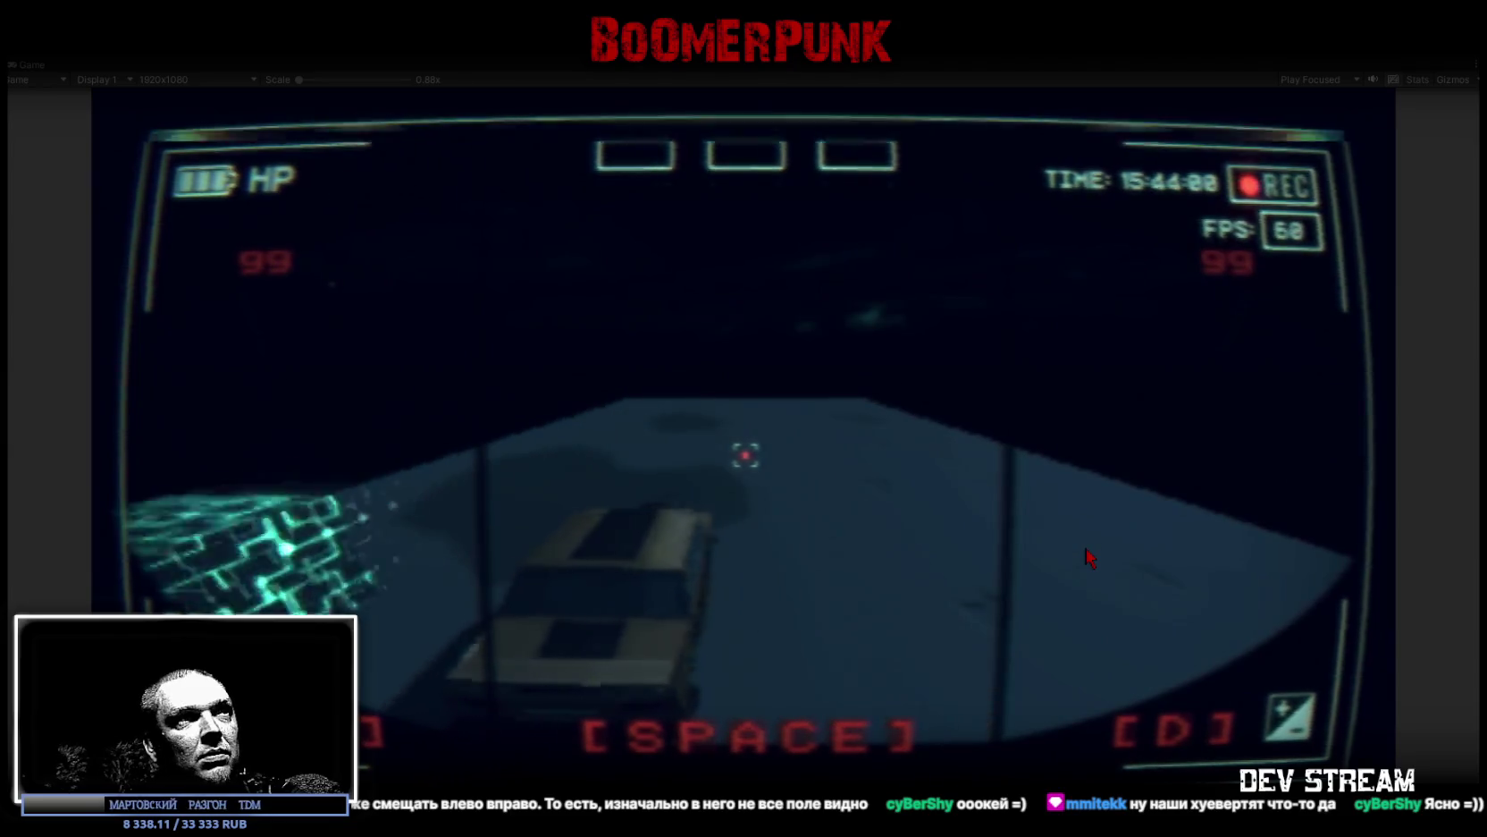
key("d")
key("a")
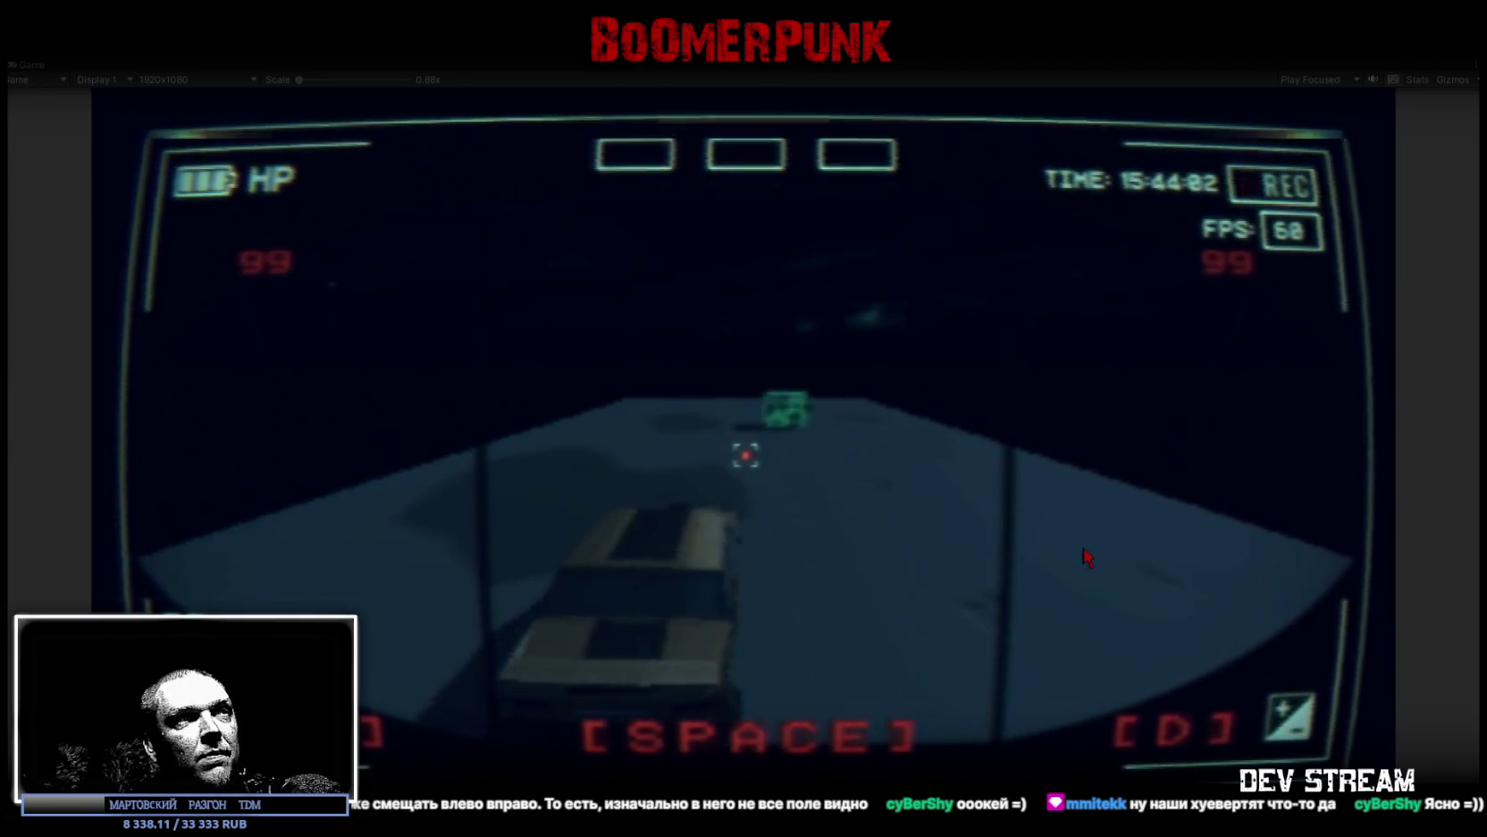
key("d")
key("a")
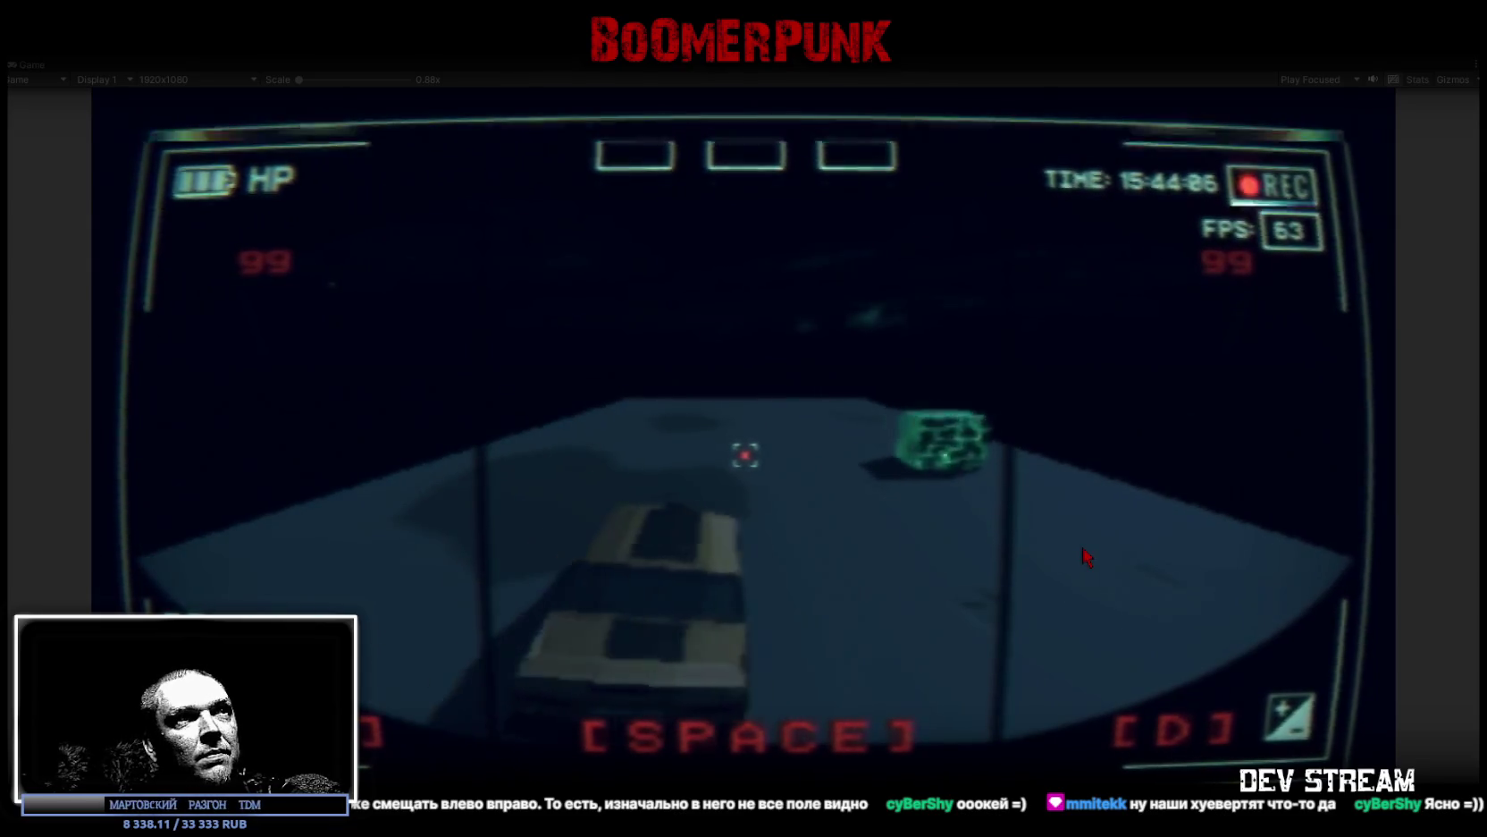
key("d")
key("a")
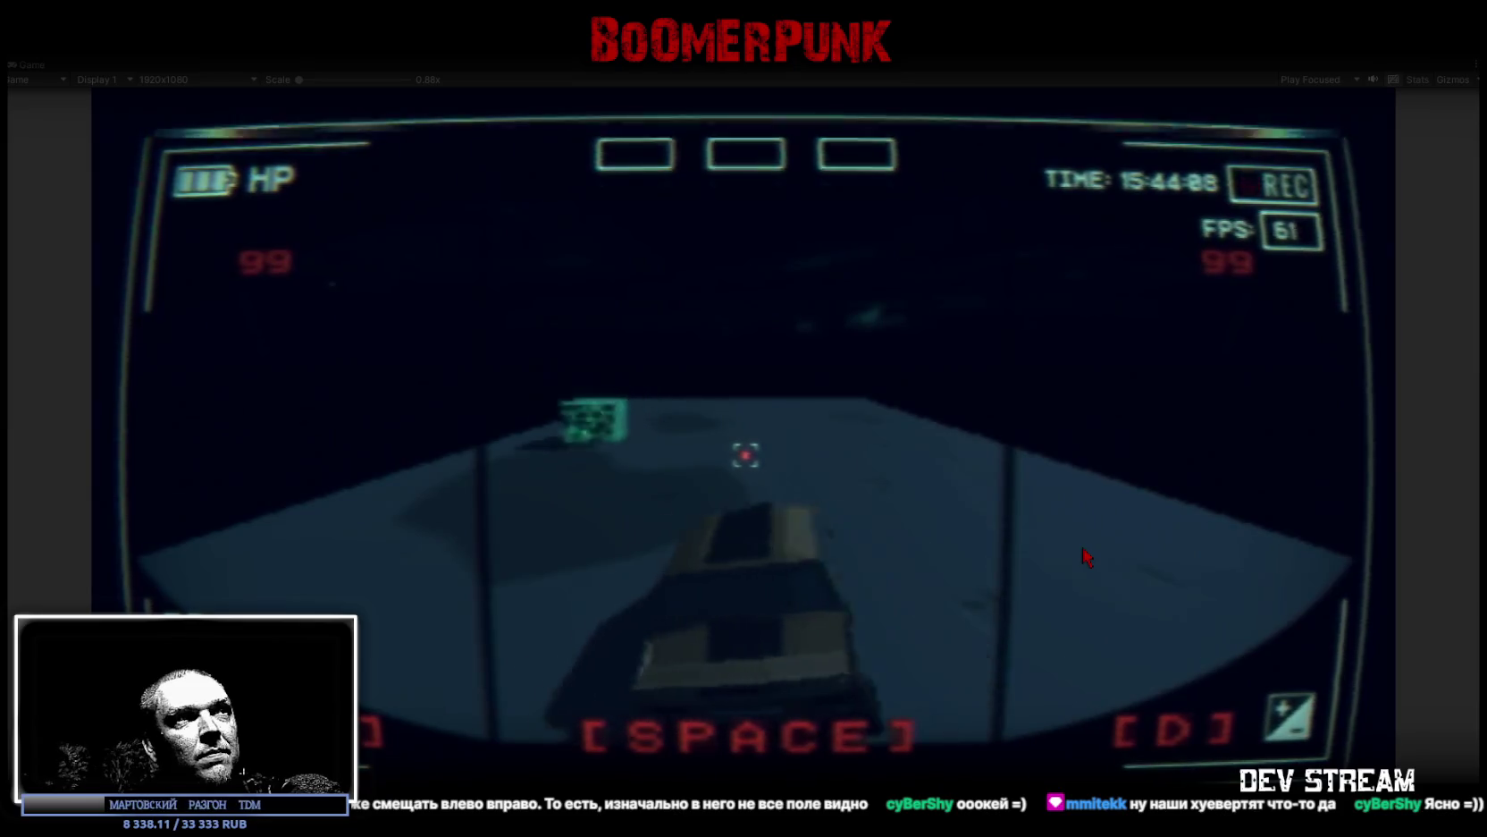
key("d")
key("a")
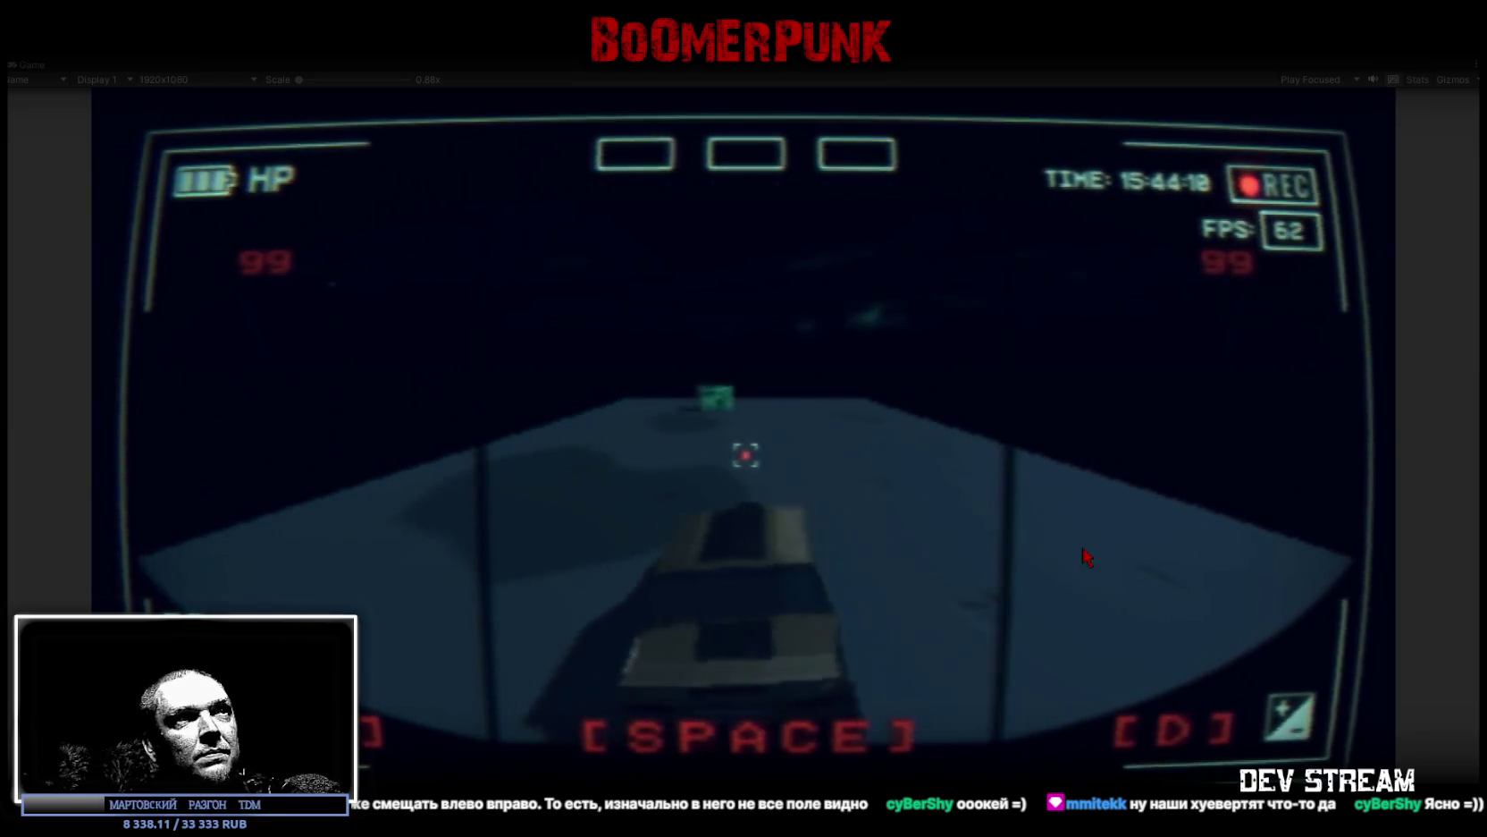
key("d")
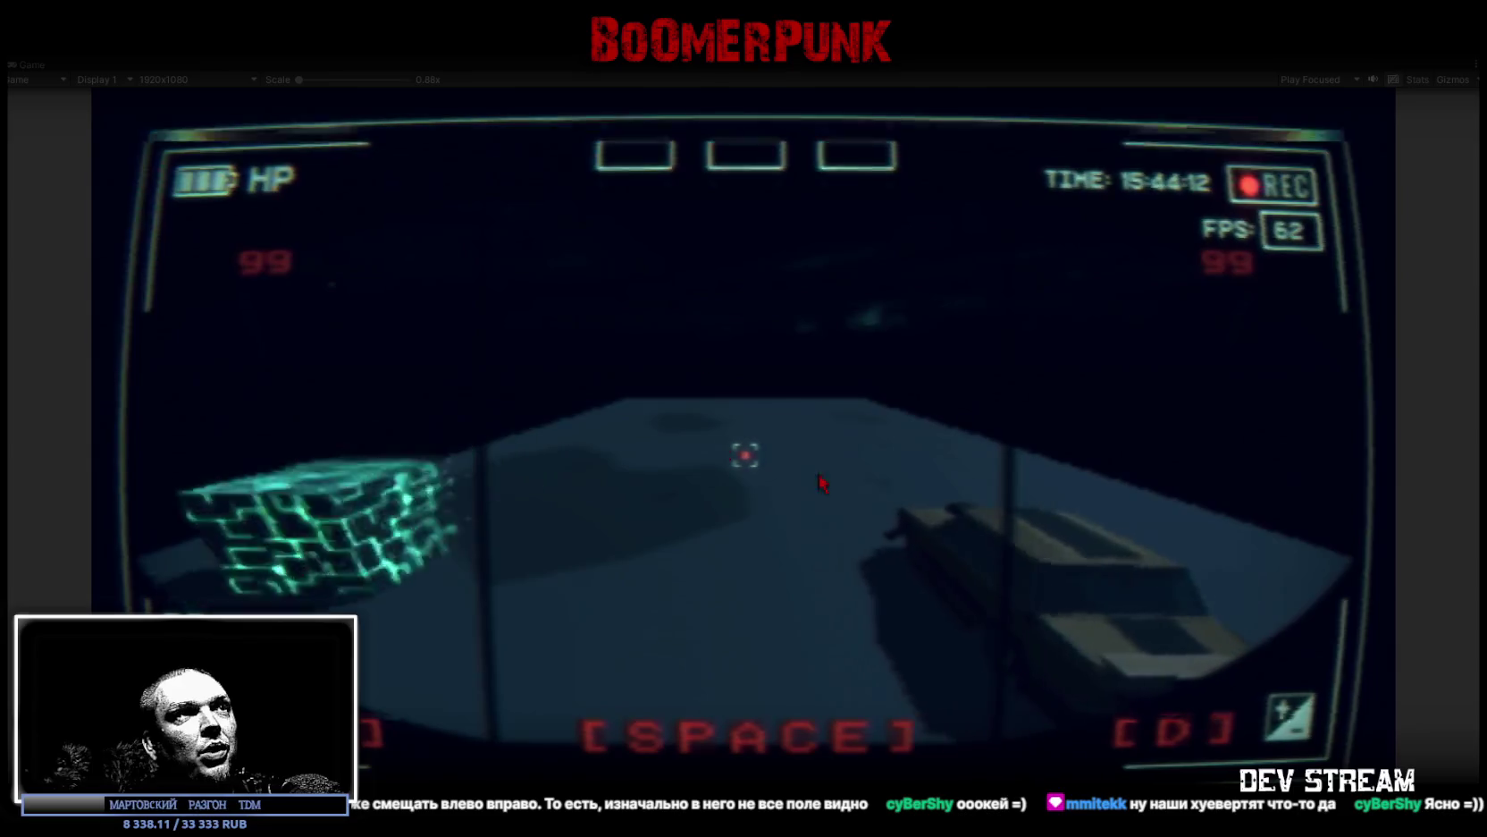
key("a")
key("d")
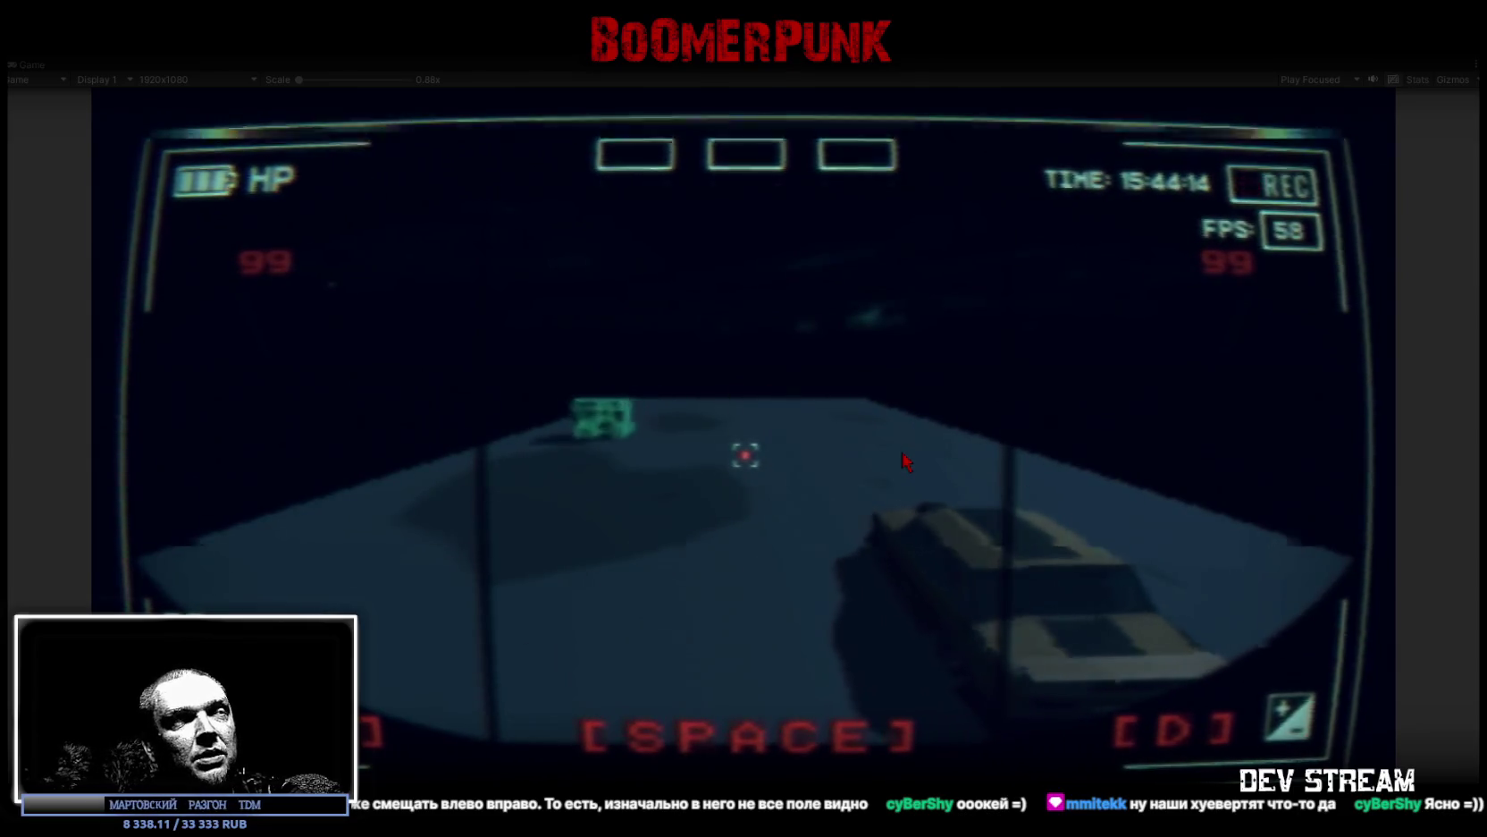
key("a")
key("a")
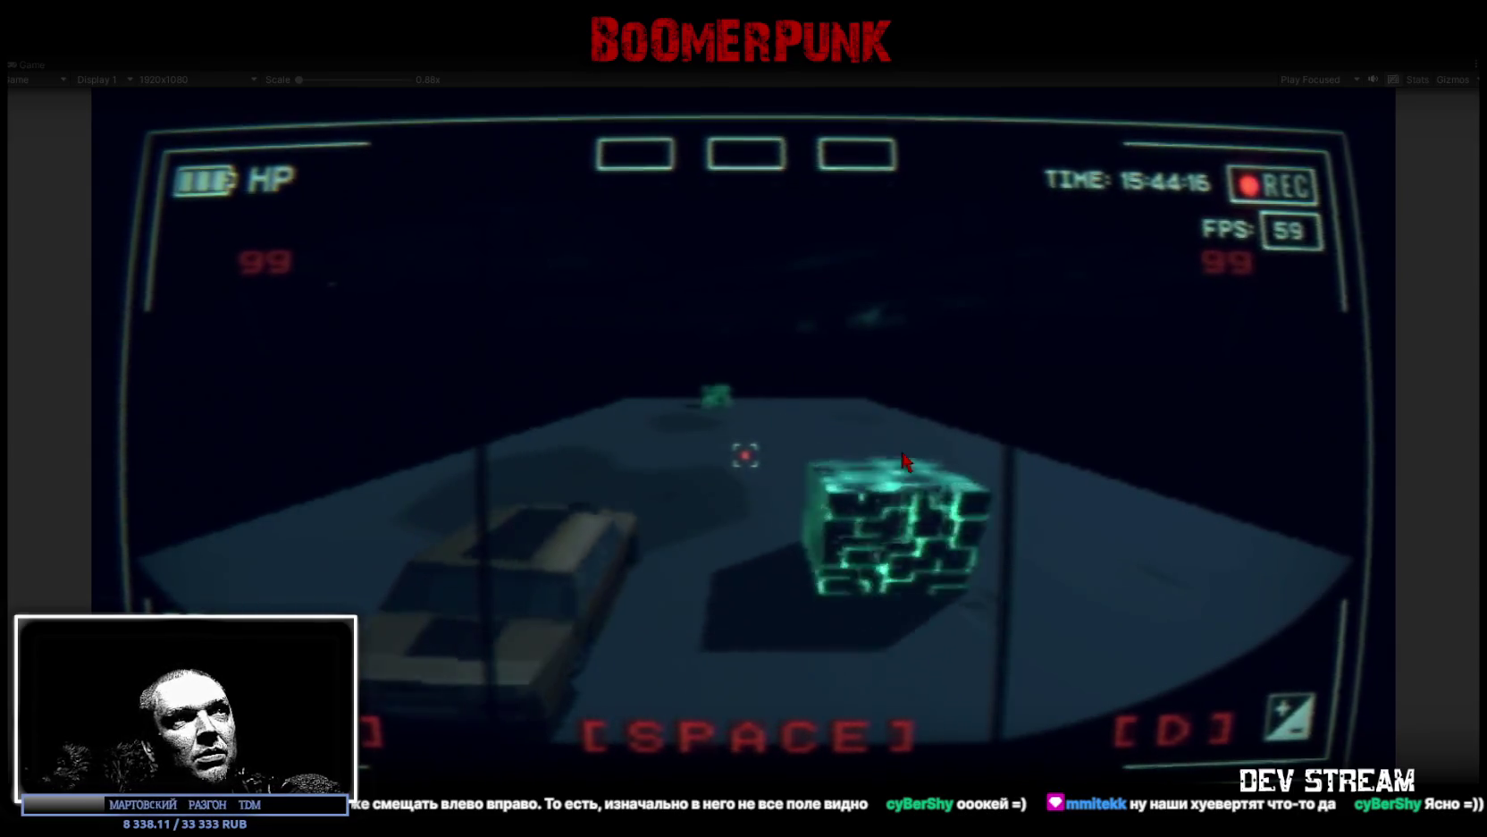
key("d")
key("d")
key("a")
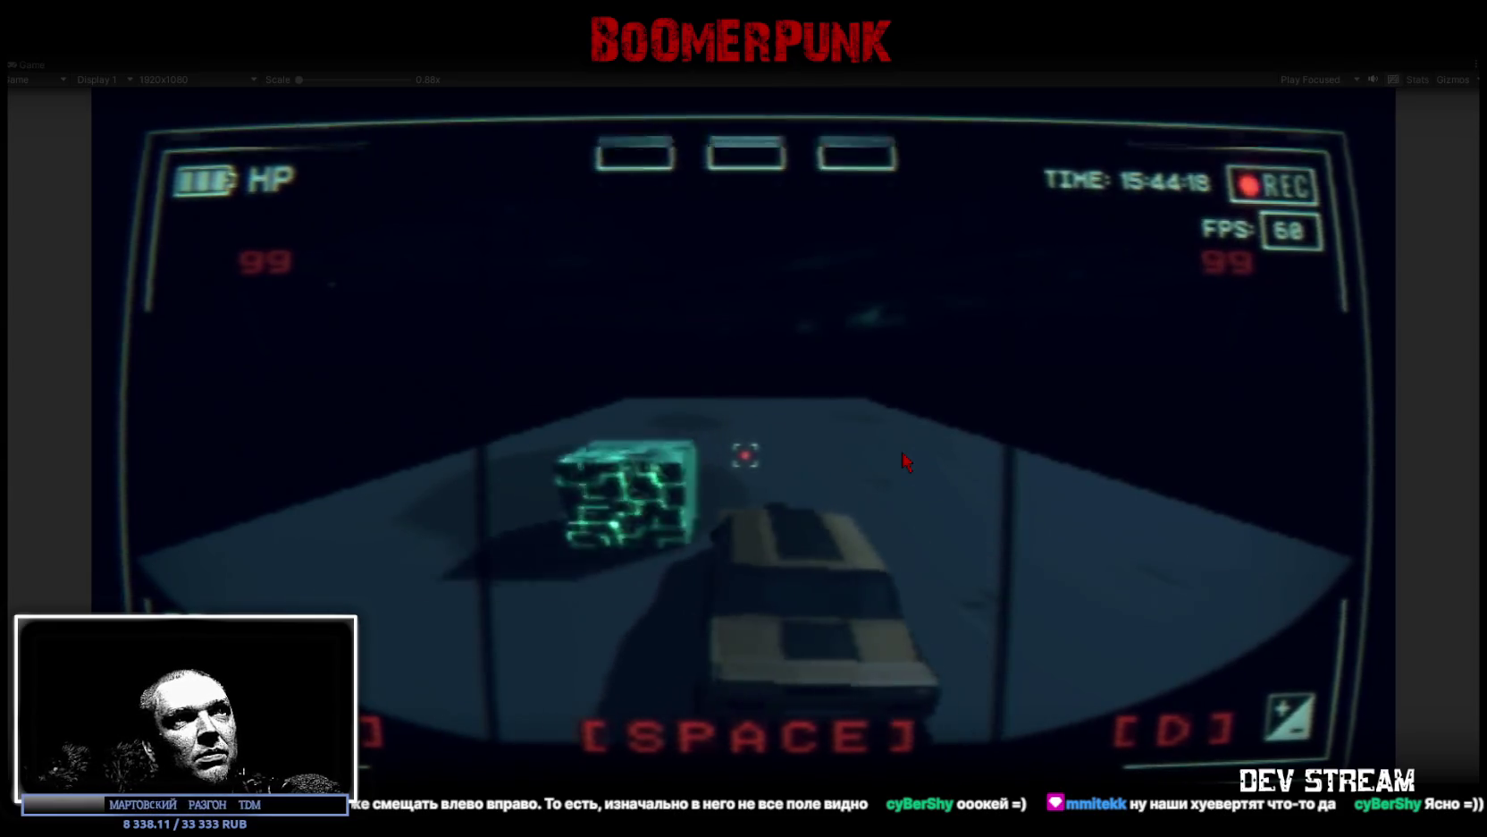
key("d")
key("a")
key("a")
key("d")
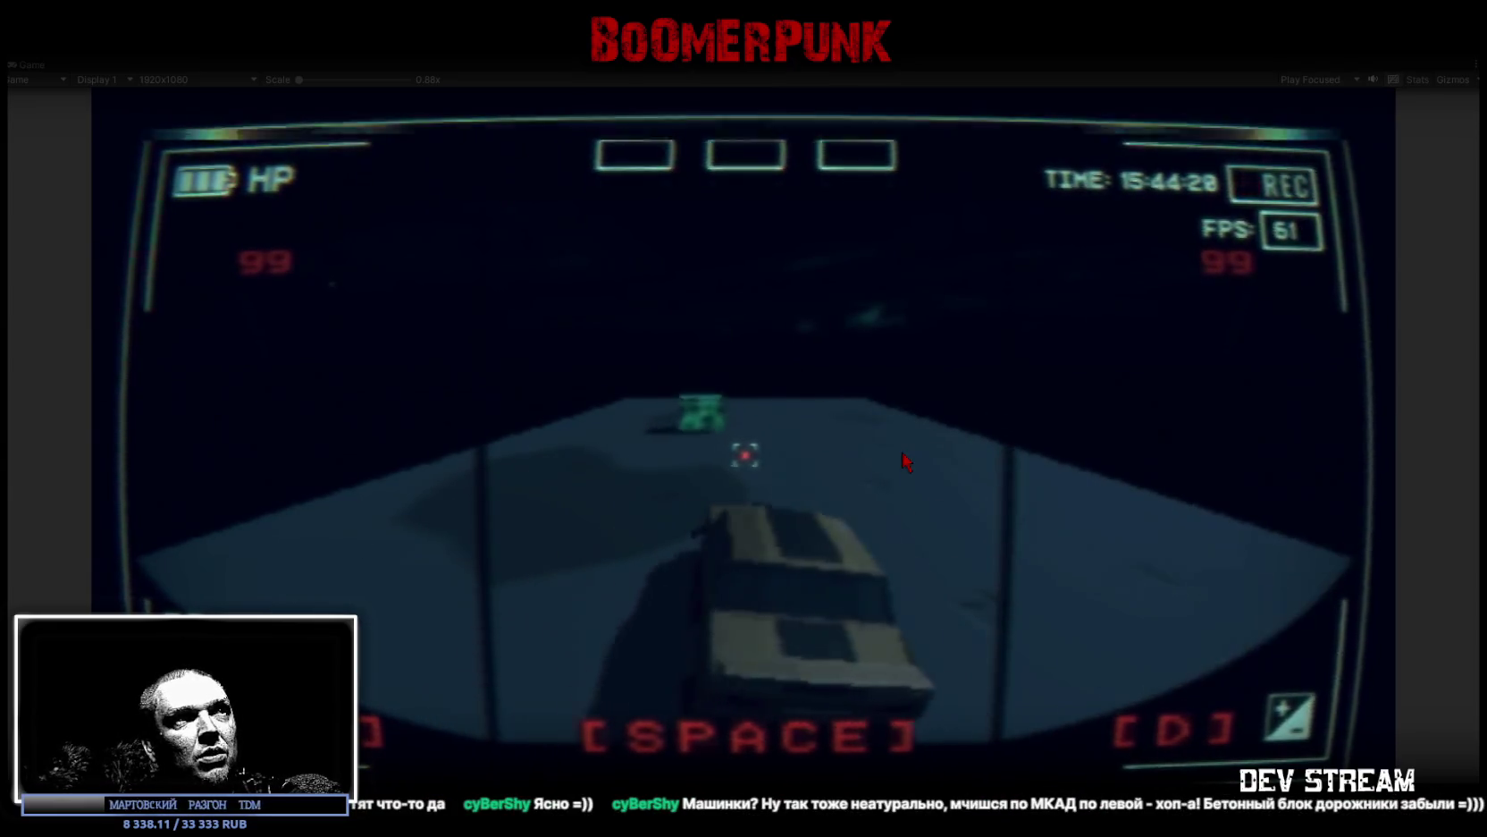
key("d")
key("a")
key("a")
key("d")
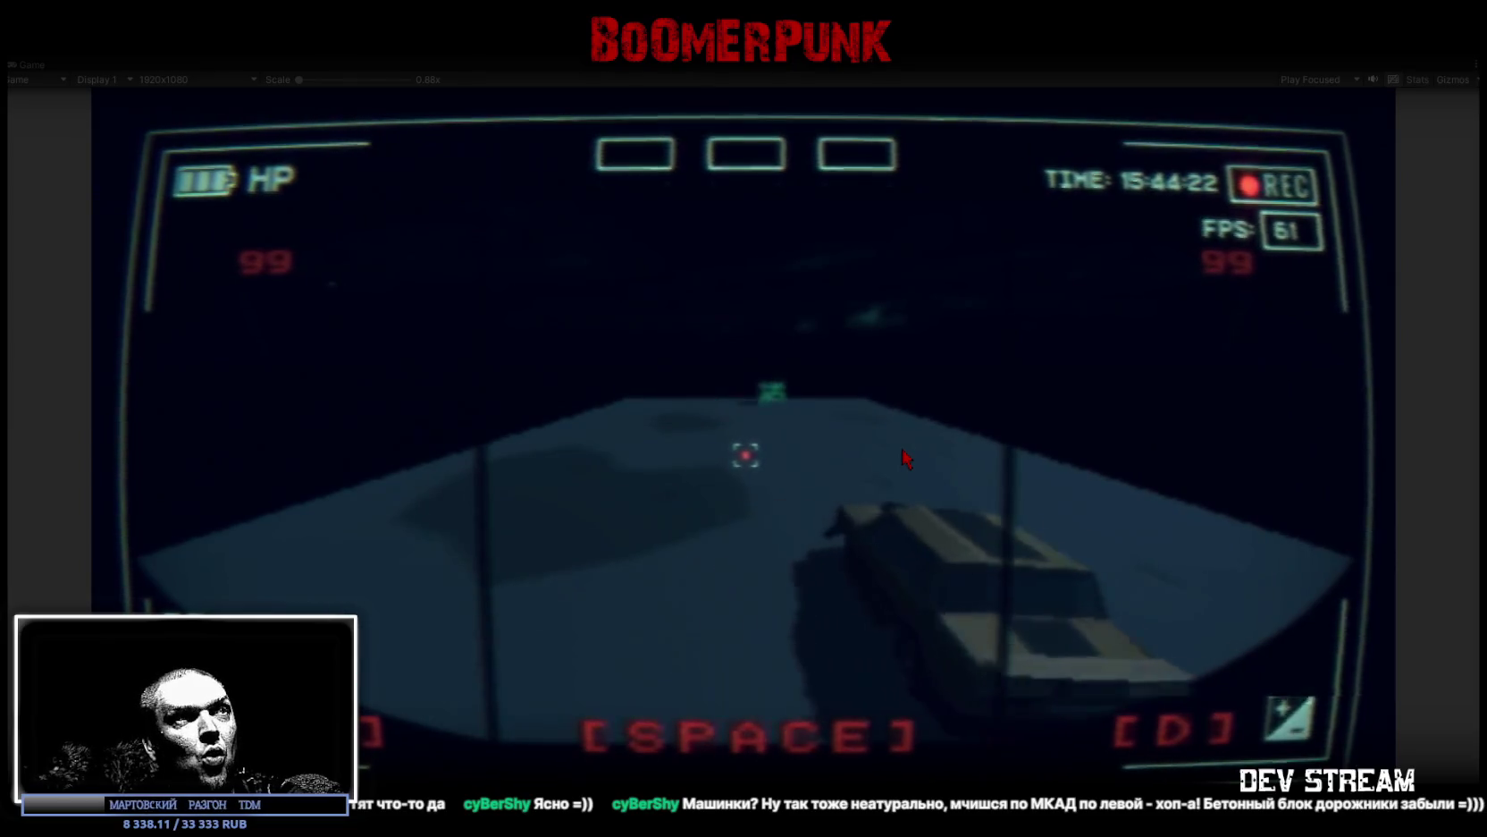
key("a")
key("a")
key("d")
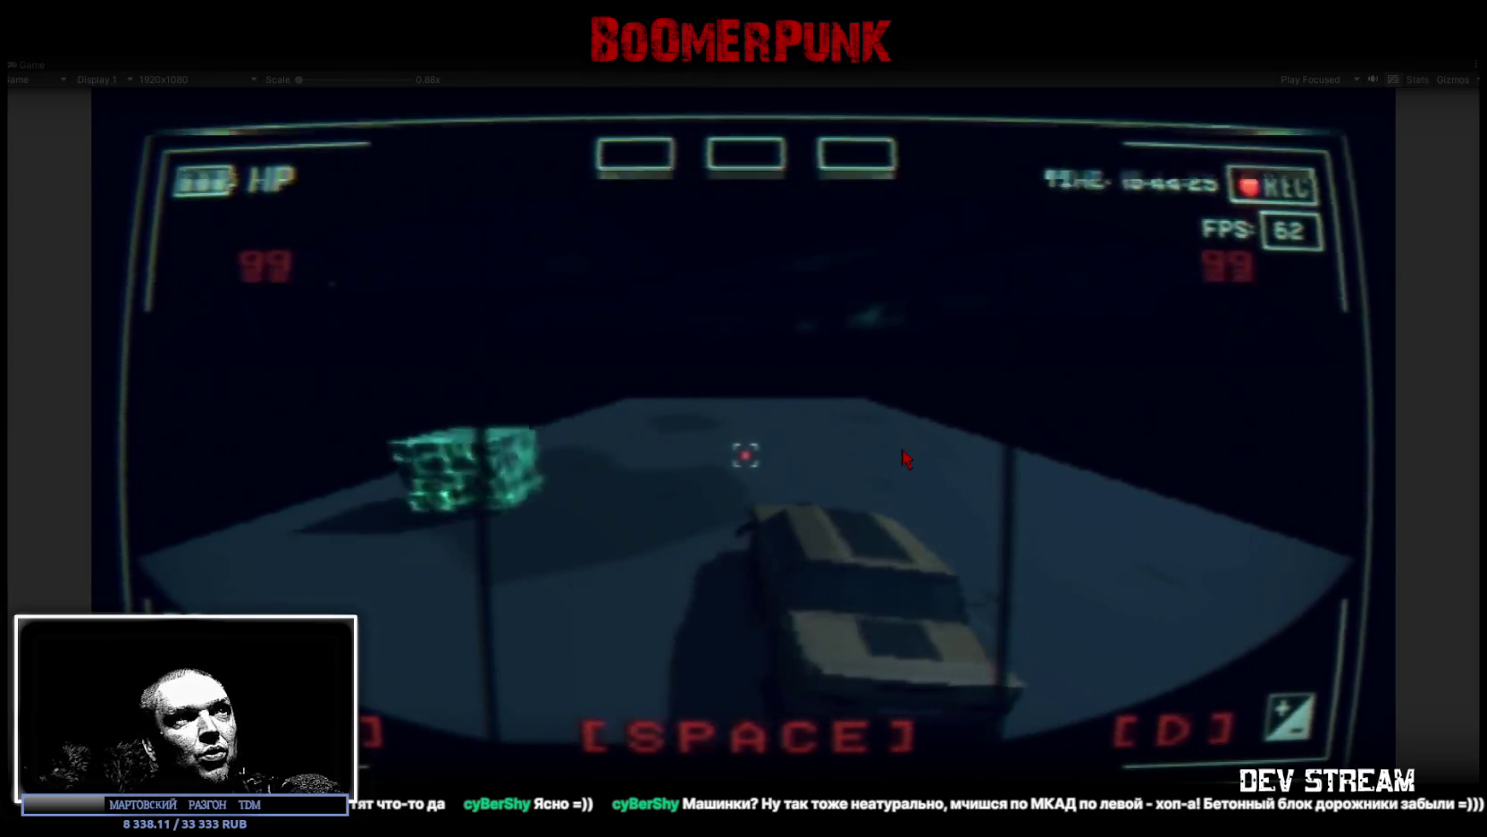
key("d")
key("a")
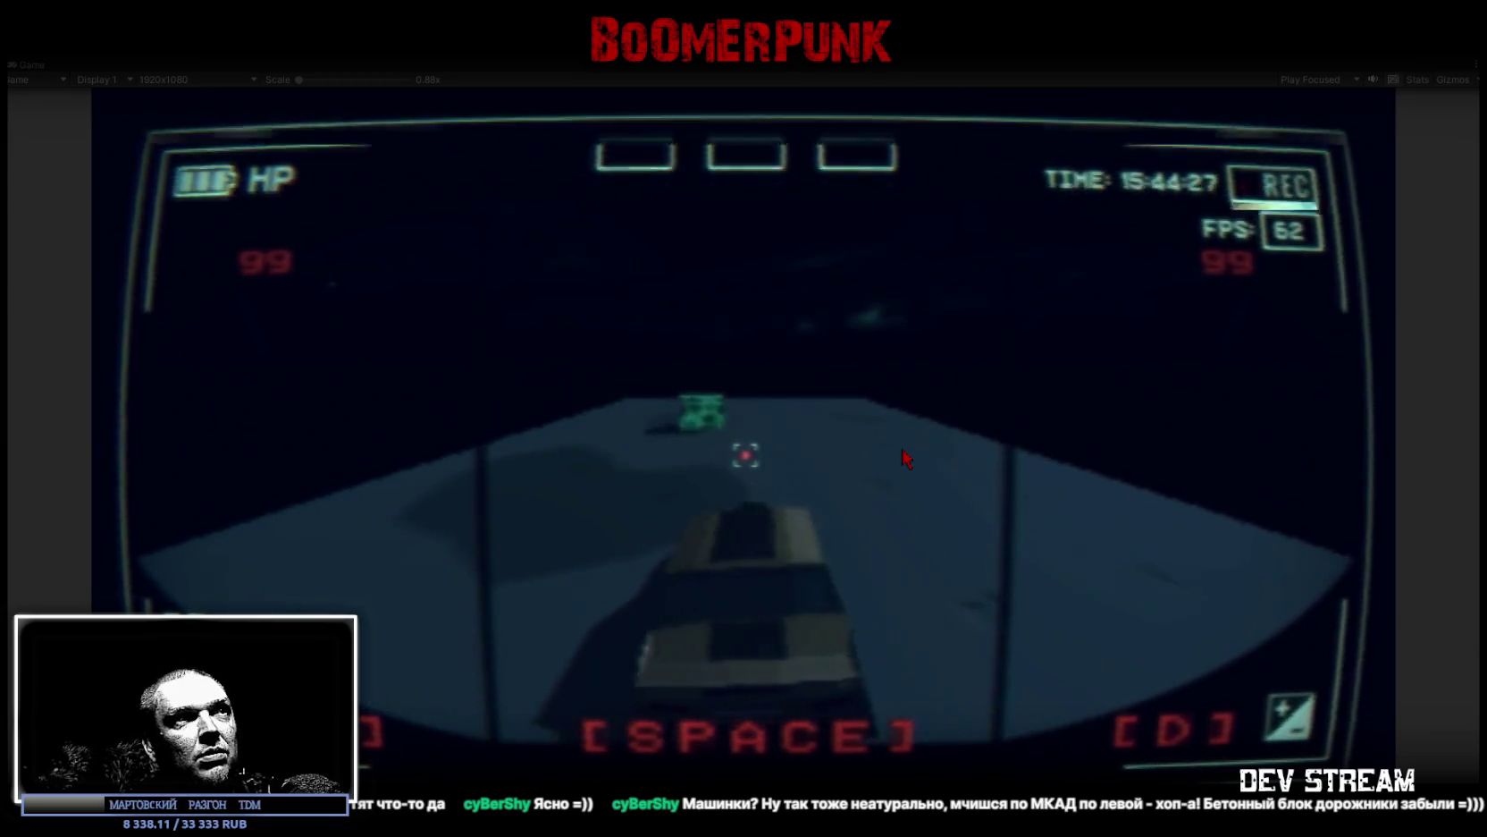
key("d")
key("a")
key("a")
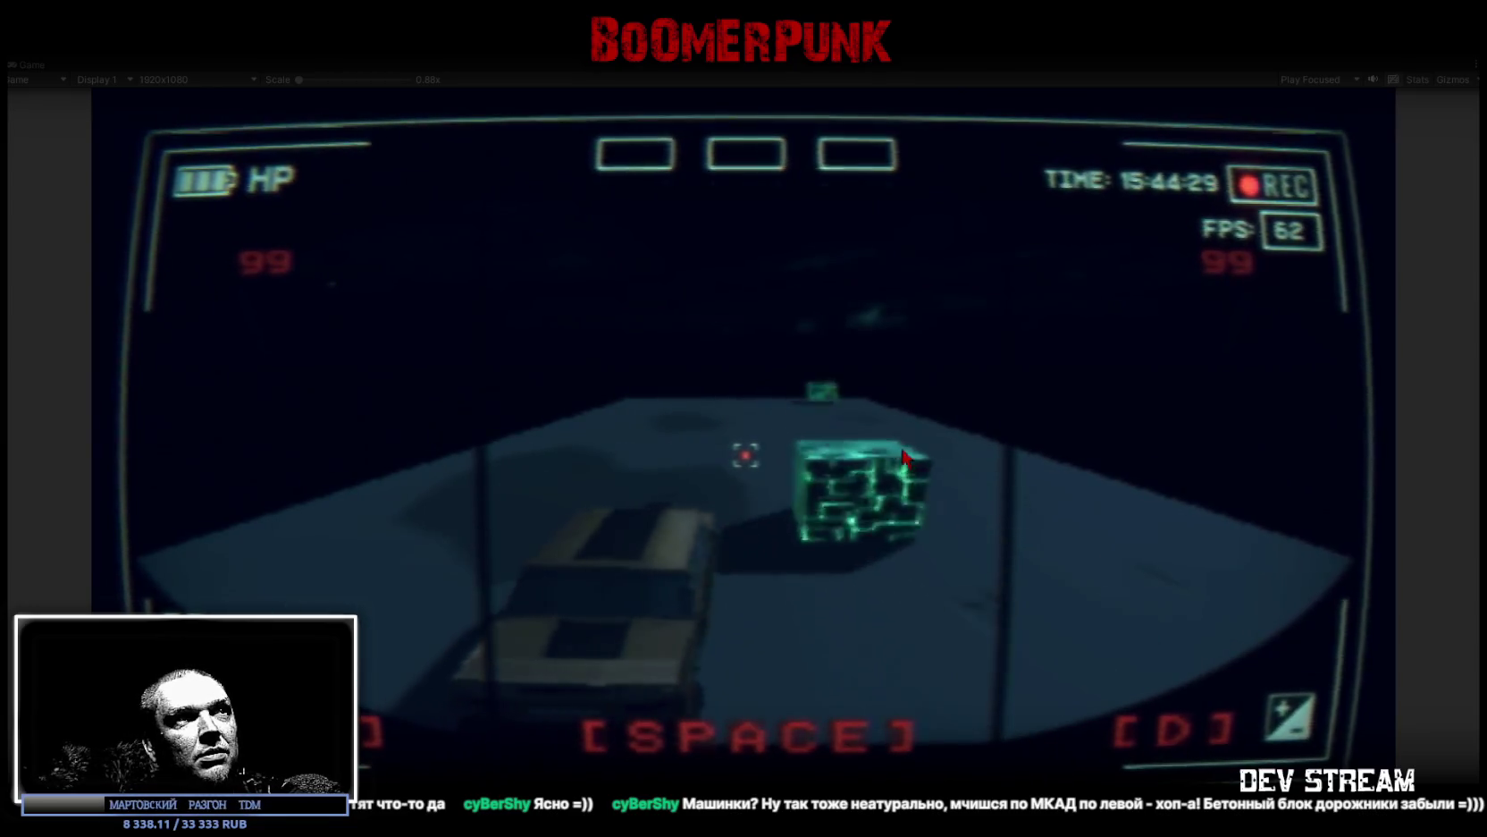
key("d")
key("d")
key("a")
key("d")
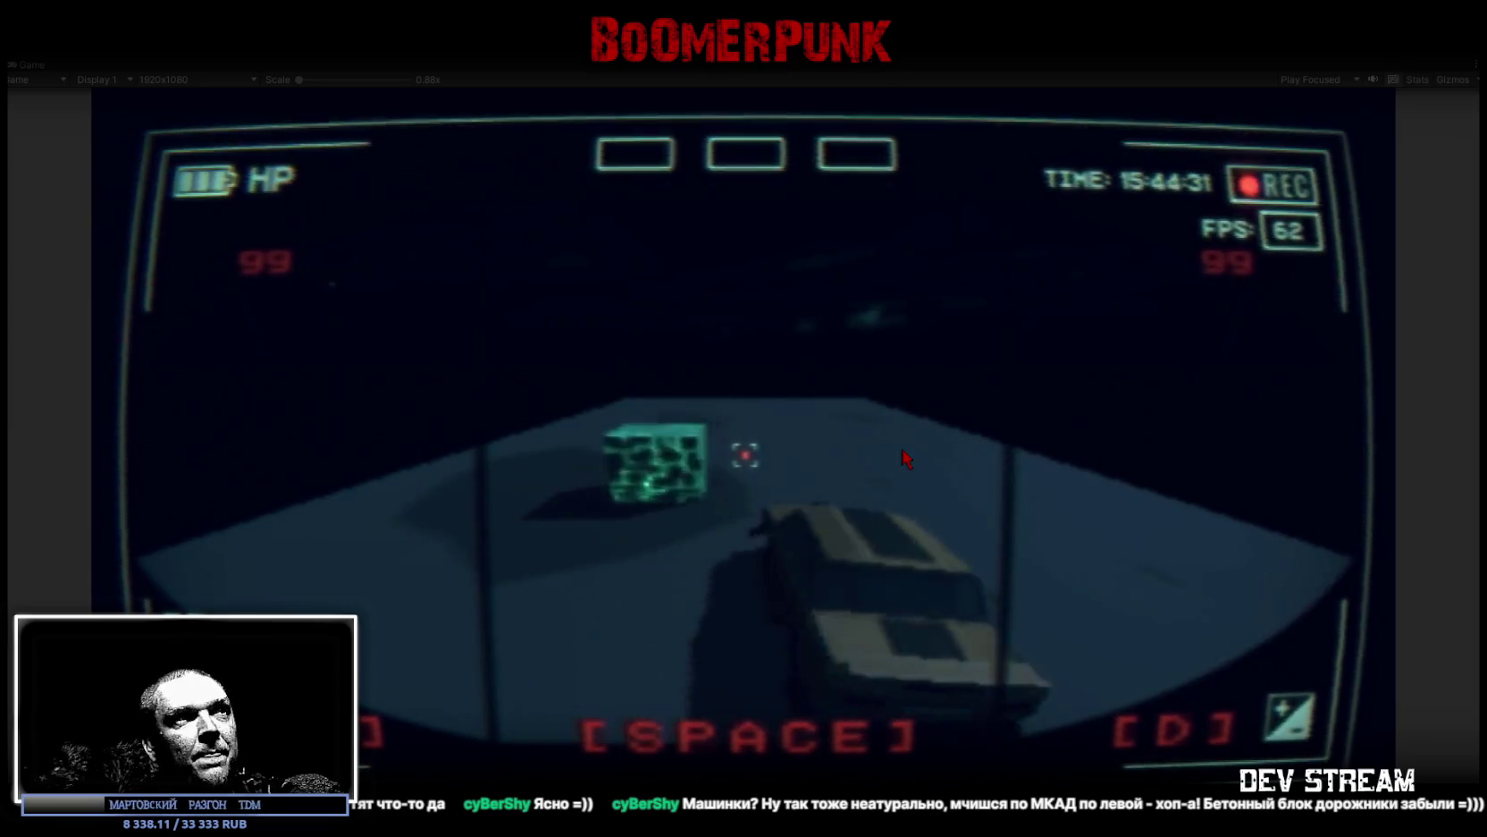
key("a")
key("a")
key("d")
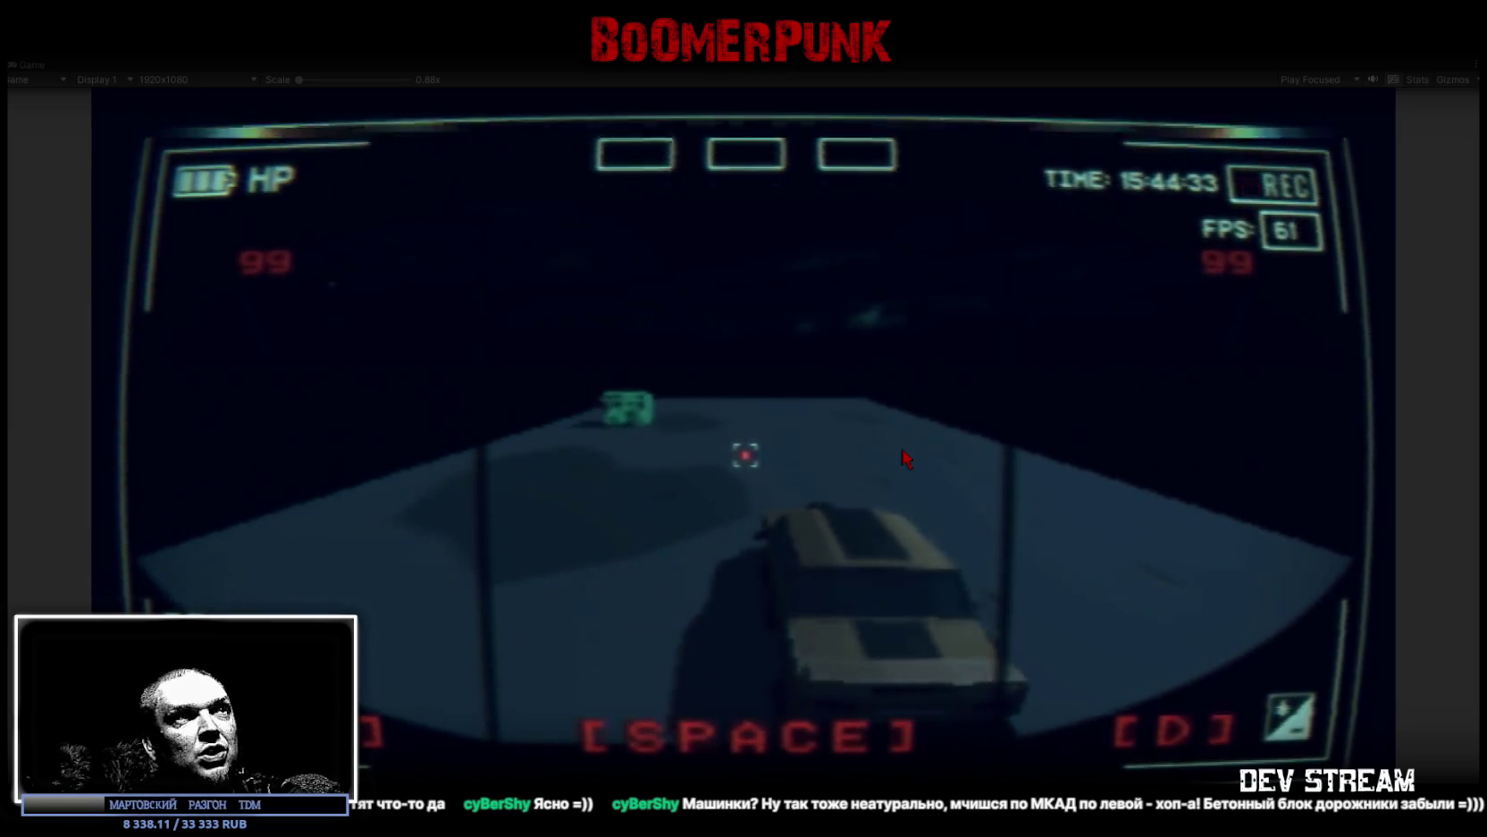
key("a")
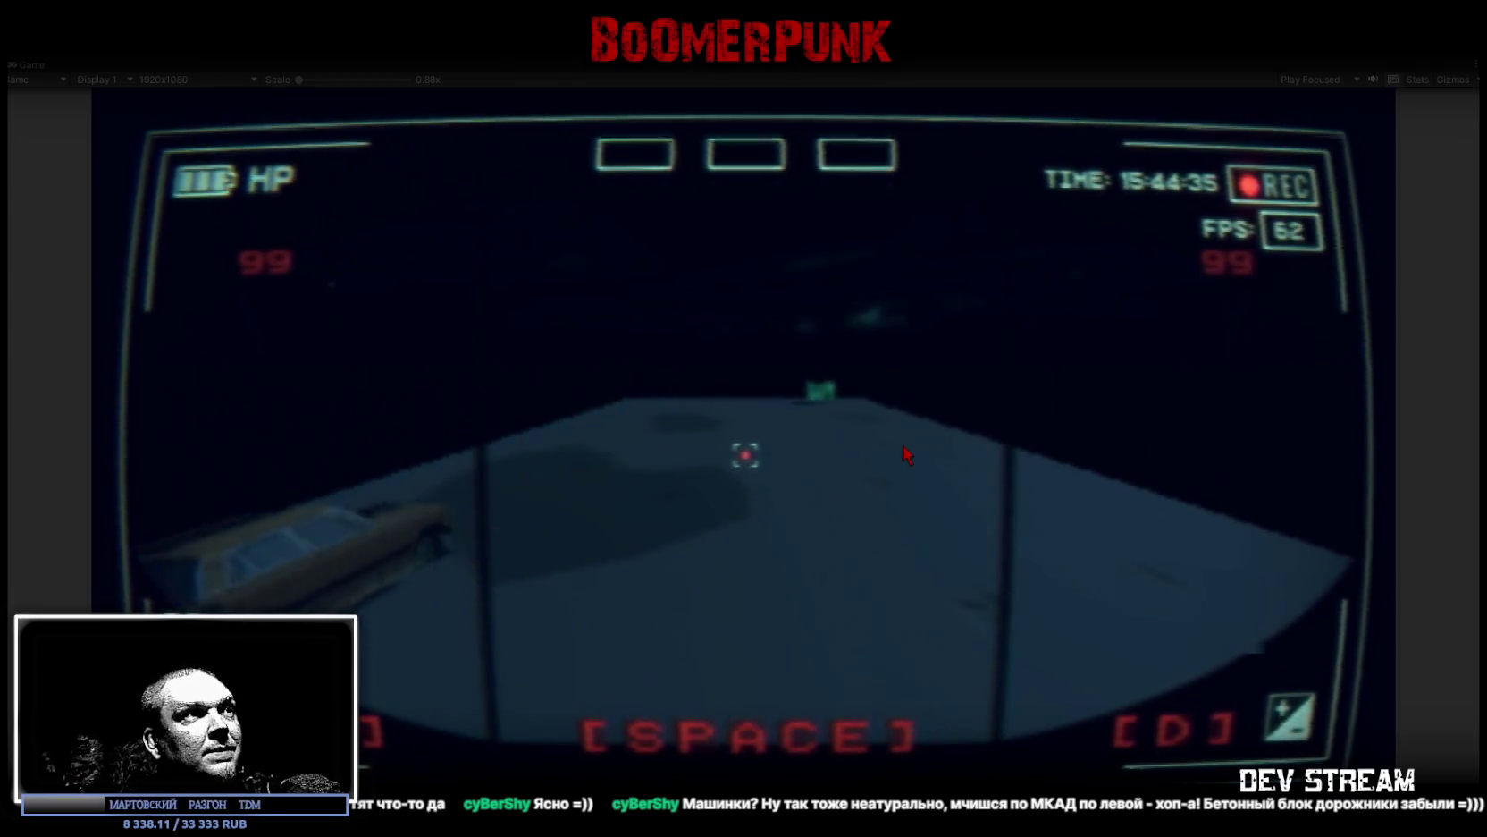
key("d")
key("d")
key("a")
key("a")
key("a")
key("d")
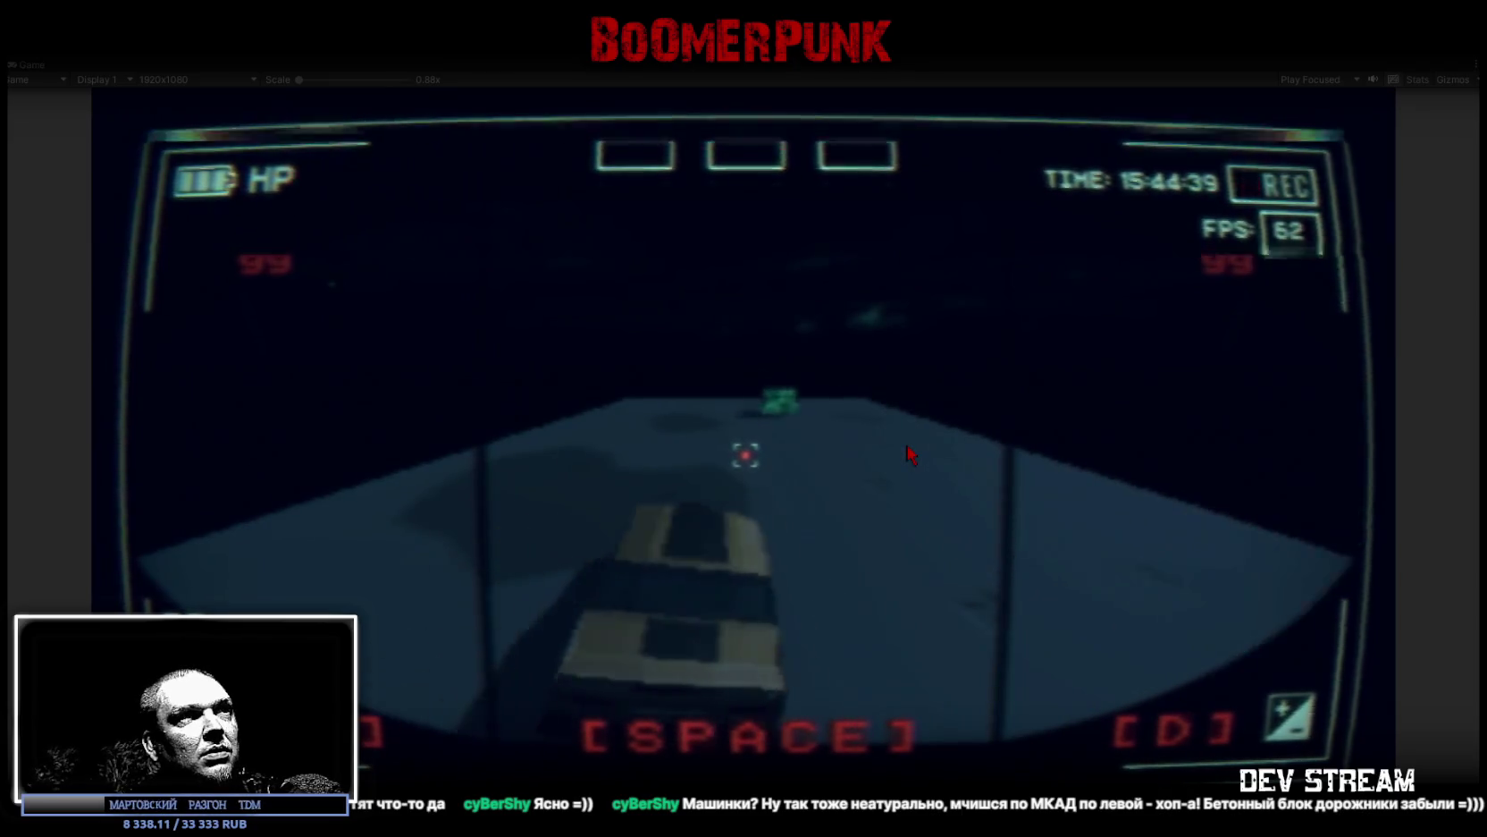
key("d")
key("a")
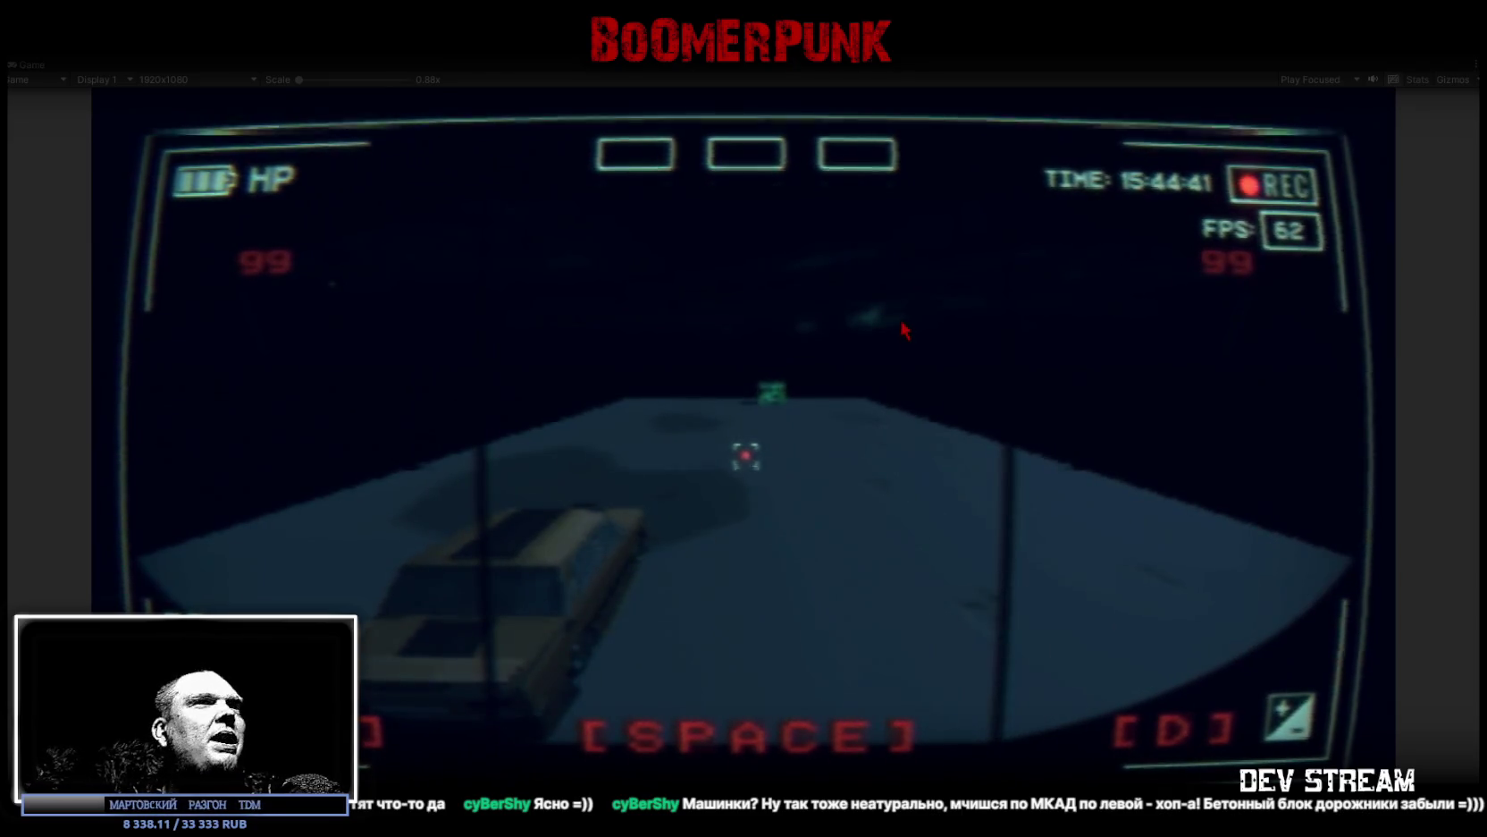
key("d")
key("d")
key("a")
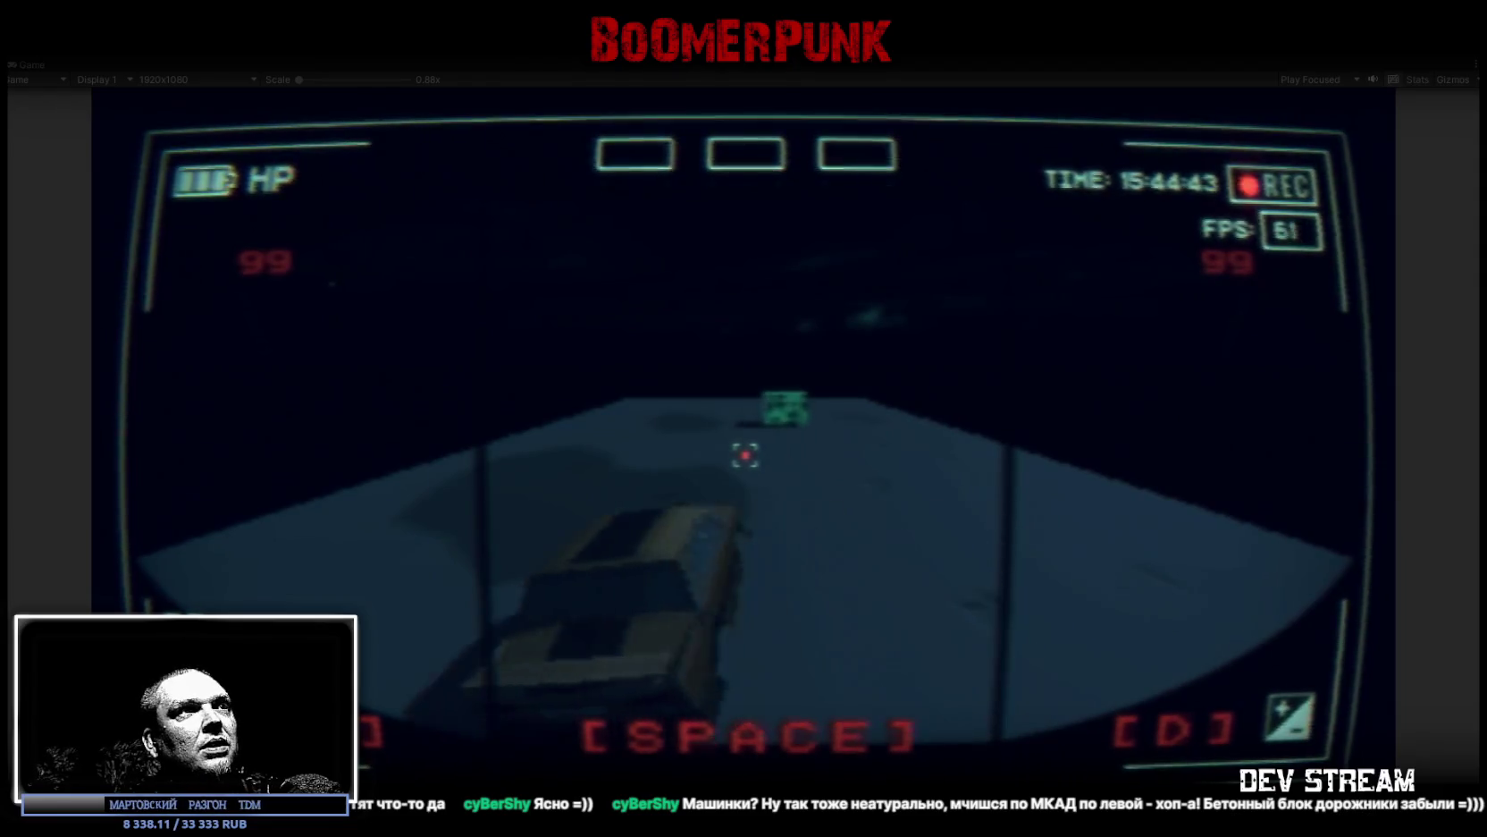
key("a")
key("d")
key("a")
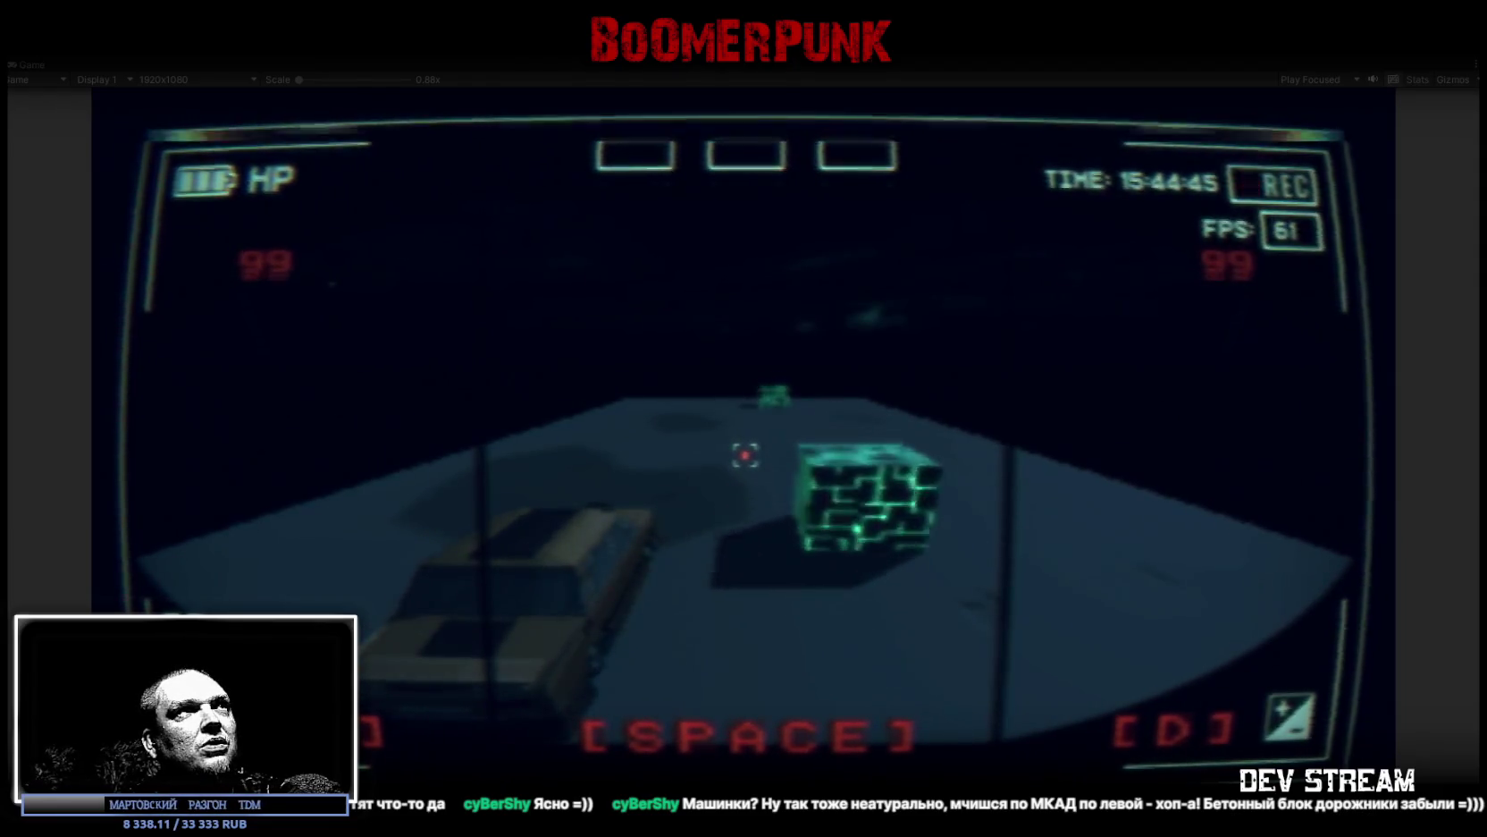
key("a")
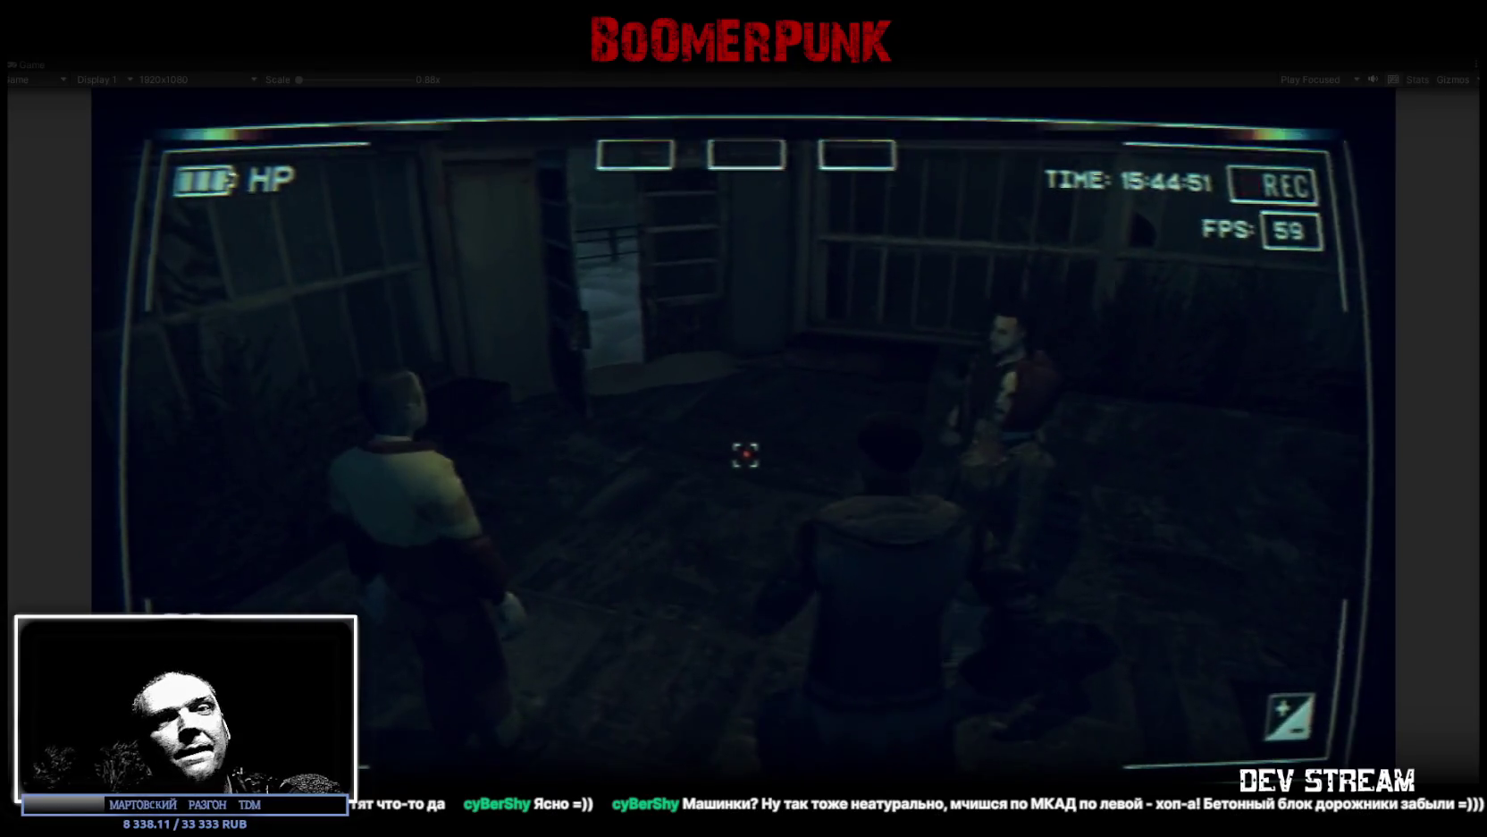
Step: Bring up the in-game notepad menu with Tab, then close it to resume play
key("Tab")
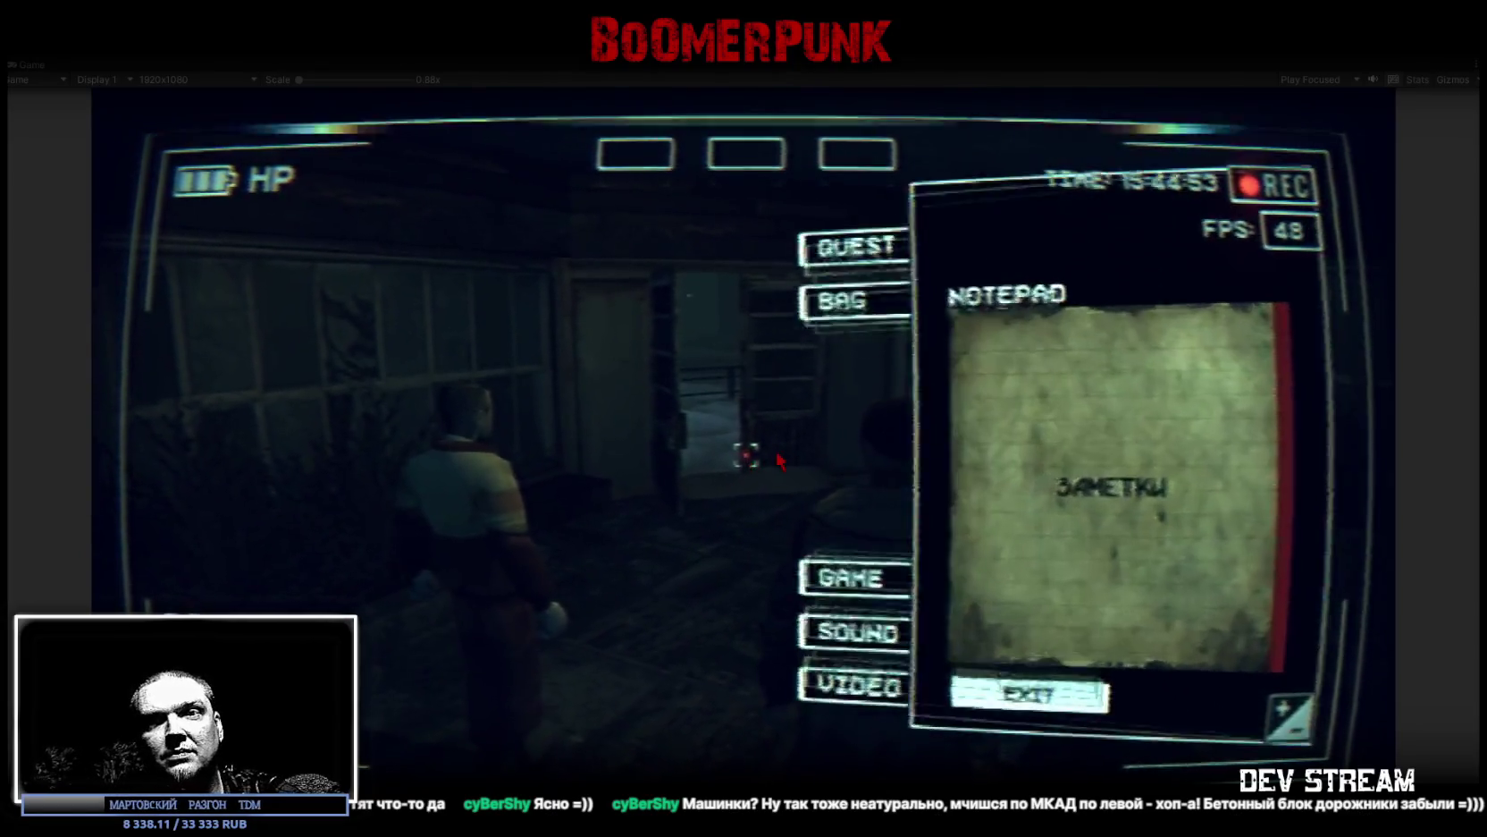
key("Tab")
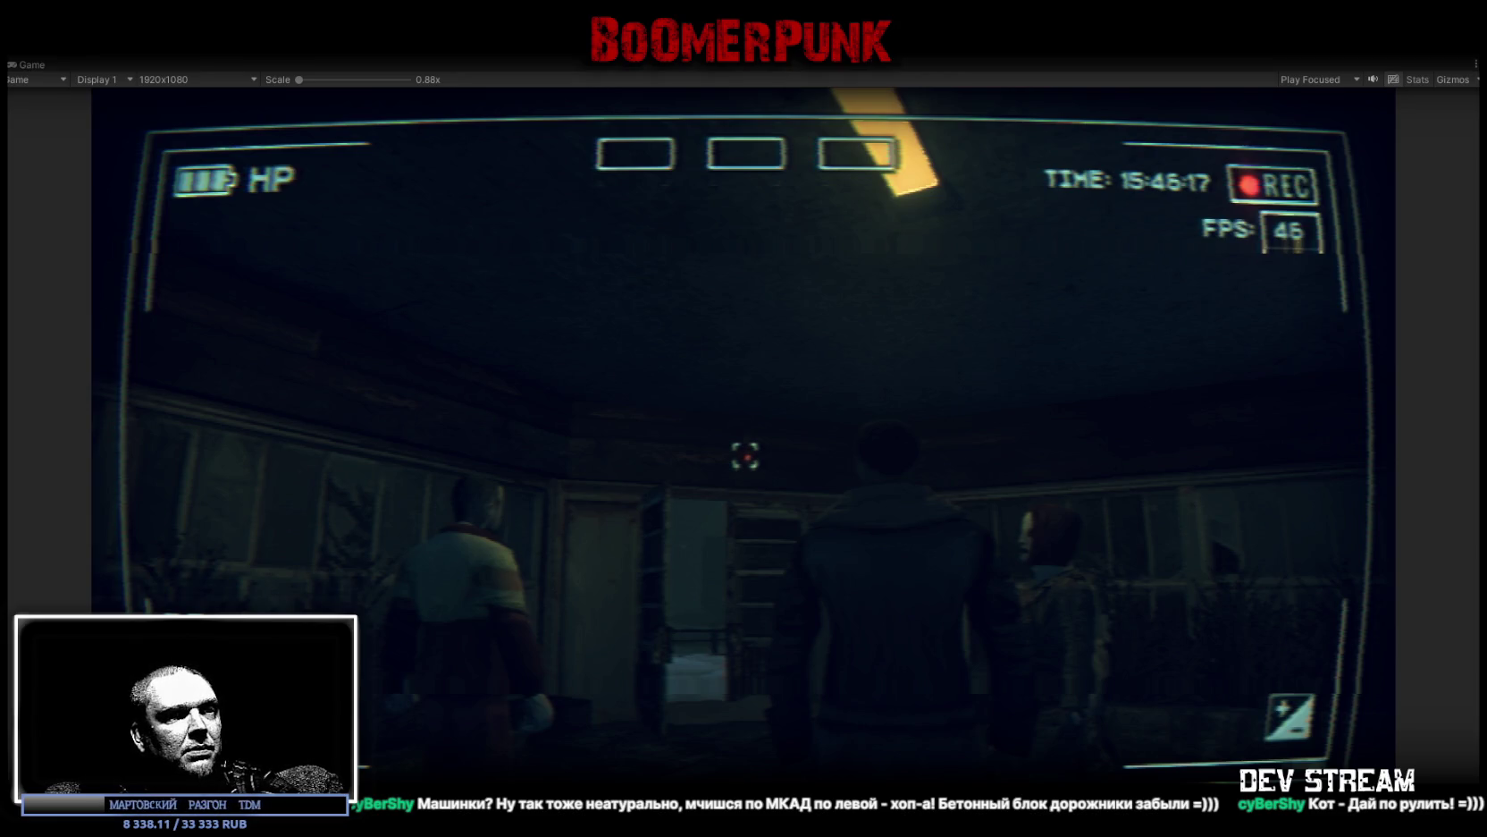
Step: Exit Play mode with Ctrl+P to return to the editor
key("ctrl+p")
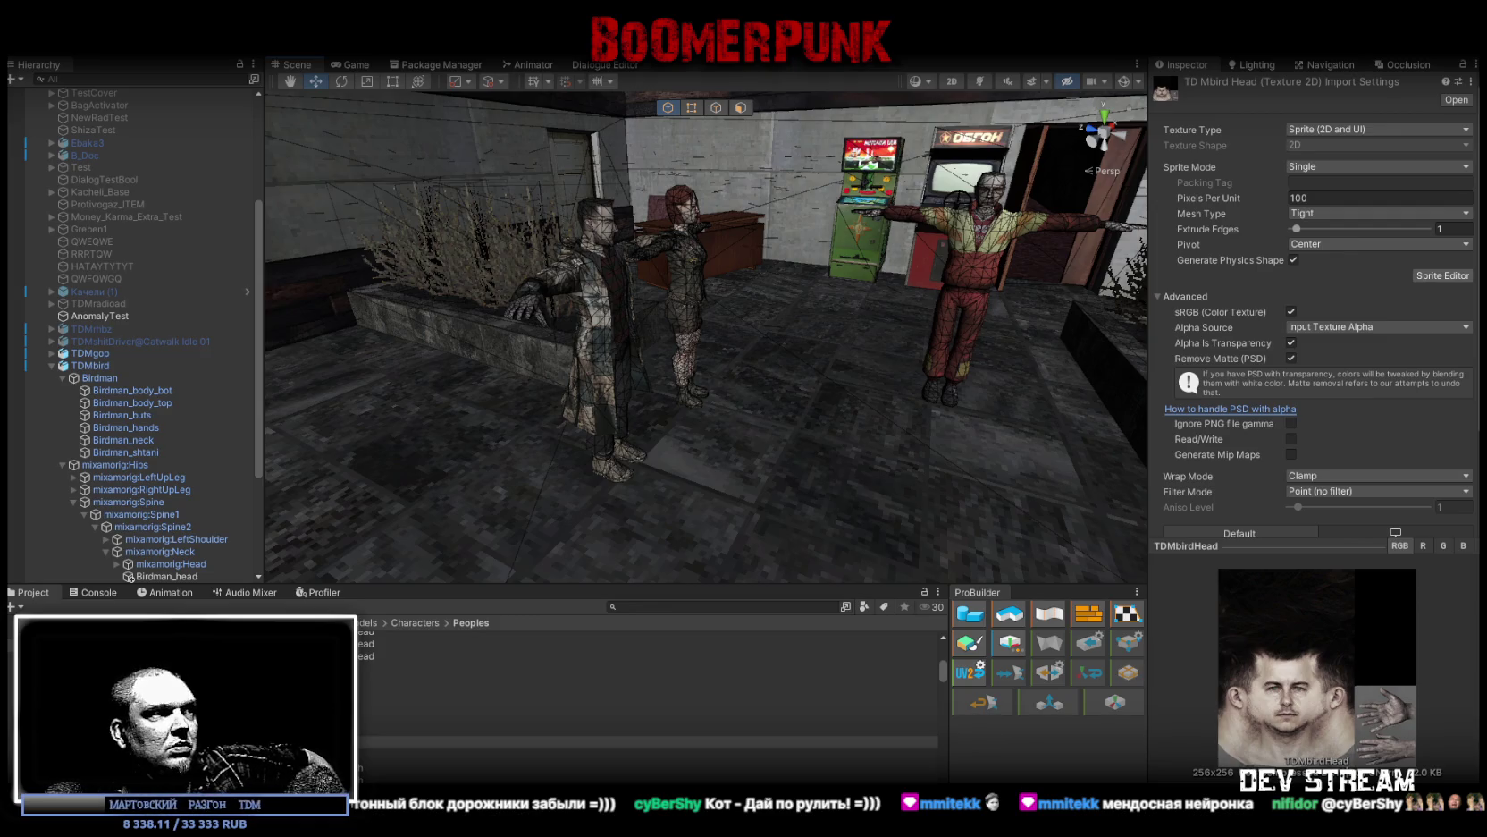
left_click(93, 591)
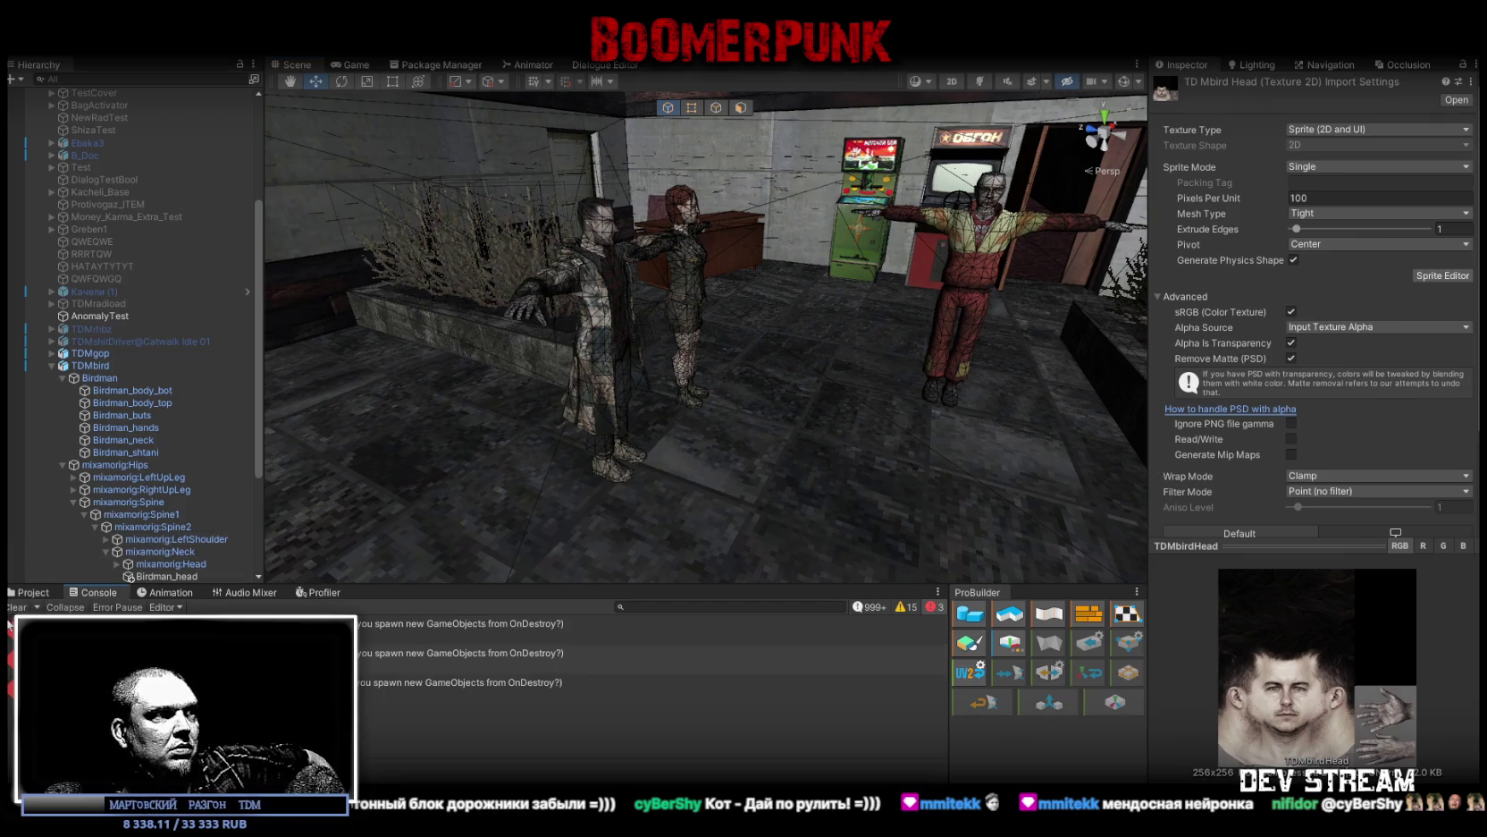
left_click(33, 592)
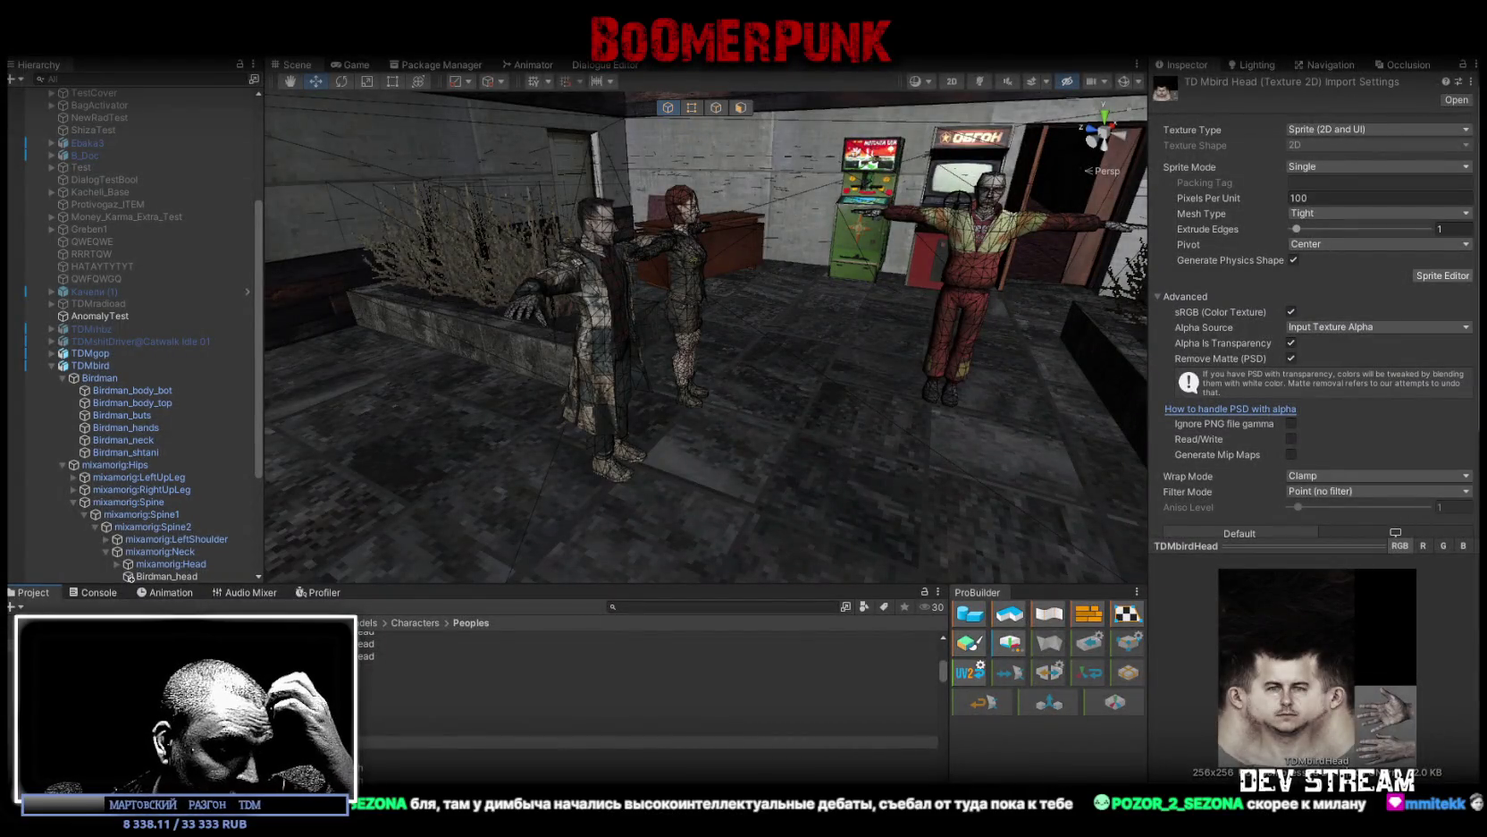
Step: Orbit away from the NPCs and fly out to a high wireframe overview of the town map
mouse_move(570, 307)
left_mouse_down()
mouse_move(831, 412)
mouse_move(943, 393)
mouse_move(1123, 512)
mouse_move(592, 573)
mouse_move(717, 655)
mouse_move(1236, 664)
mouse_move(1422, 547)
mouse_move(1150, 553)
mouse_move(1058, 498)
mouse_move(1042, 461)
left_mouse_up()
key("grave")
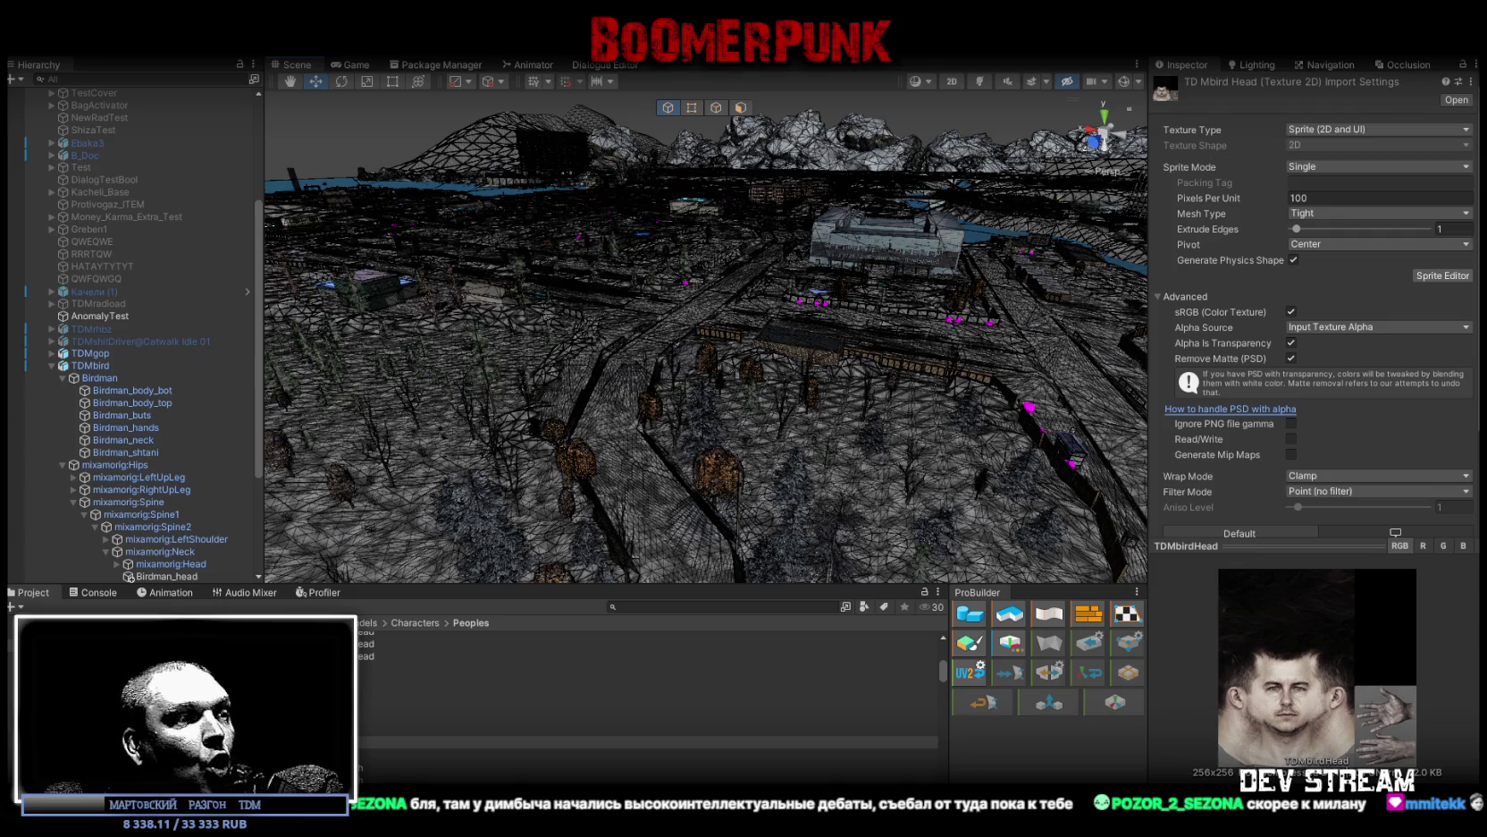
key("q")
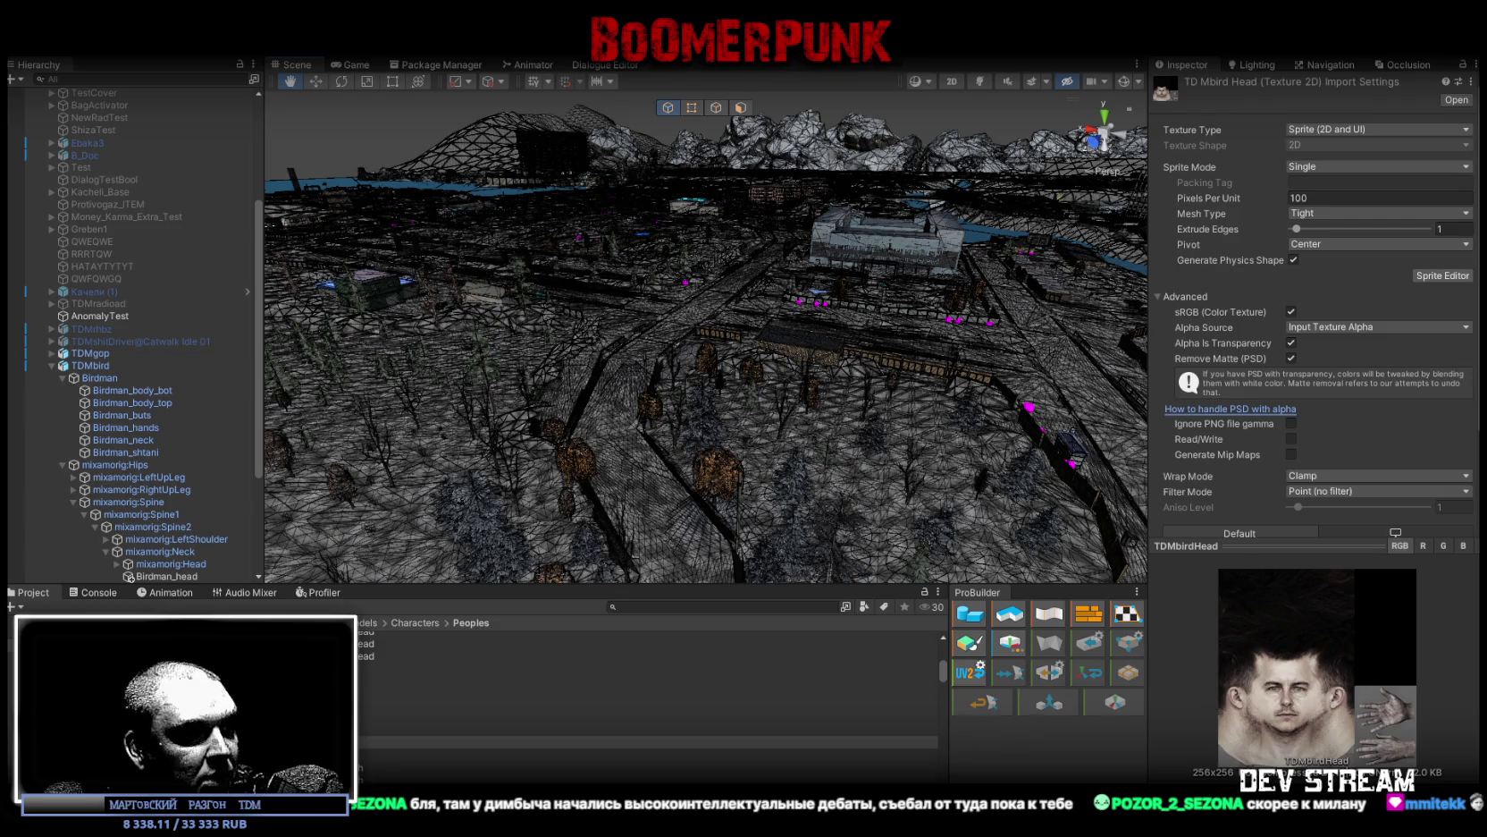
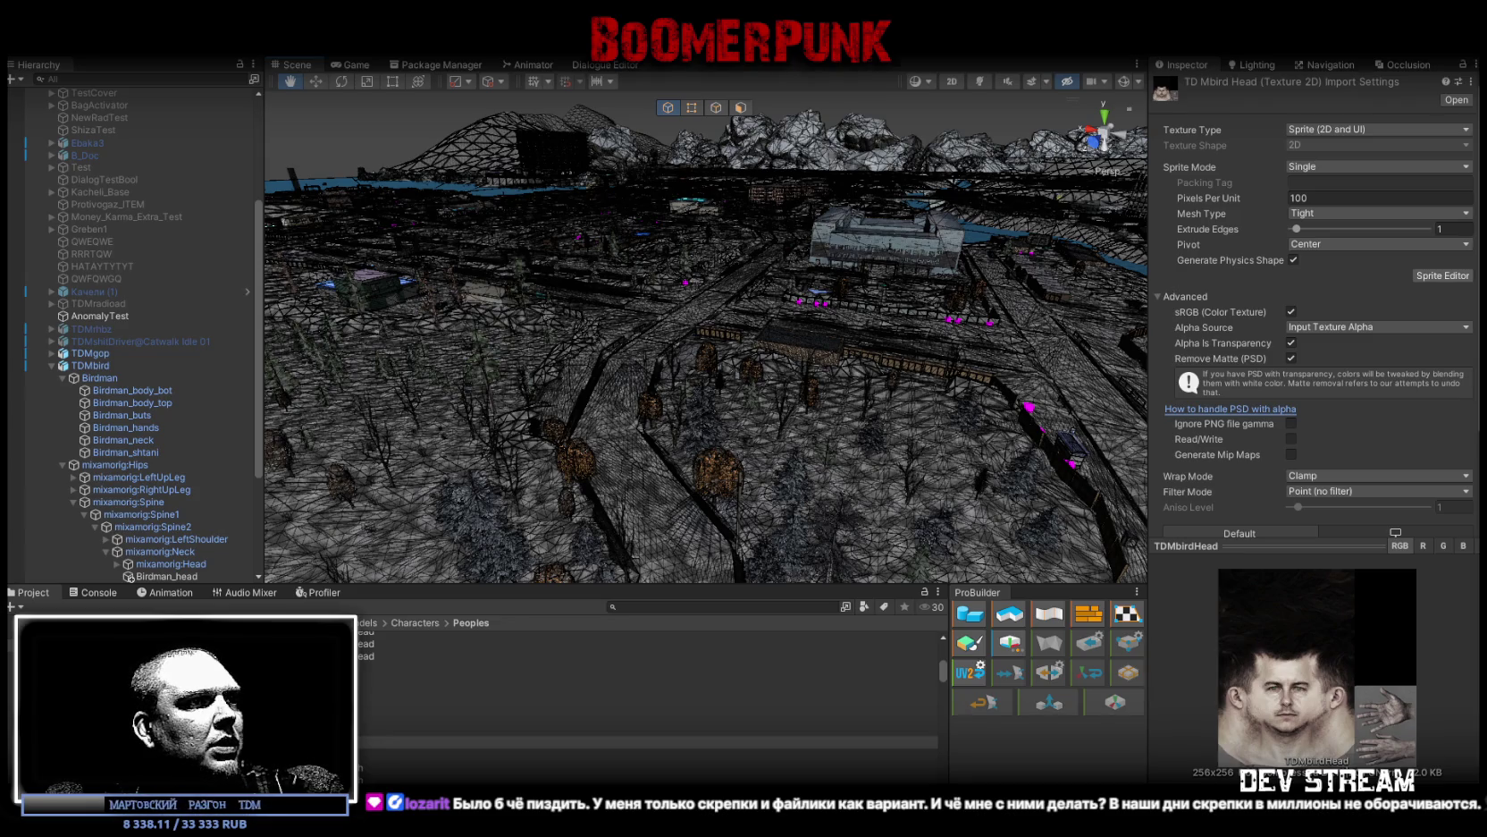
Step: Maximize the browser over Unity and enlarge the generated IVAN GRAVEDIGGER four-view concept sheet
key("alt+Tab")
left_click_drag(832, 97, 835, 100)
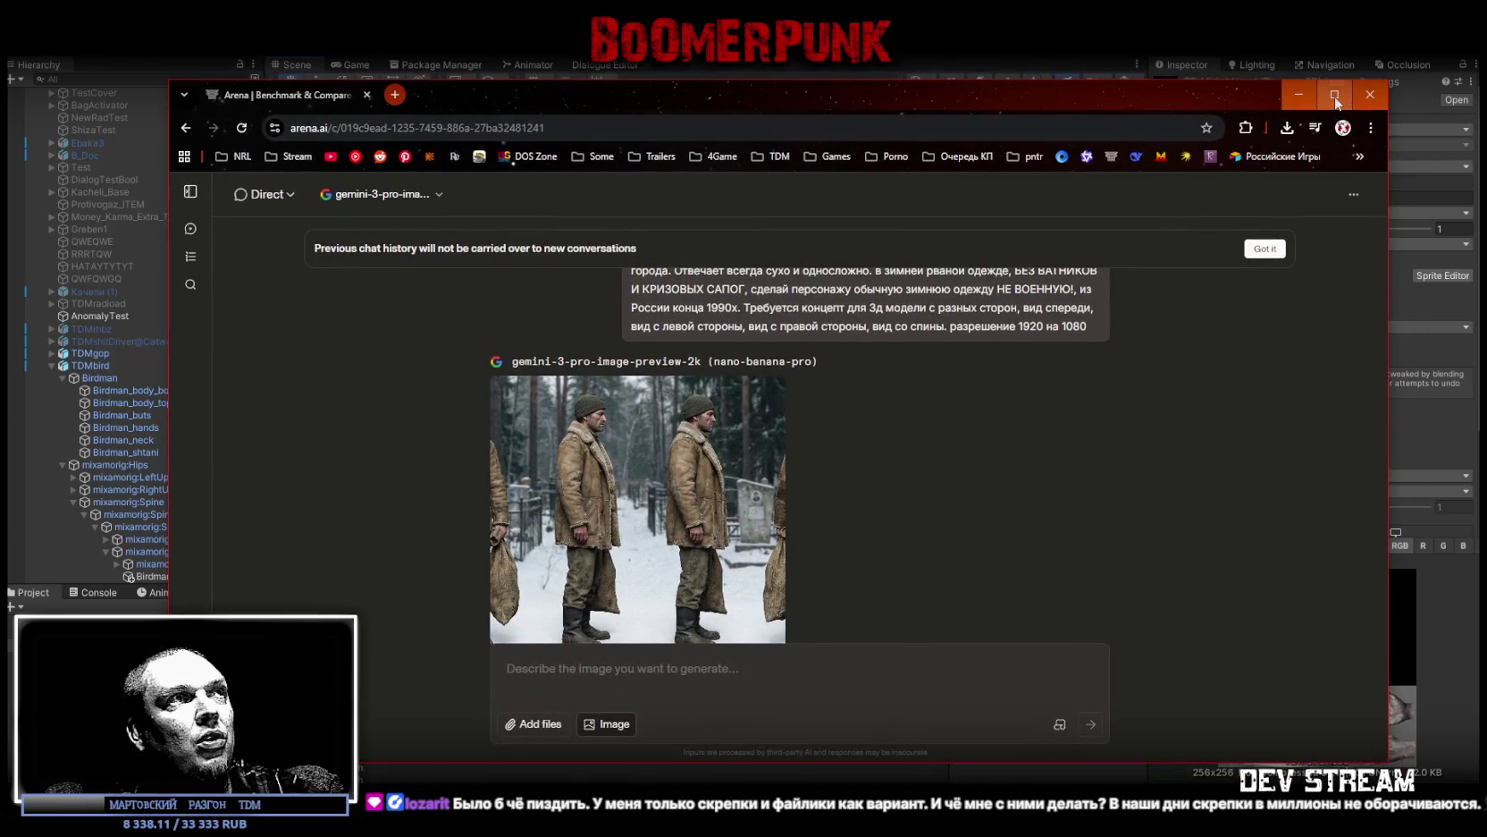
left_click(1335, 95)
left_click(675, 508)
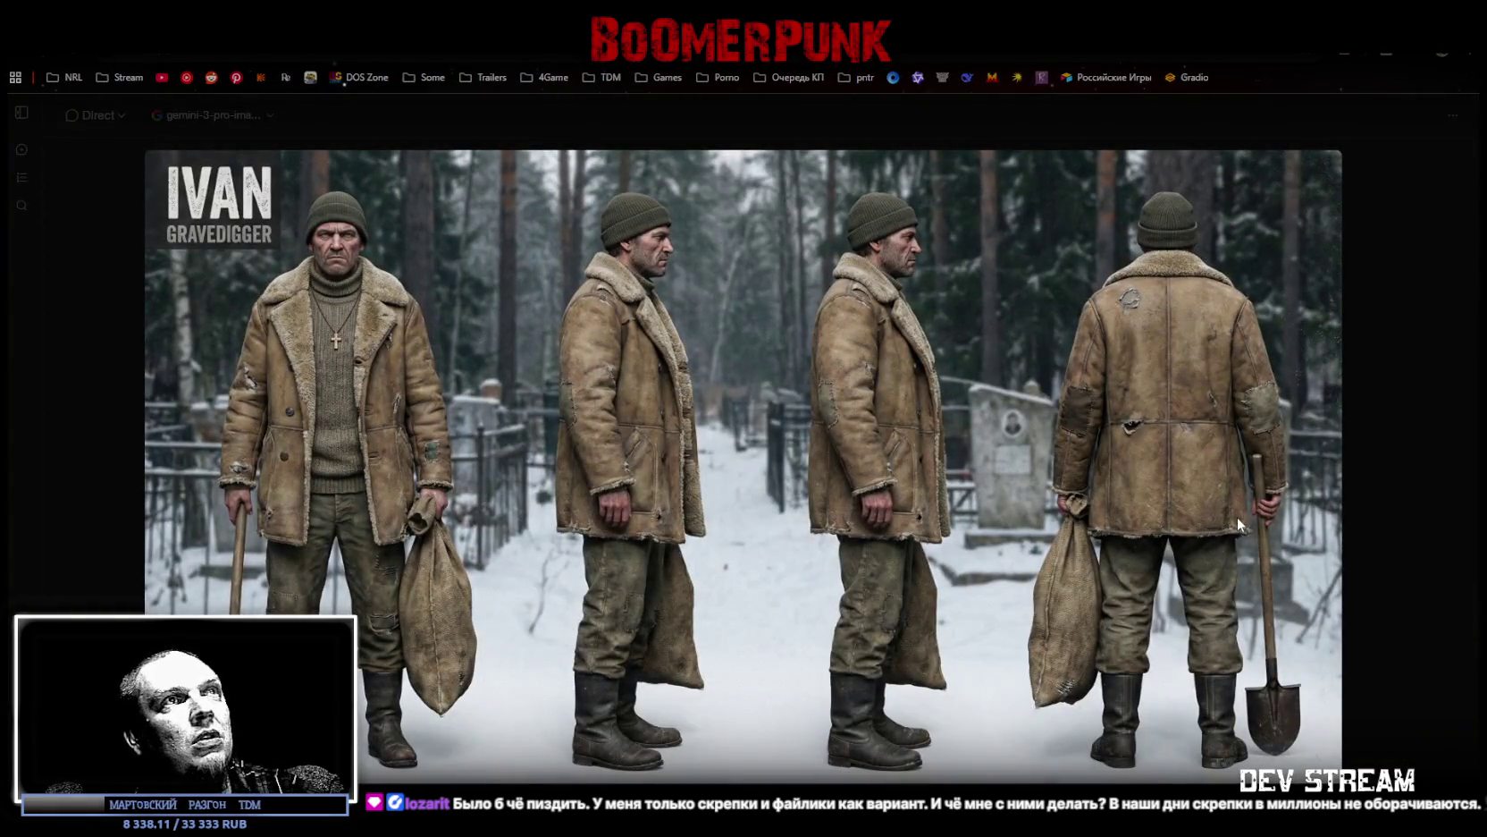